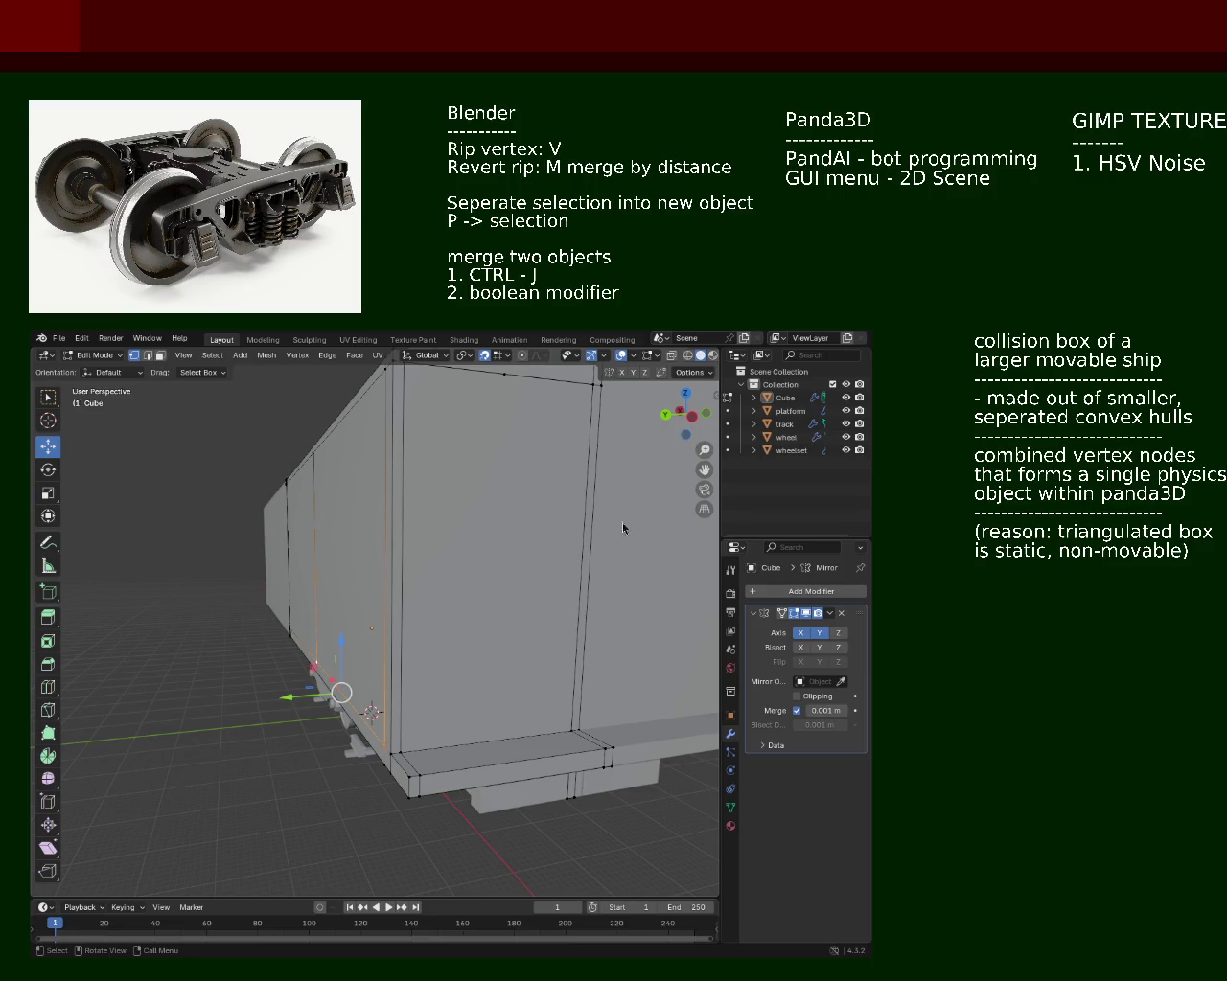
Step: Orbit and zoom around the boxcar to inspect its side from level and tilted angles
scroll(down, 3)
drag(356, 594, 403, 575)
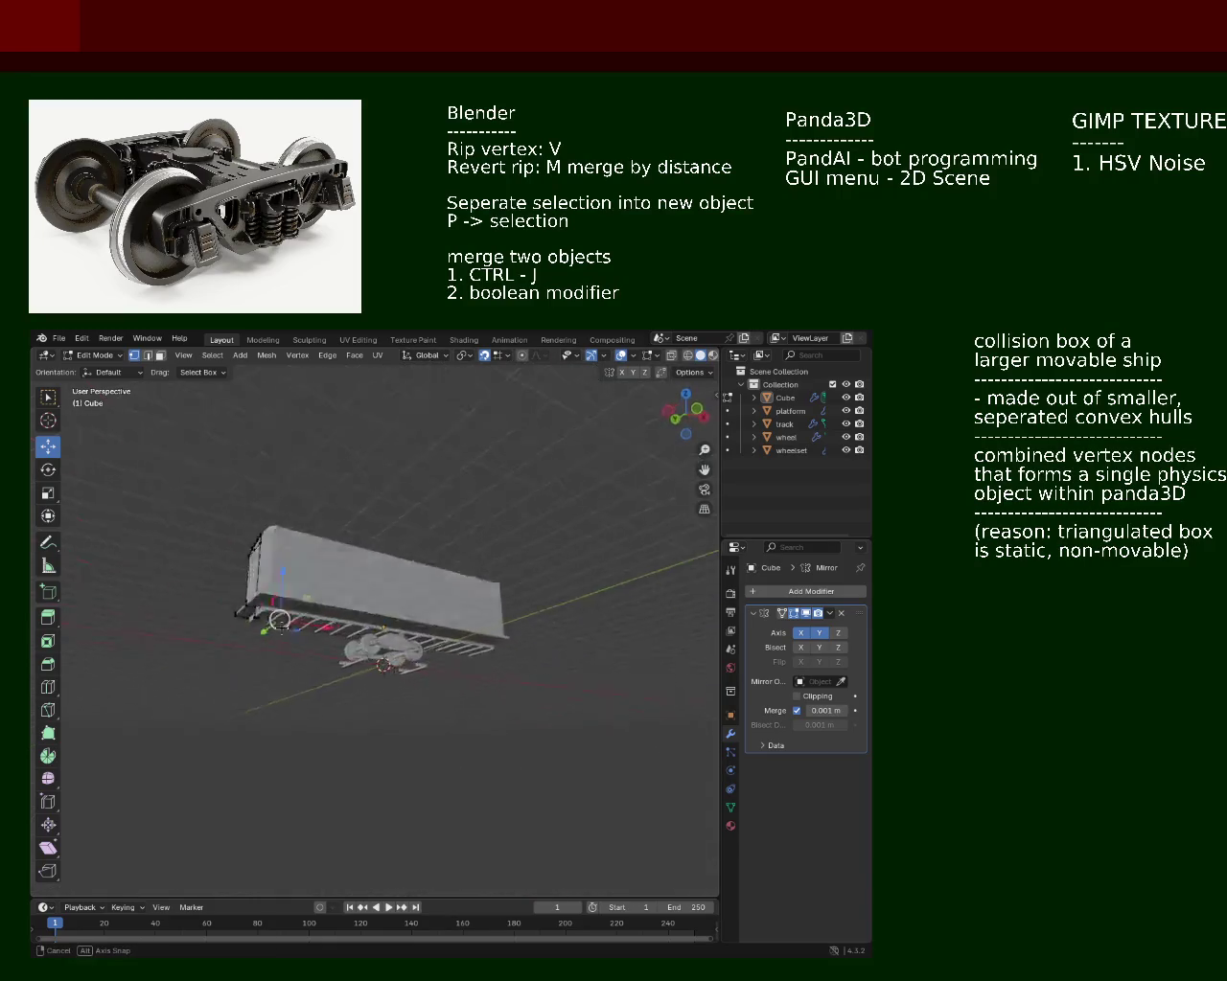
drag(121, 680, 433, 671)
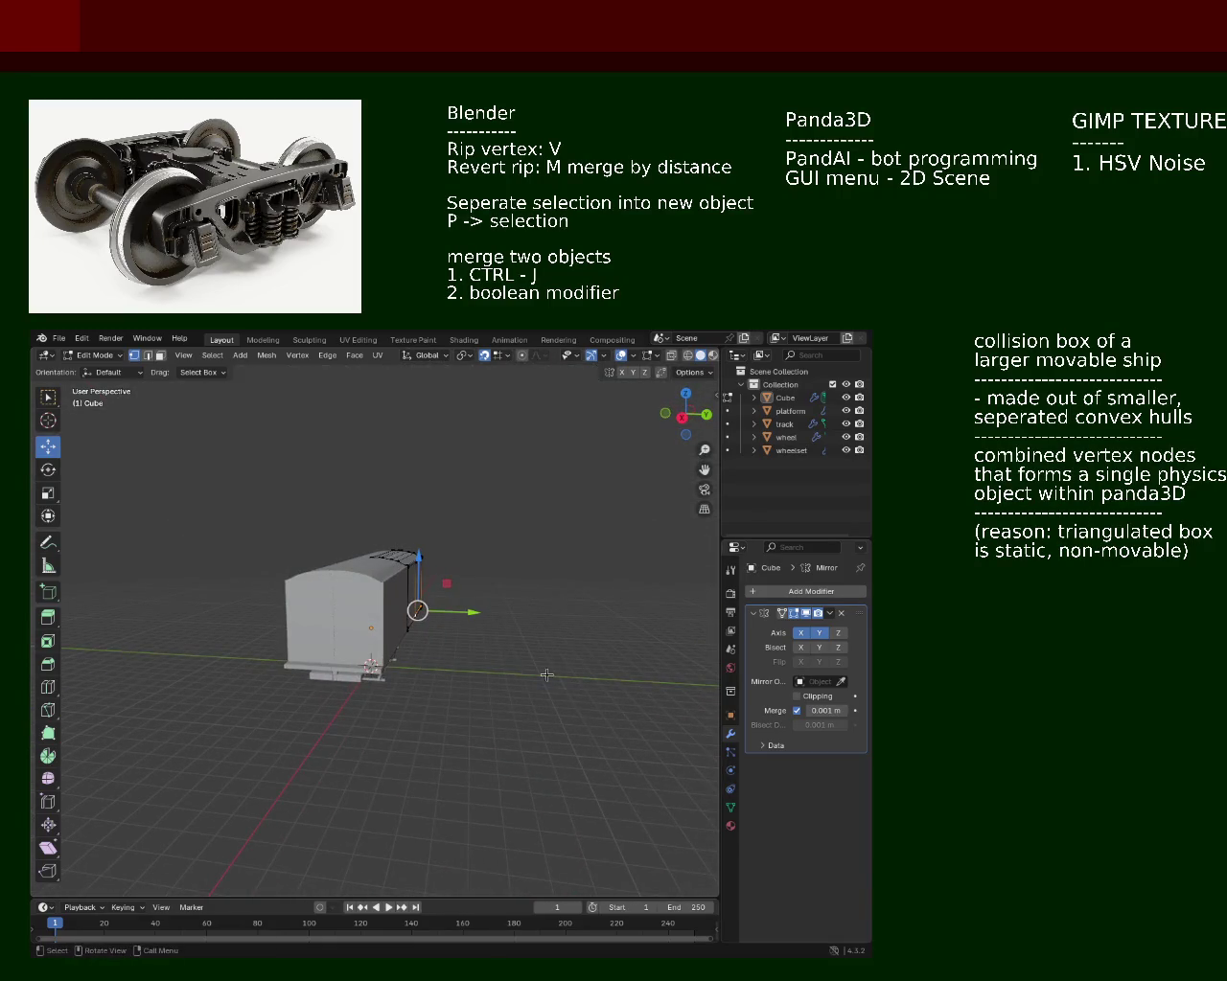
drag(566, 635, 419, 627)
scroll(up, 3)
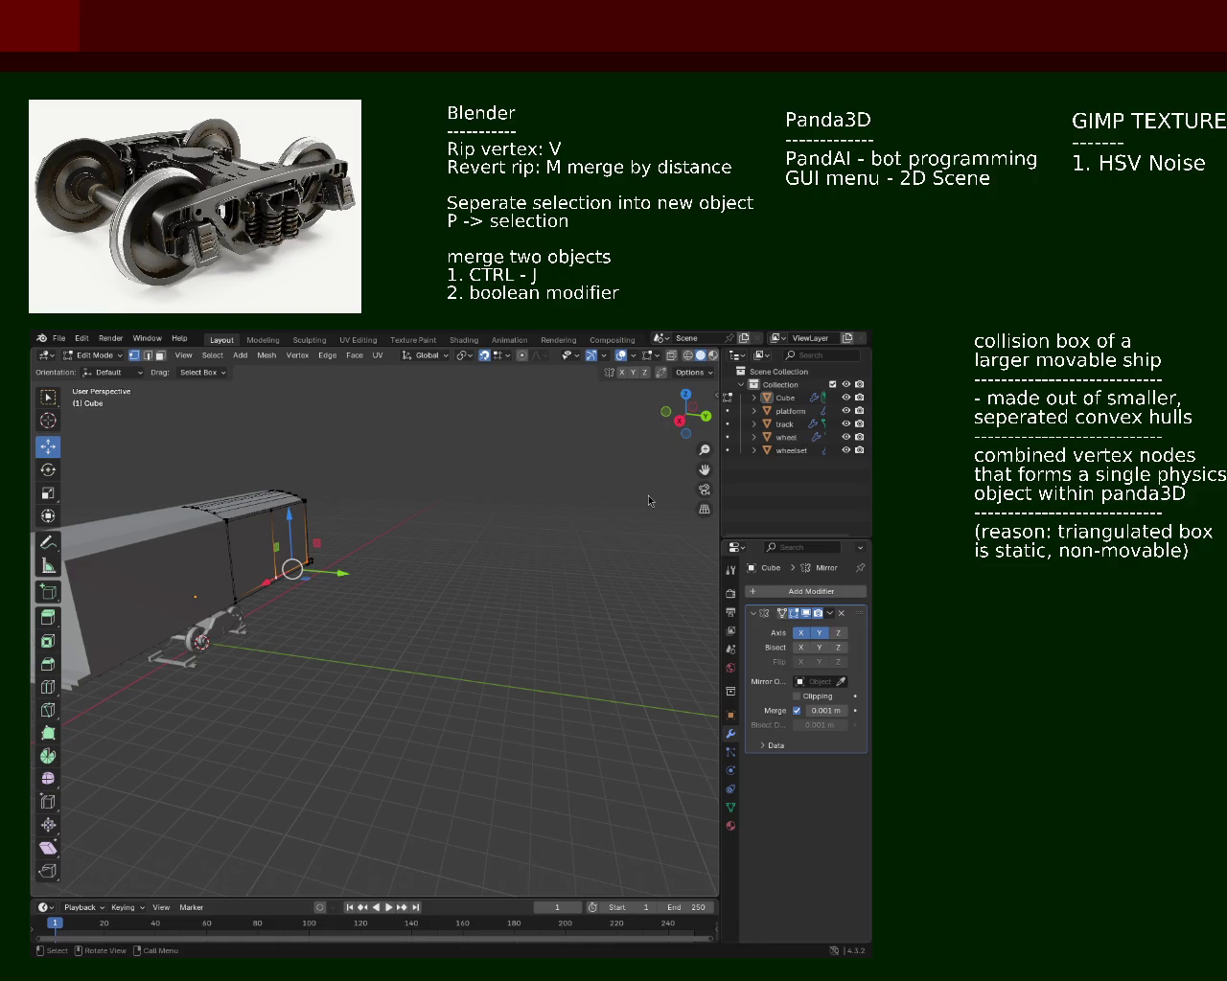
drag(308, 482, 150, 705)
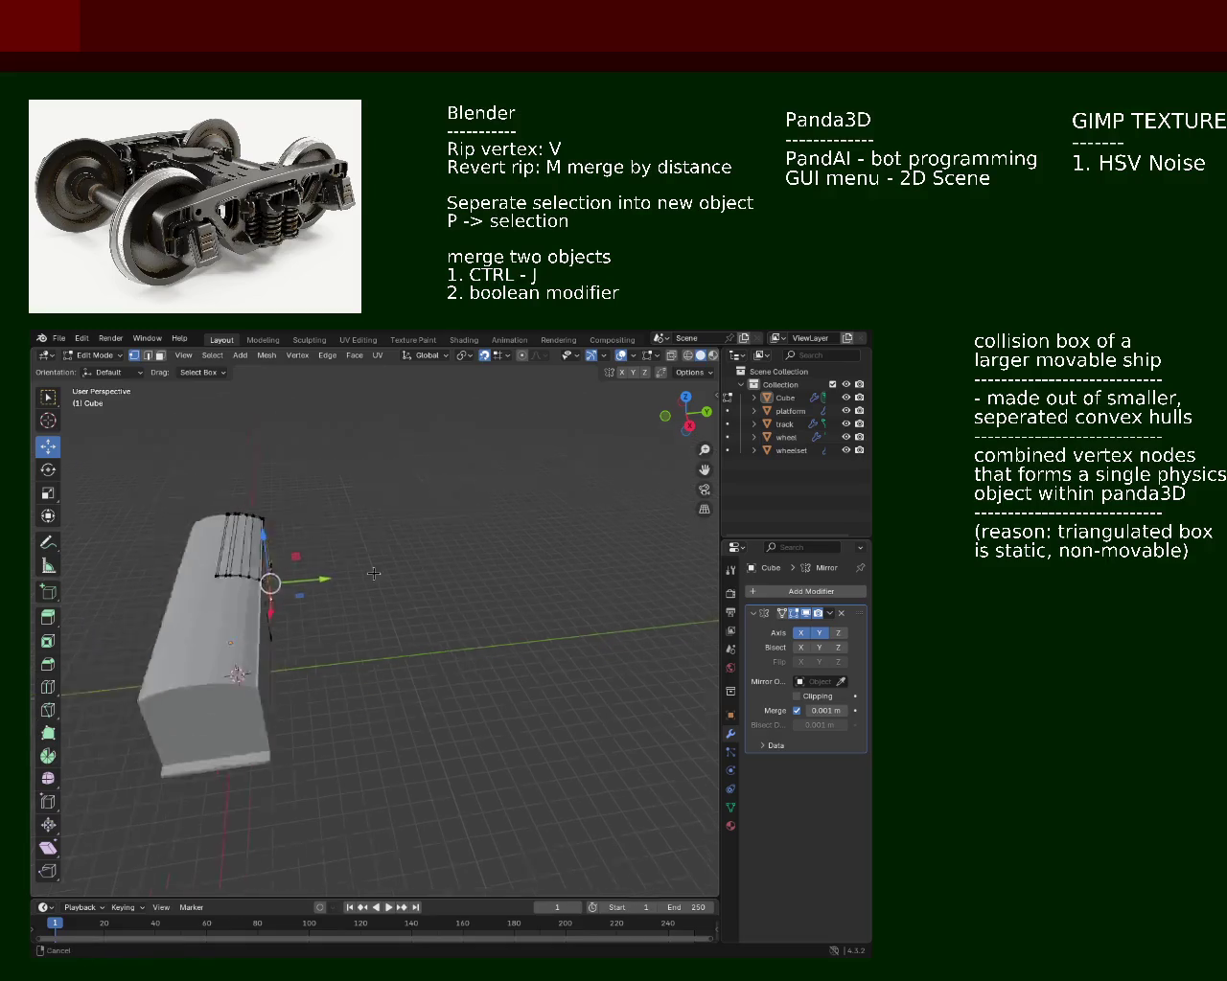
scroll(down, 3)
drag(351, 634, 405, 644)
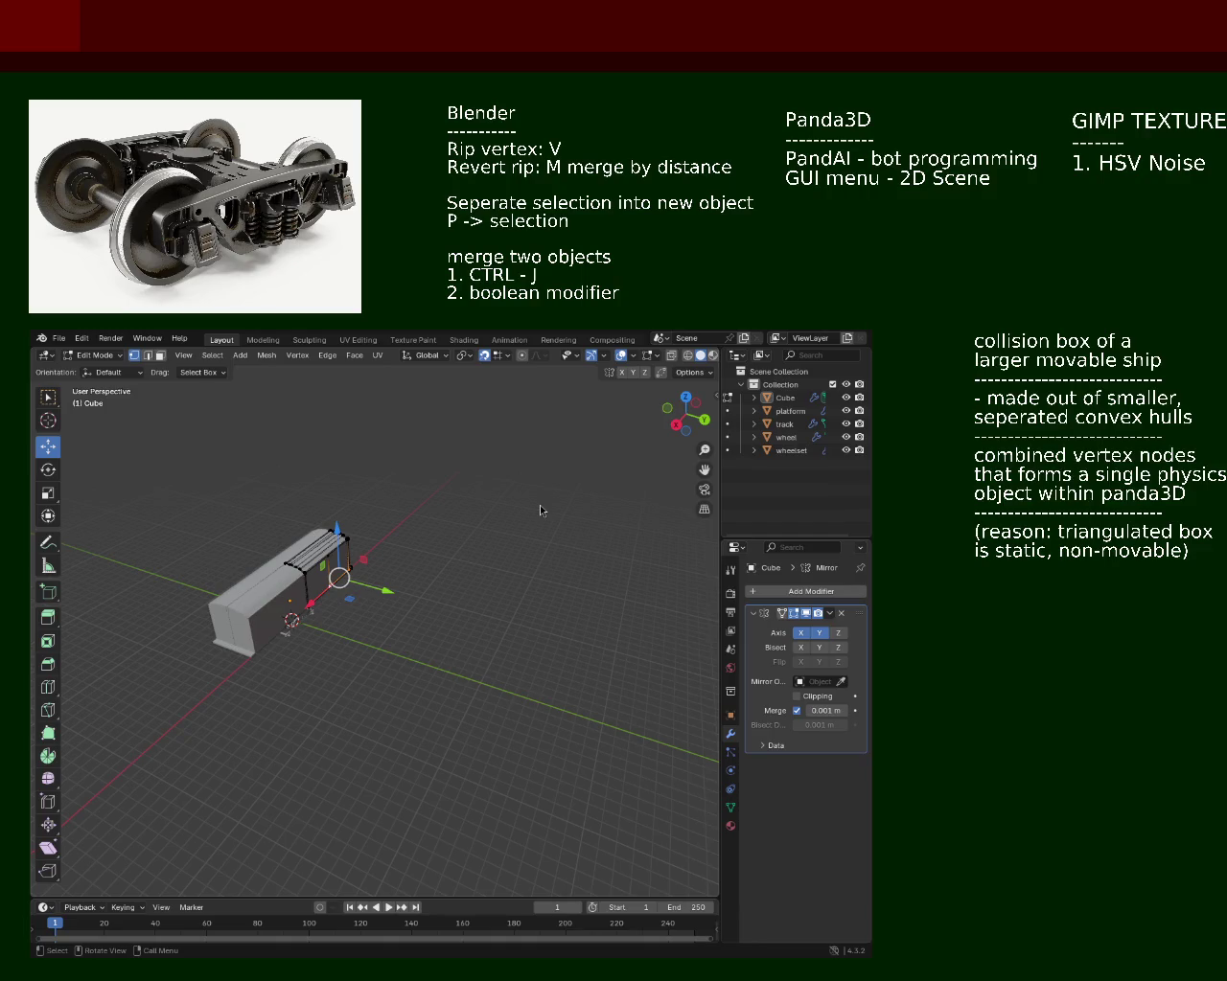
scroll(up, 3)
drag(311, 522, 452, 596)
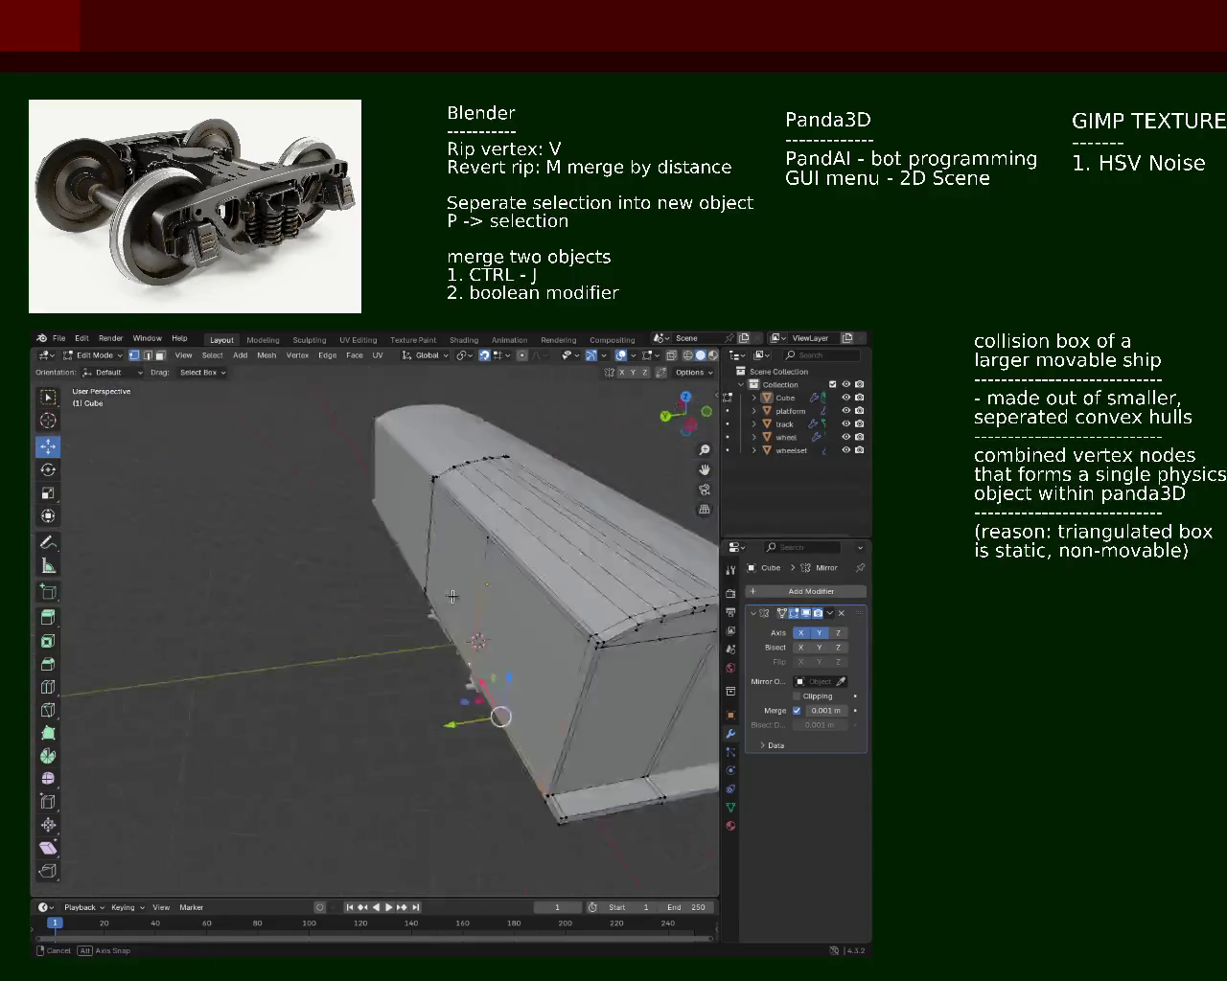
drag(452, 596, 688, 522)
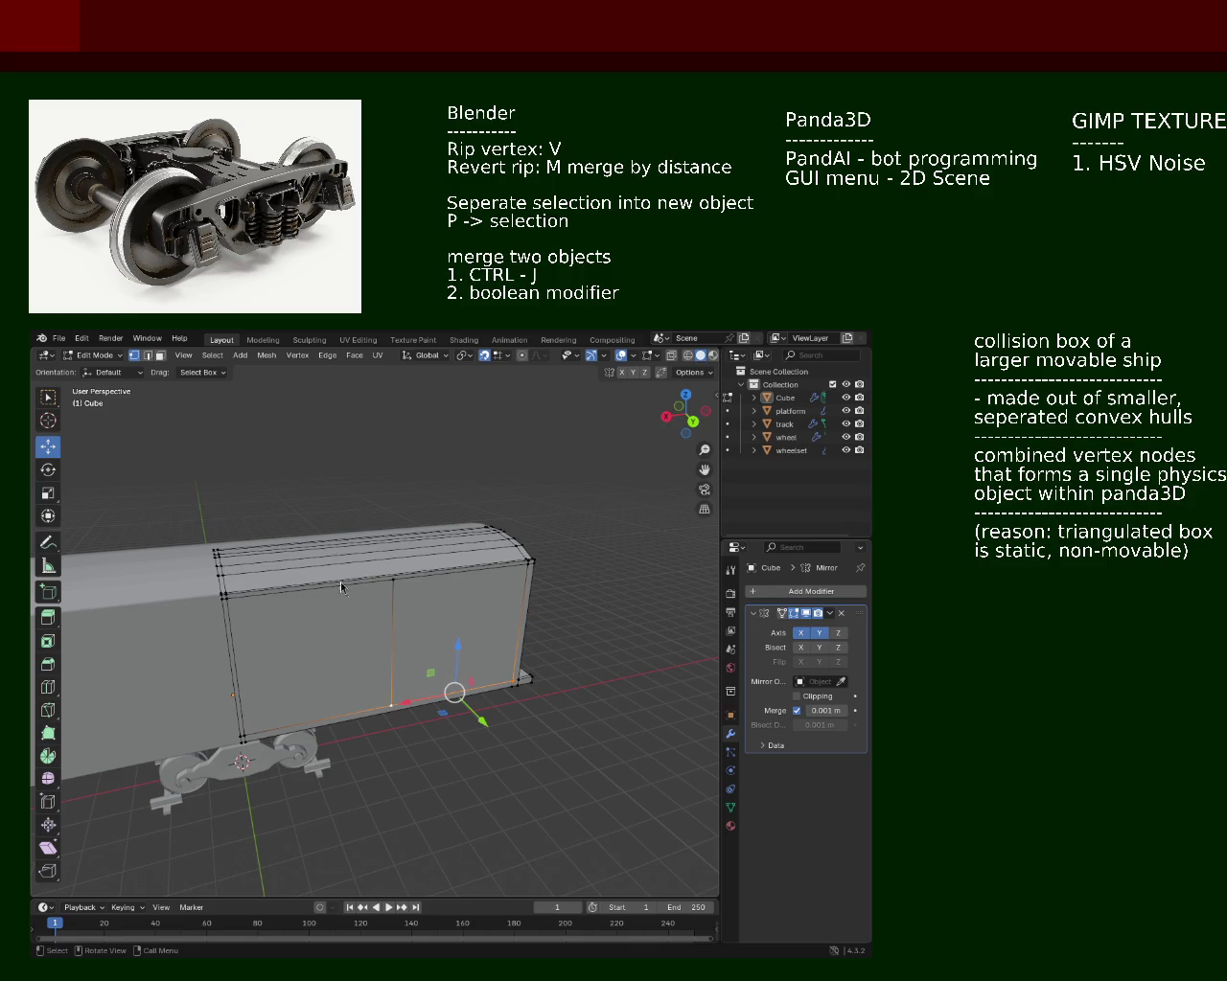
drag(331, 510, 275, 632)
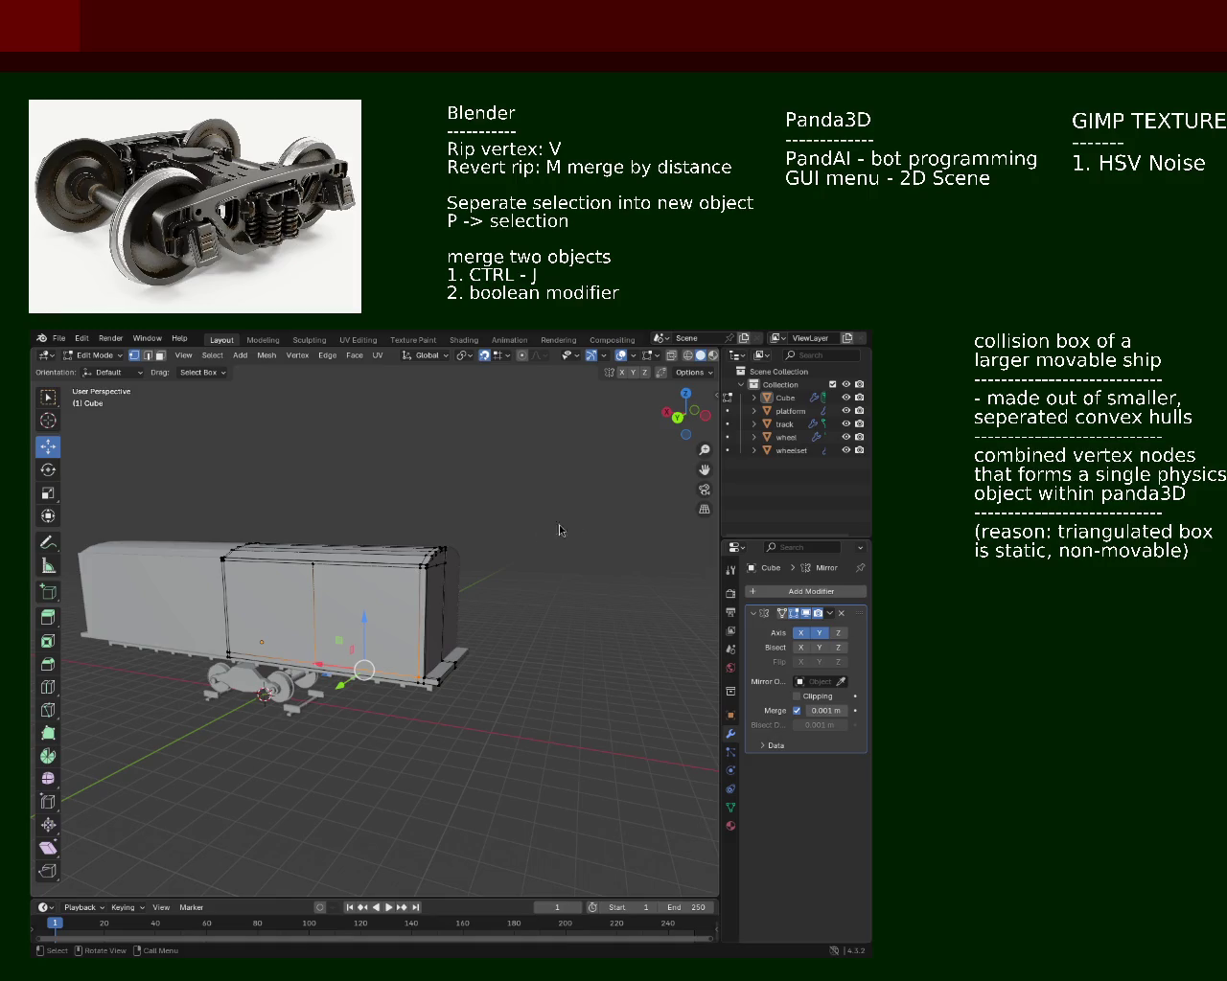
drag(248, 504, 418, 613)
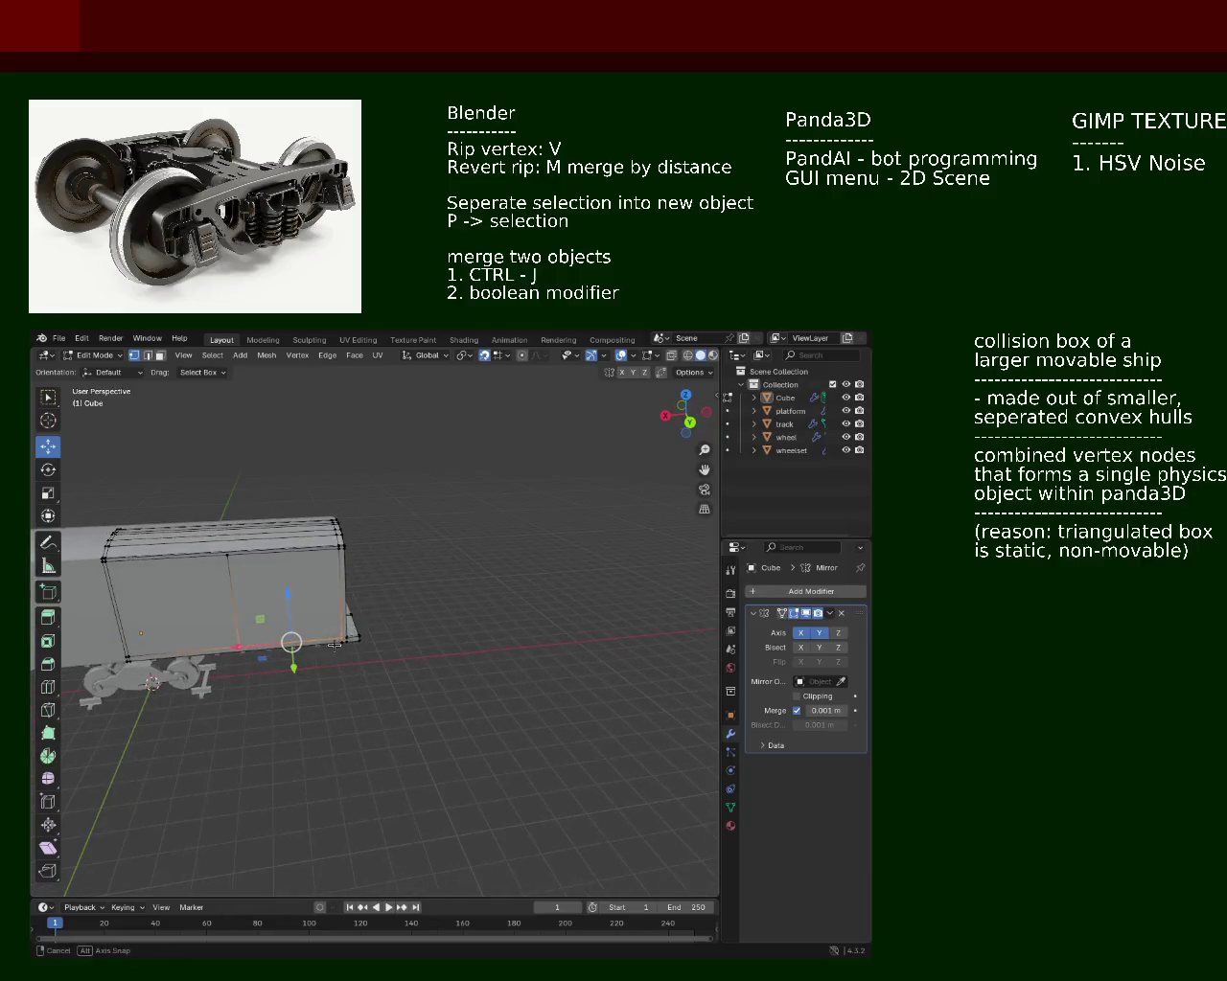
scroll(down, 3)
scroll(down, 3)
scroll(down, 3)
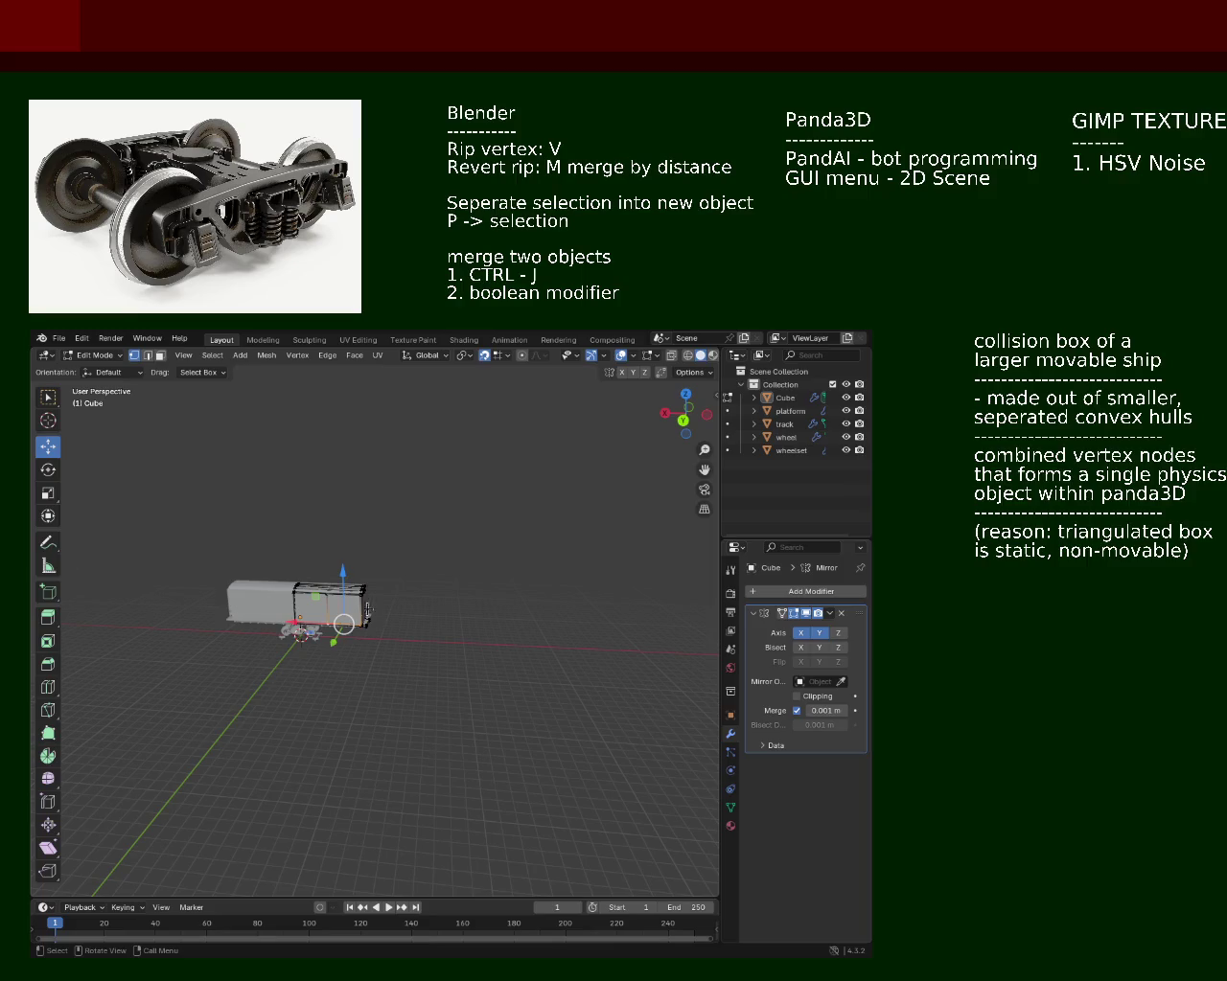
drag(368, 610, 381, 613)
scroll(up, 3)
scroll(up, 3)
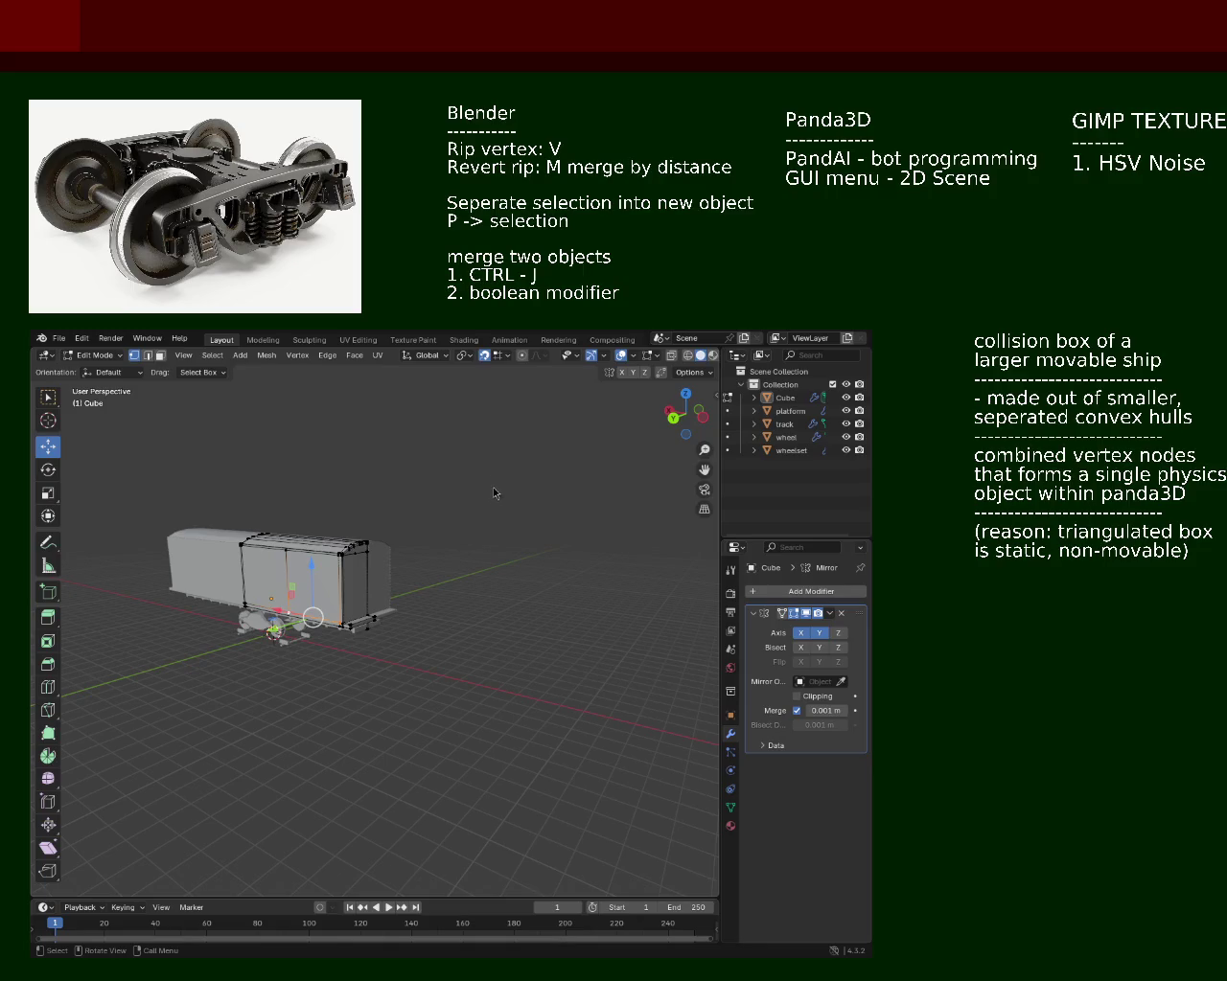
drag(362, 599, 316, 556)
scroll(up, 3)
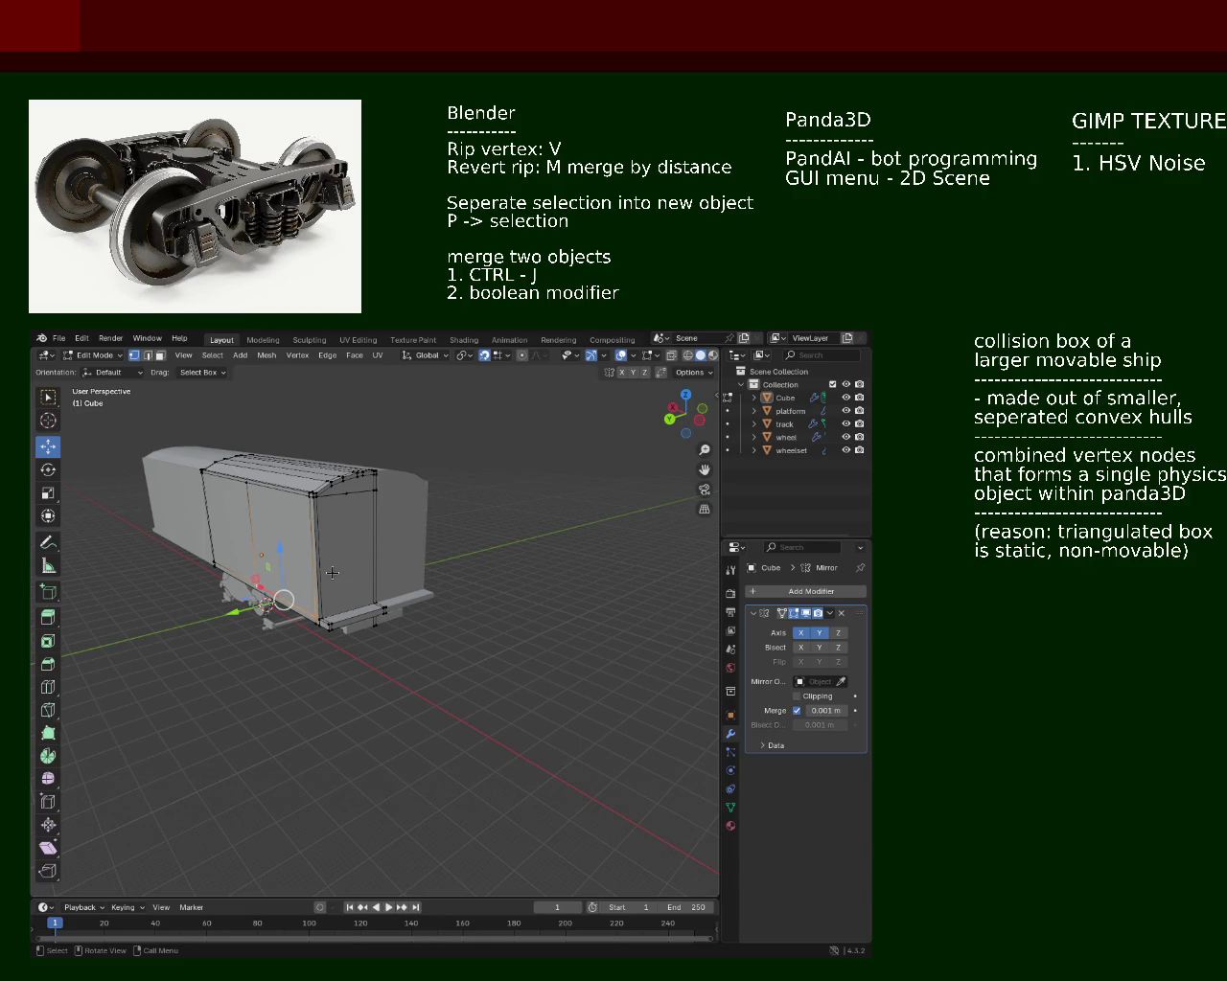
drag(332, 572, 508, 627)
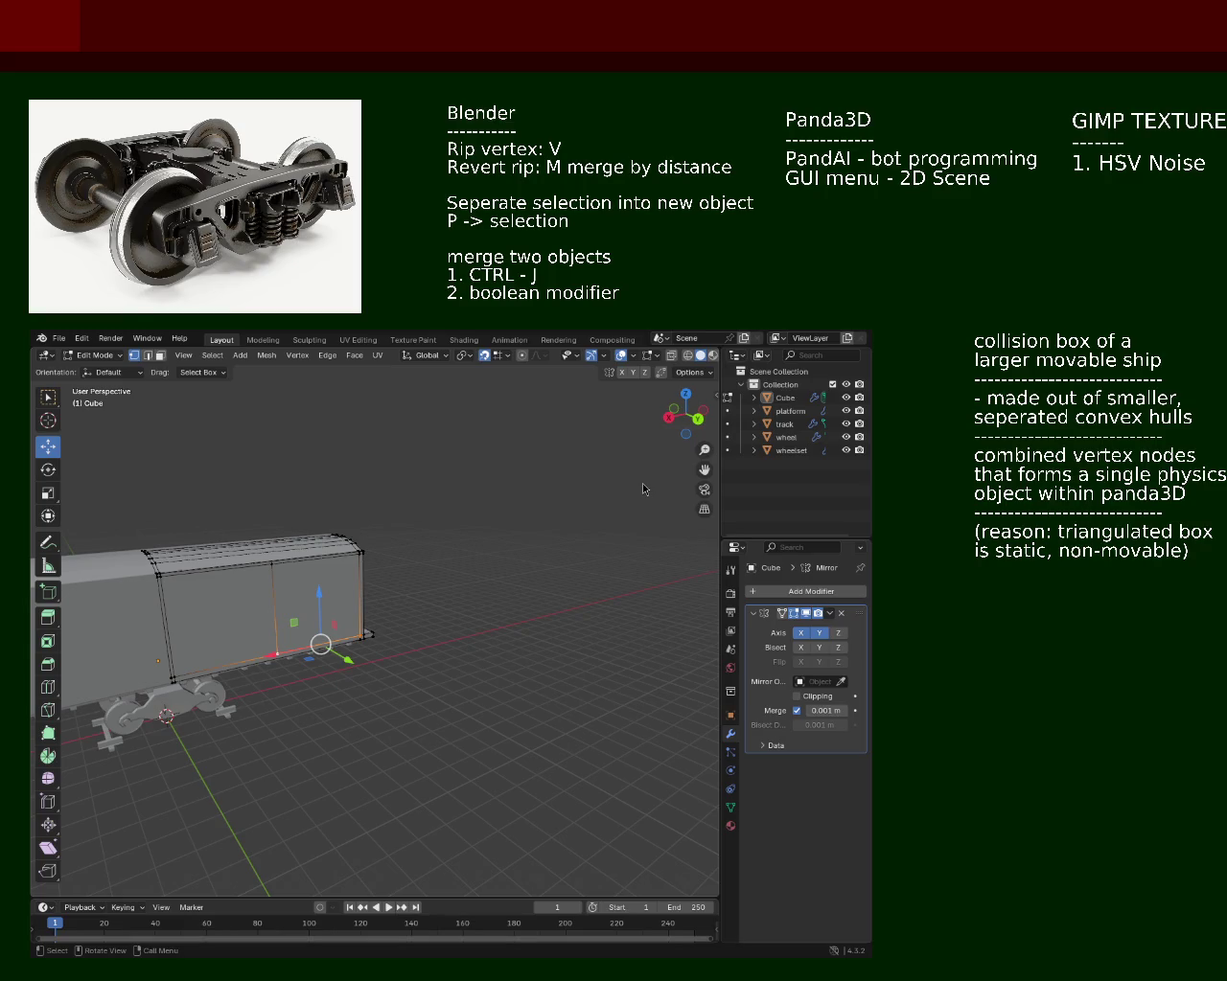
drag(382, 543, 413, 793)
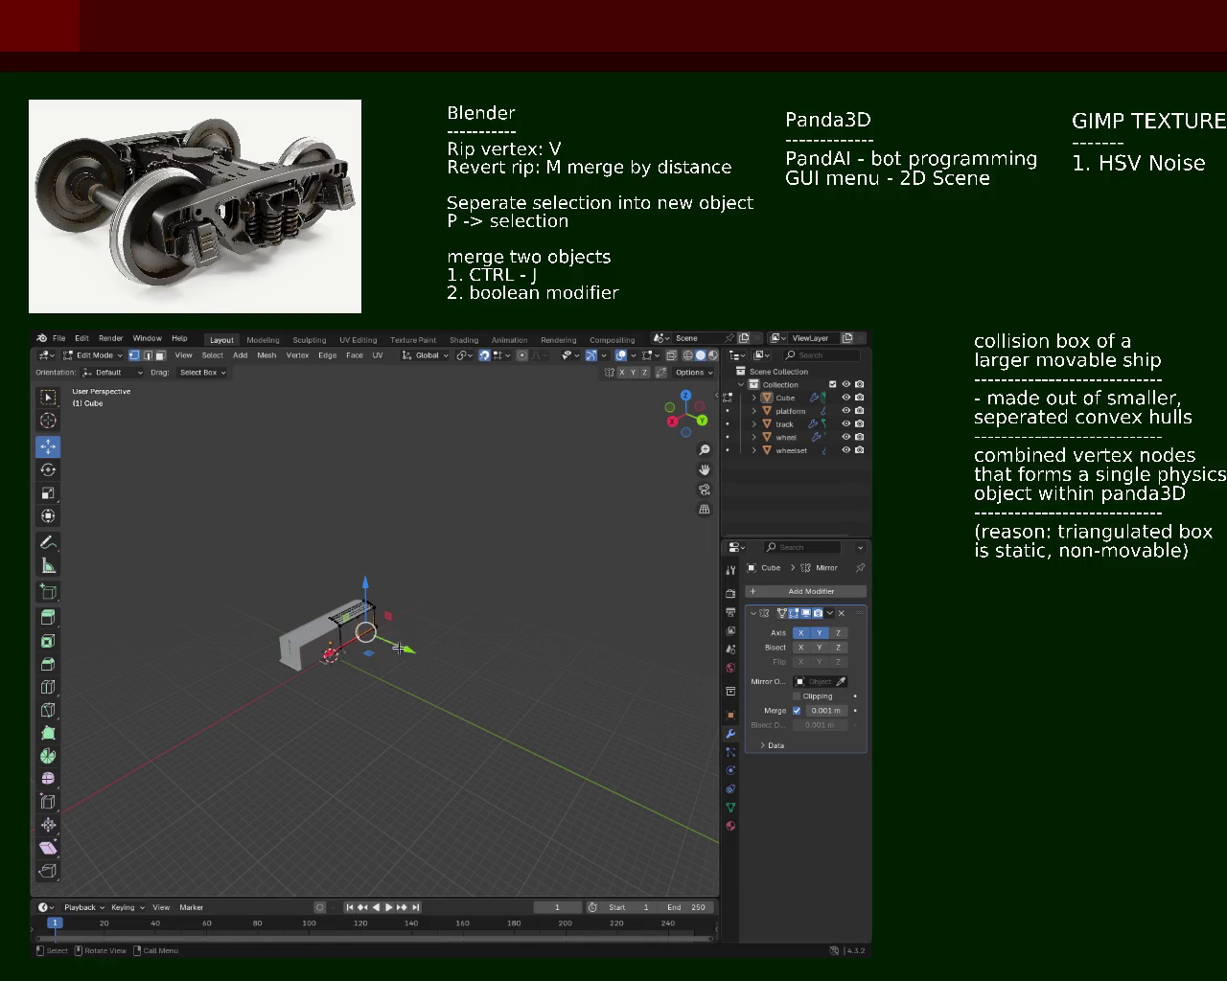
drag(419, 666, 534, 741)
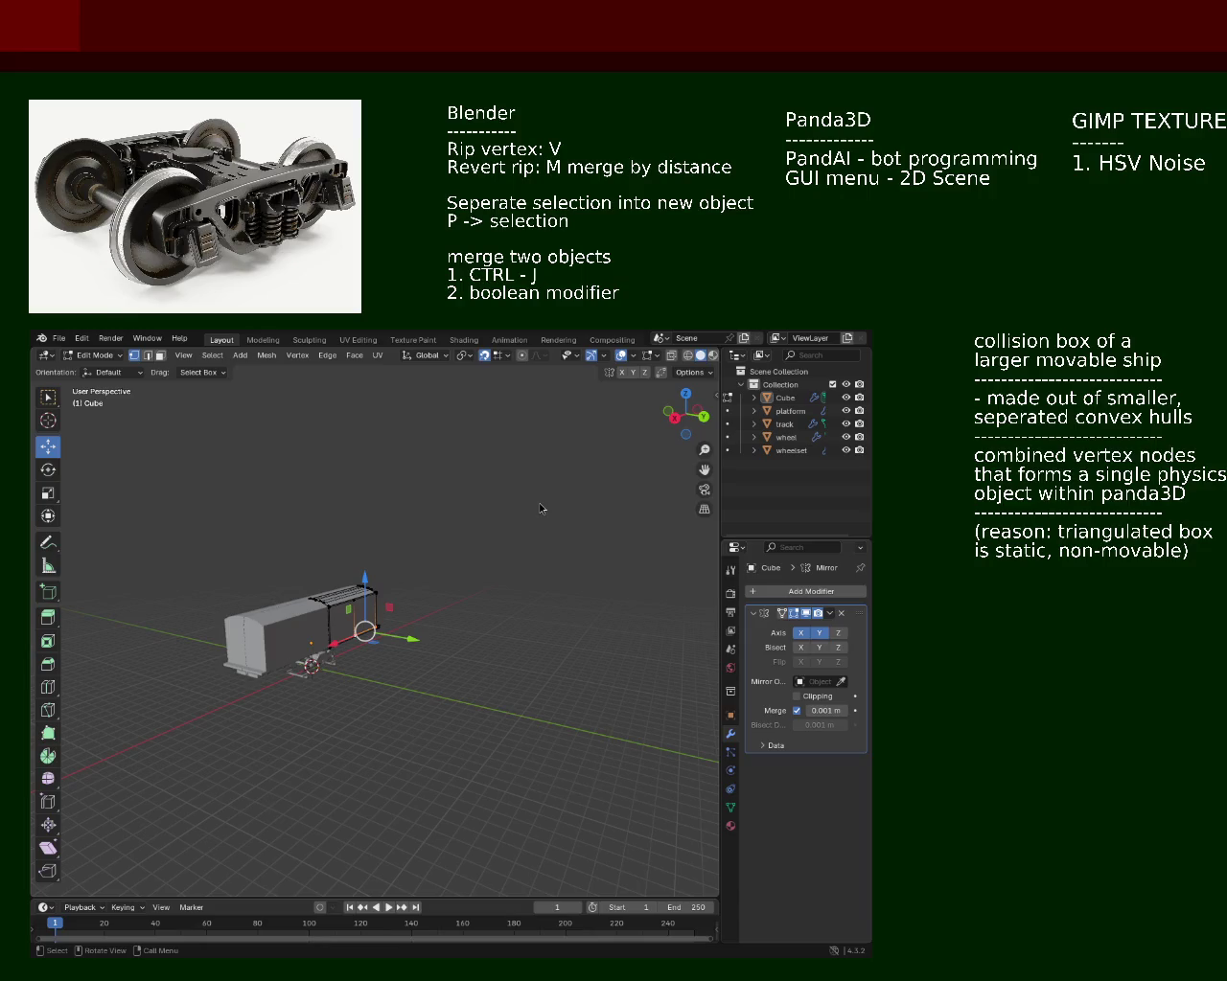
drag(406, 509, 459, 629)
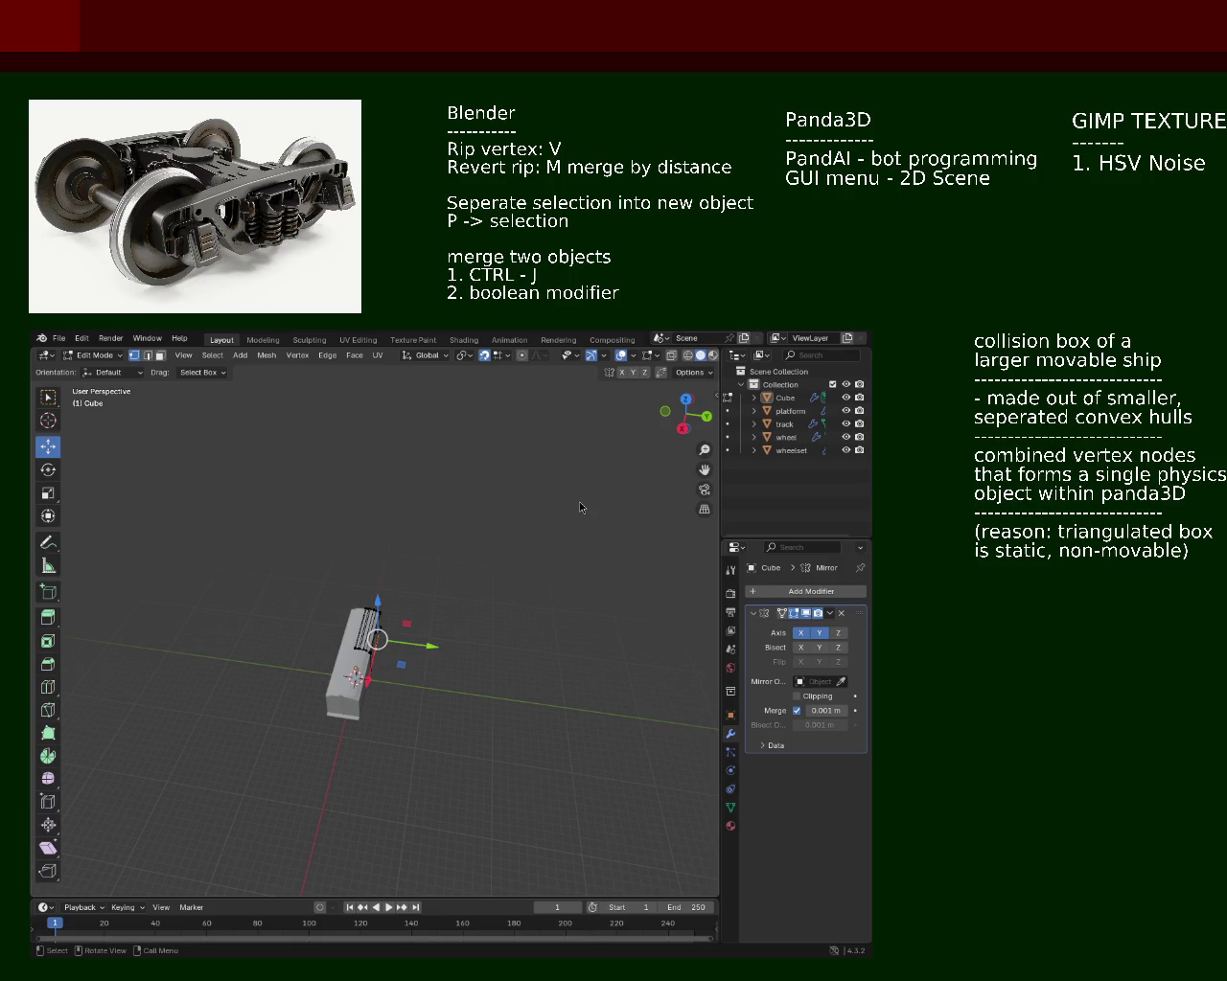
drag(324, 515, 618, 637)
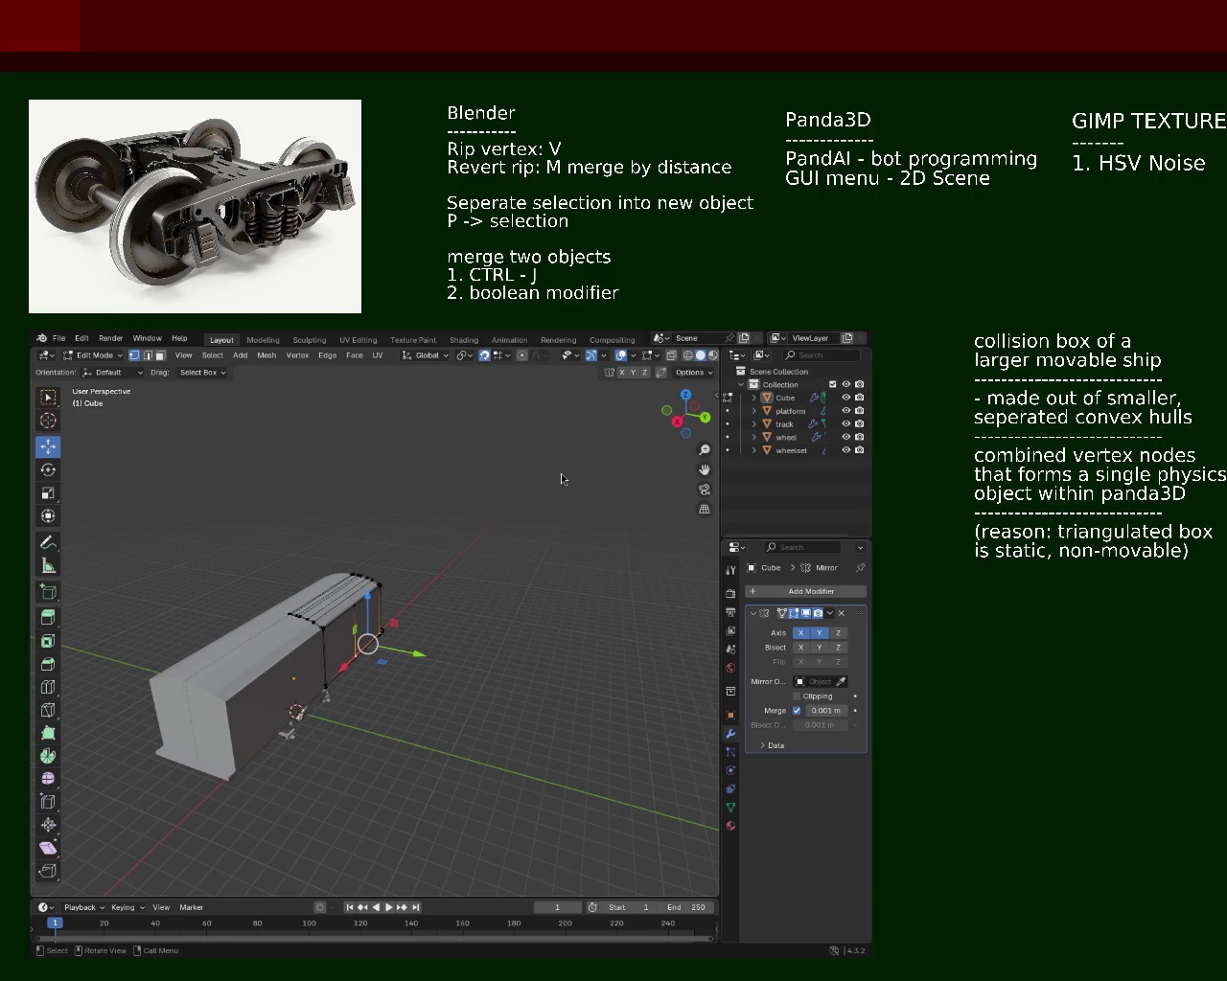
drag(421, 579, 397, 671)
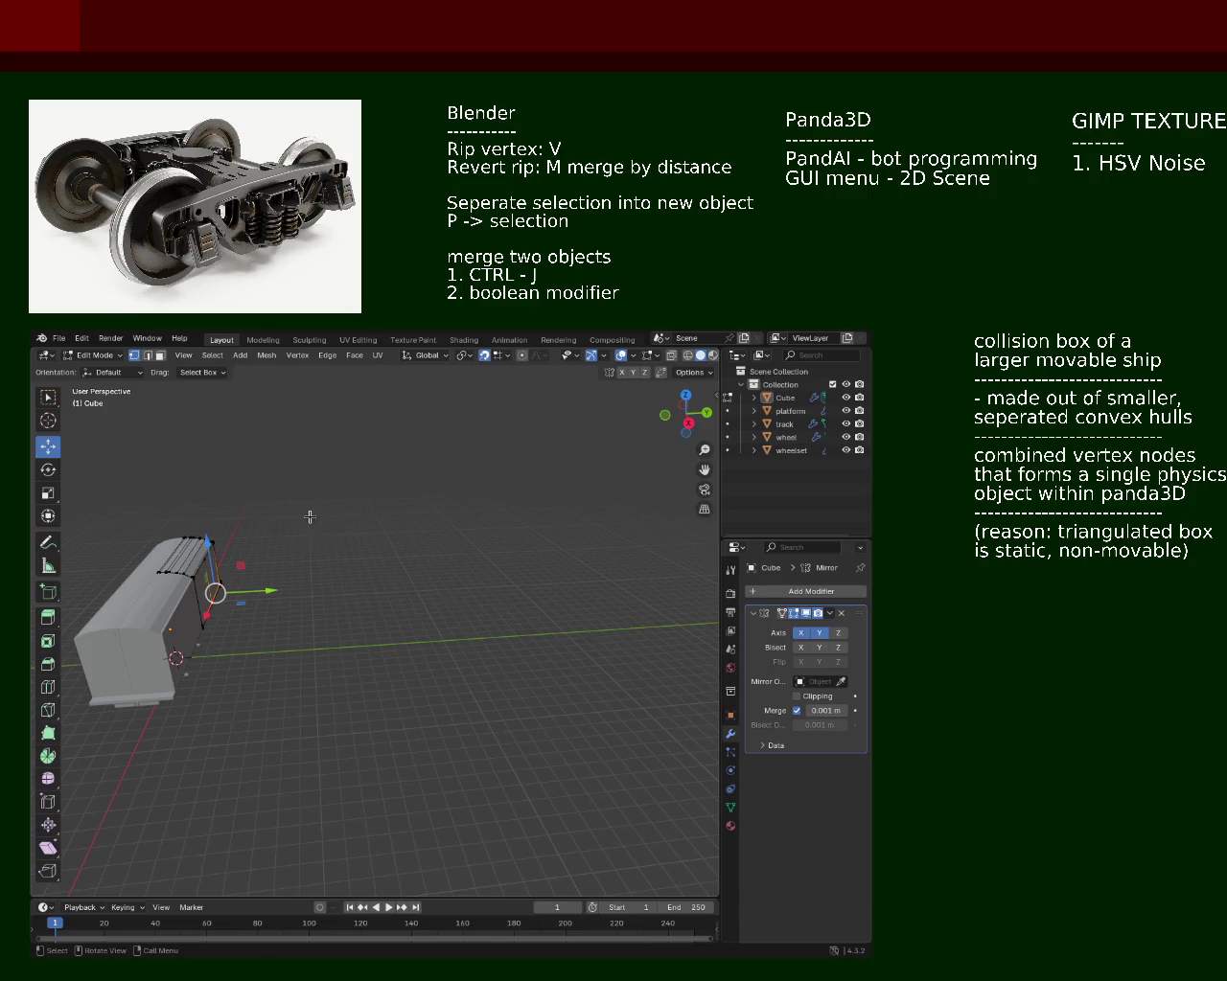
drag(309, 518, 317, 571)
scroll(up, 3)
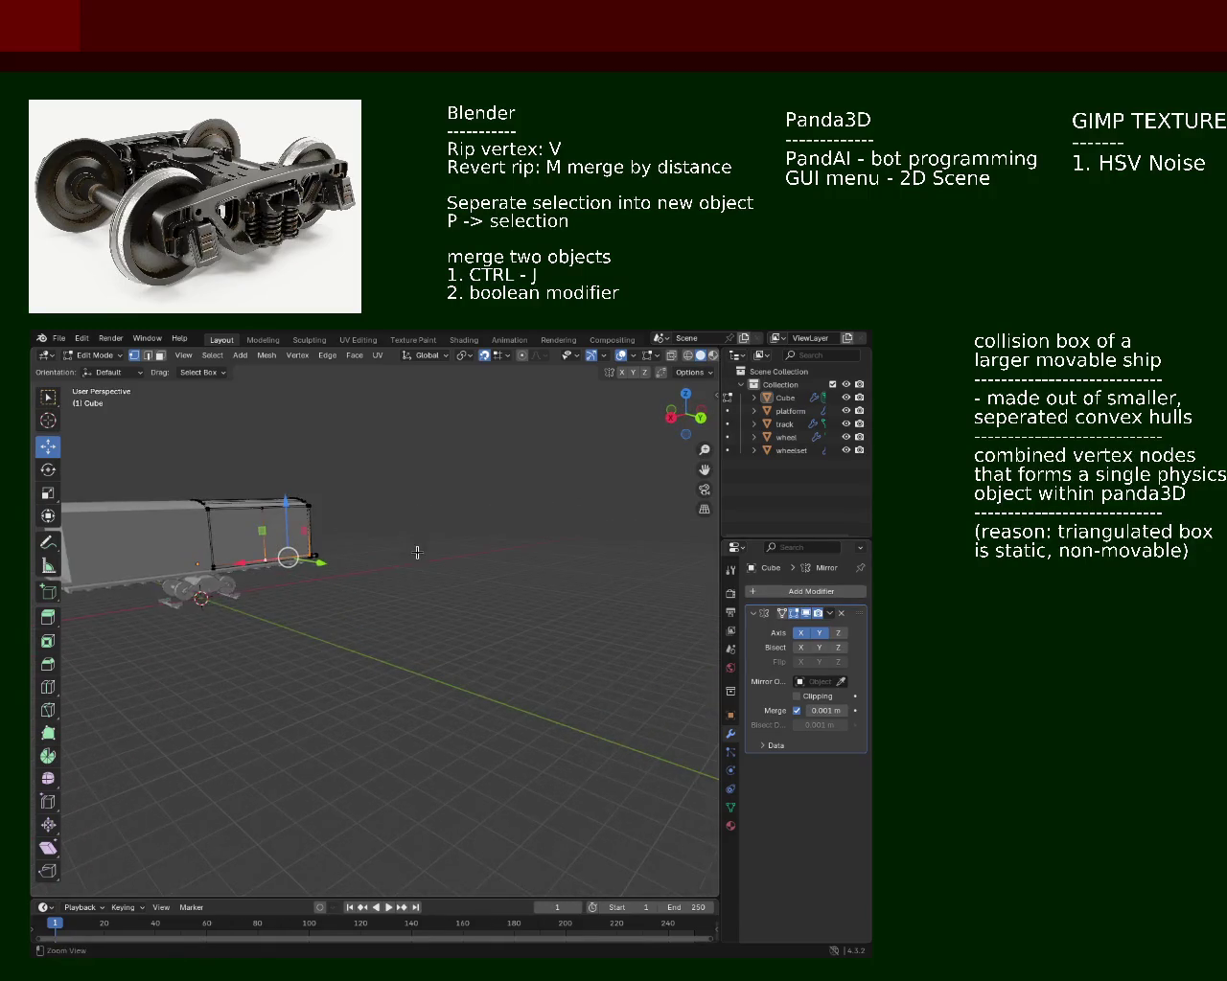
drag(416, 547, 200, 548)
scroll(up, 3)
drag(532, 559, 554, 541)
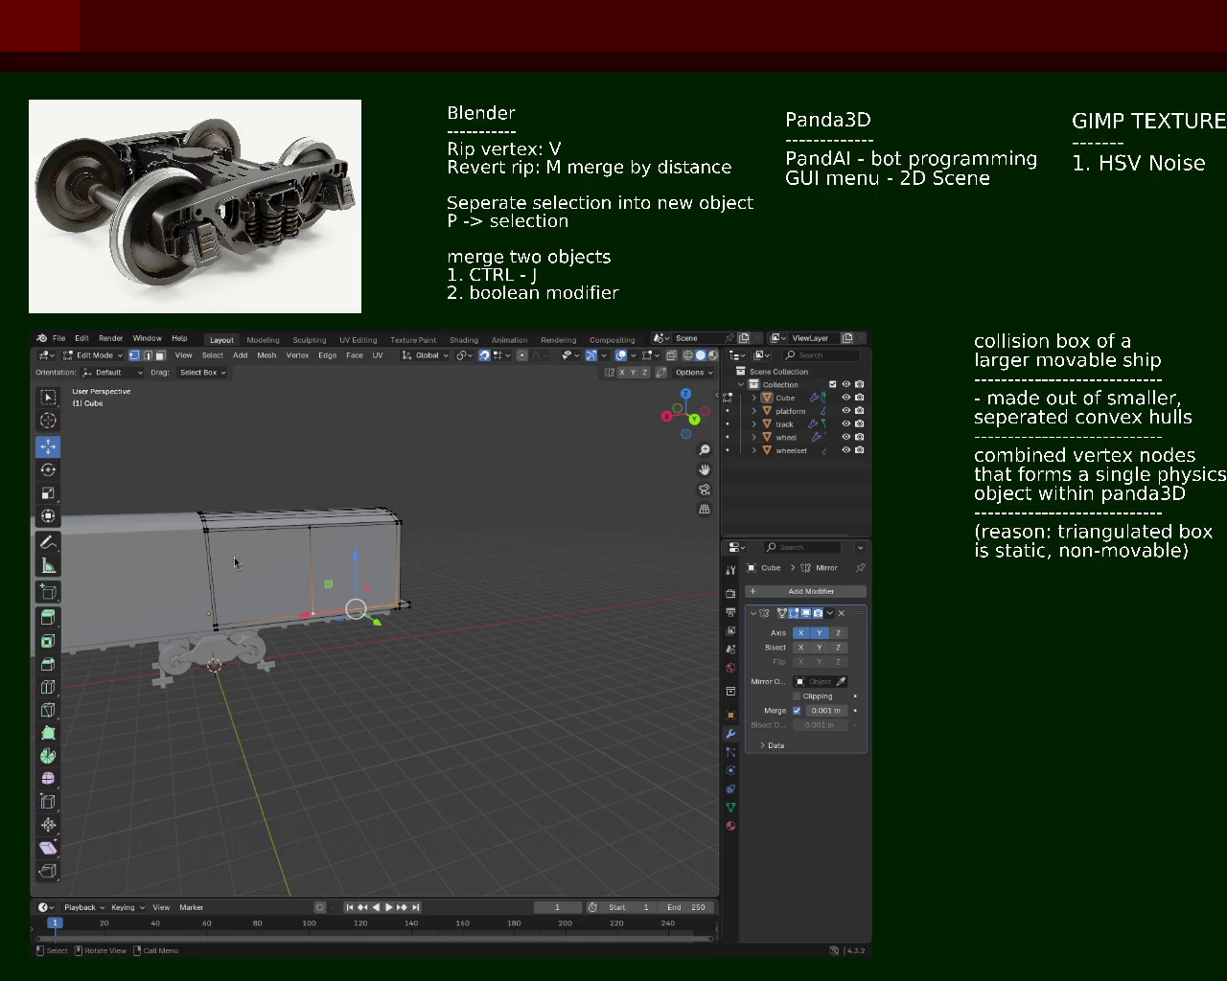
drag(309, 604, 520, 547)
scroll(up, 3)
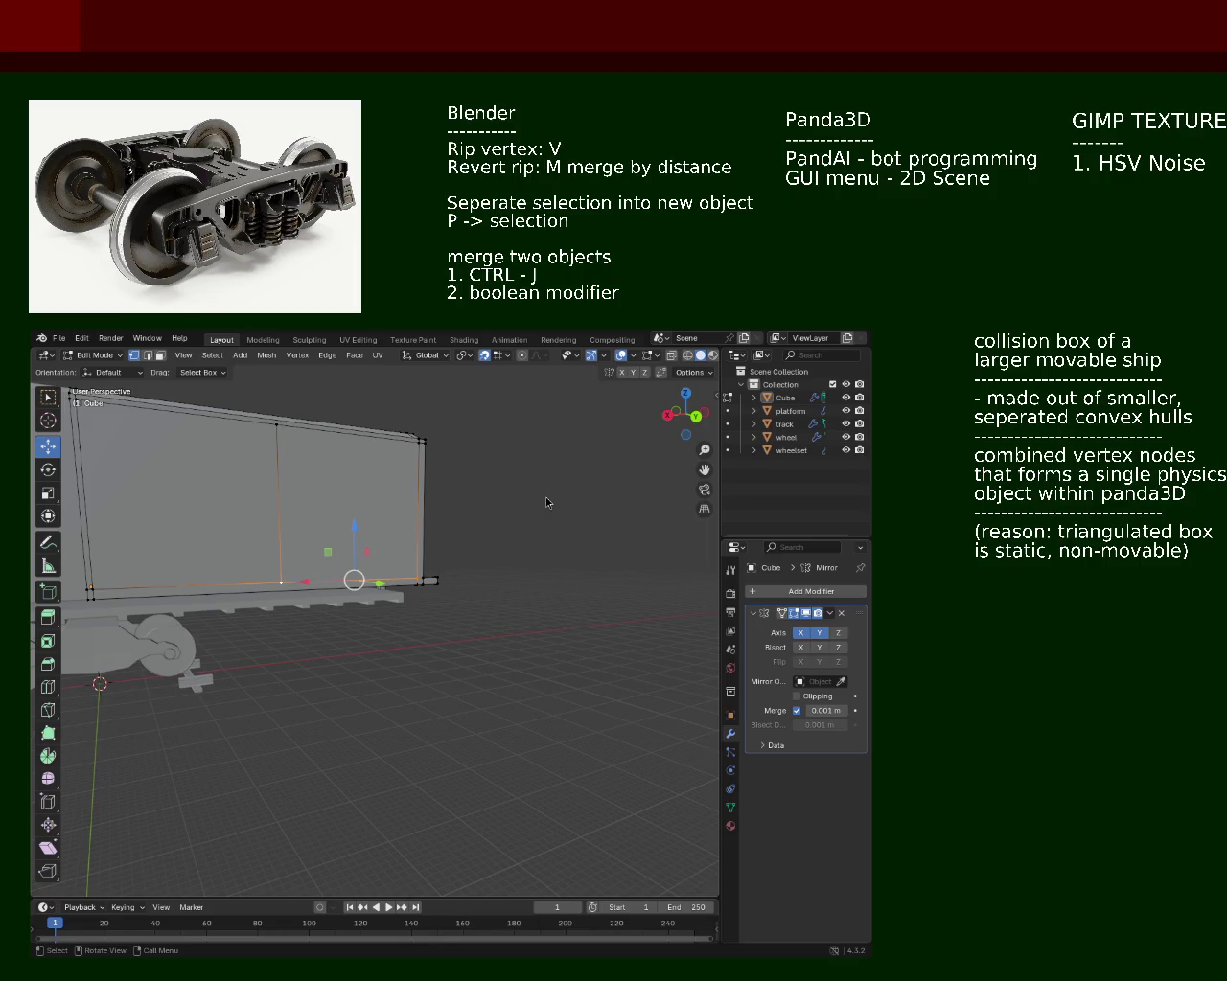
drag(355, 575, 466, 648)
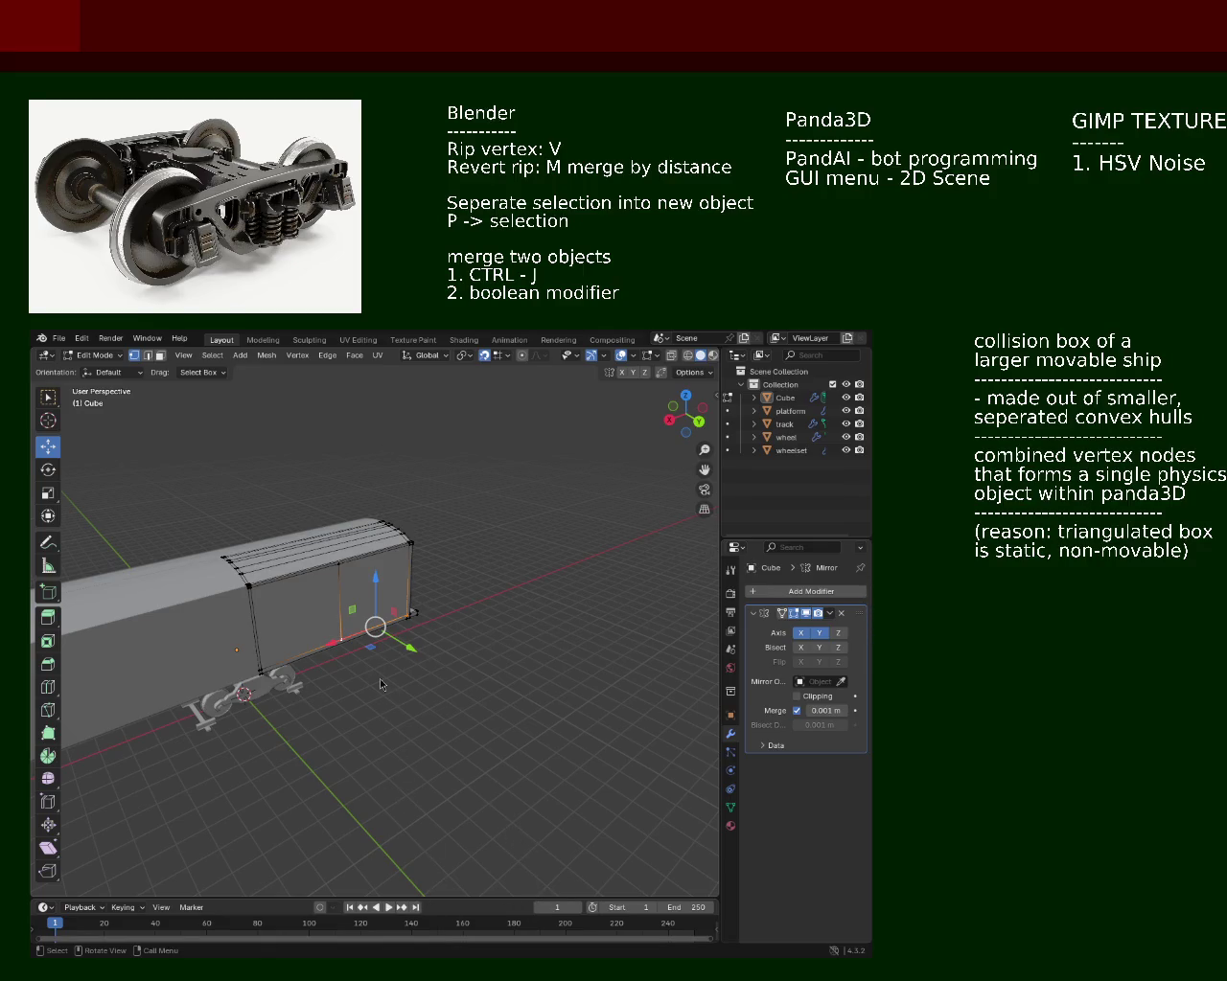
Step: Dissolve the extra edges on the boxcar's side in edge select mode
drag(289, 561, 561, 624)
scroll(up, 3)
drag(466, 581, 157, 438)
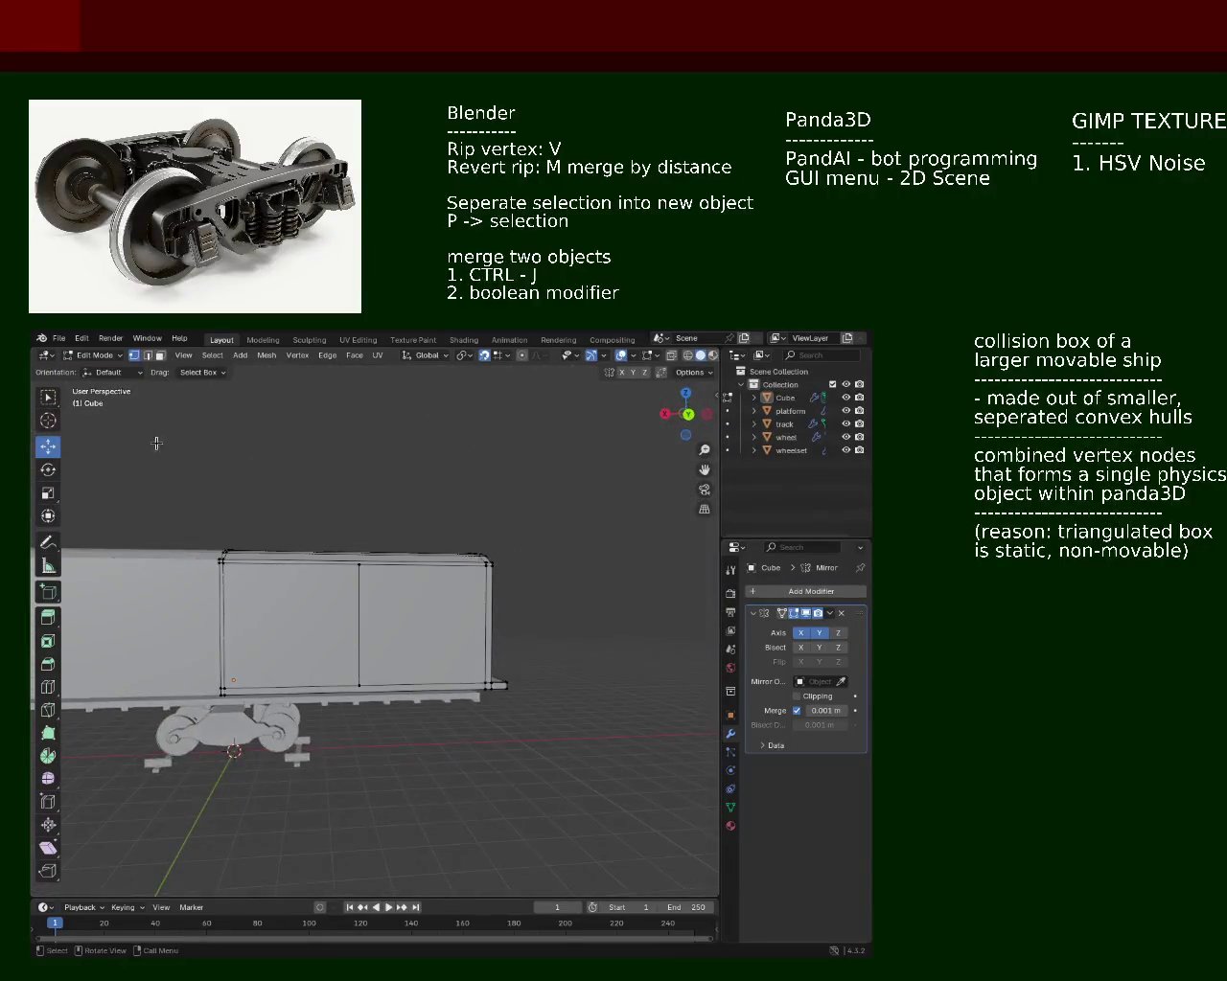
click(150, 355)
key(x)
click(348, 679)
drag(348, 680, 495, 570)
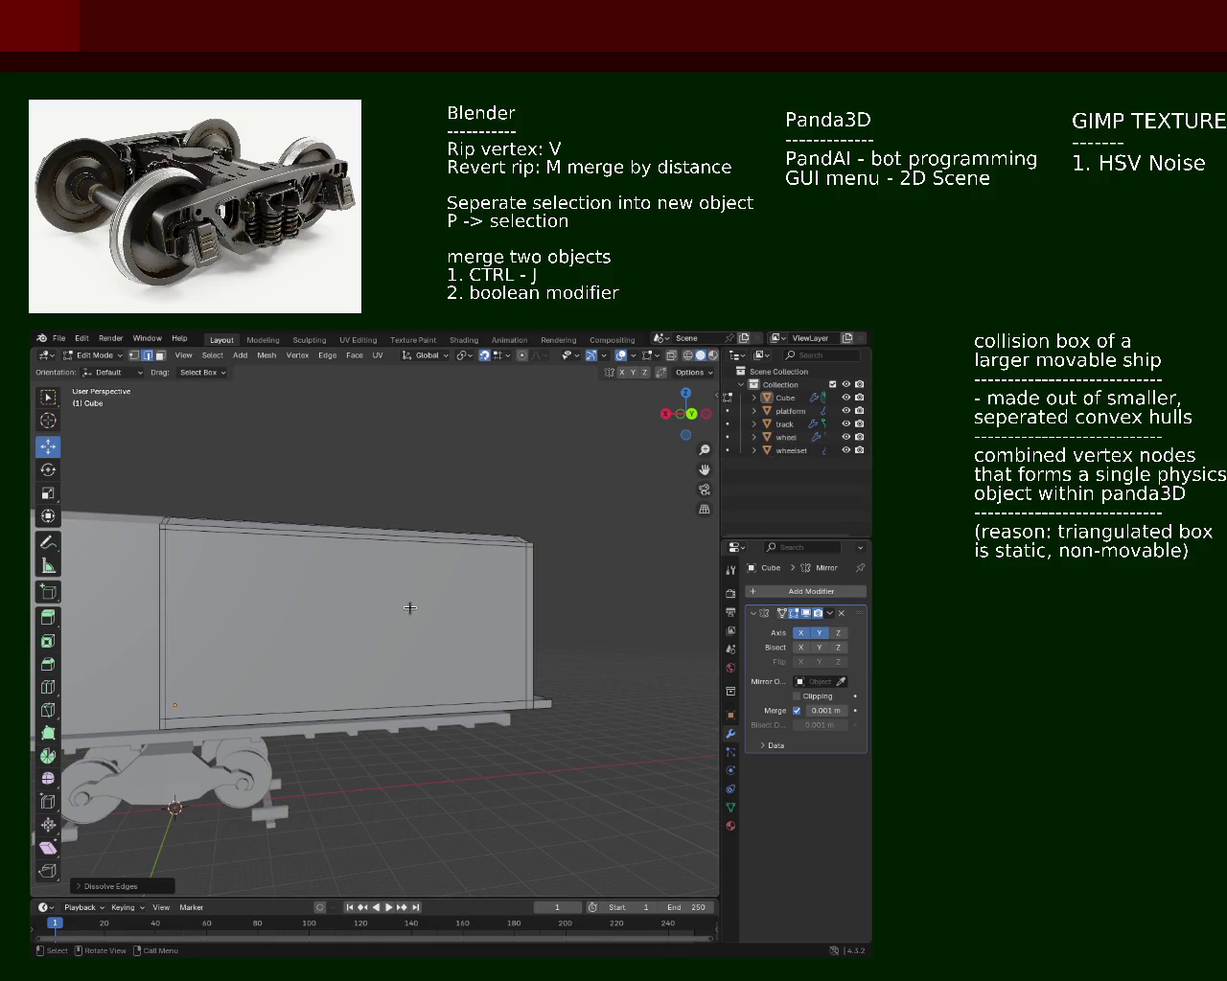
Step: Back in Object Mode, add a new mesh cube (Cube.001) and move it away from the car
key(Tab)
click(233, 355)
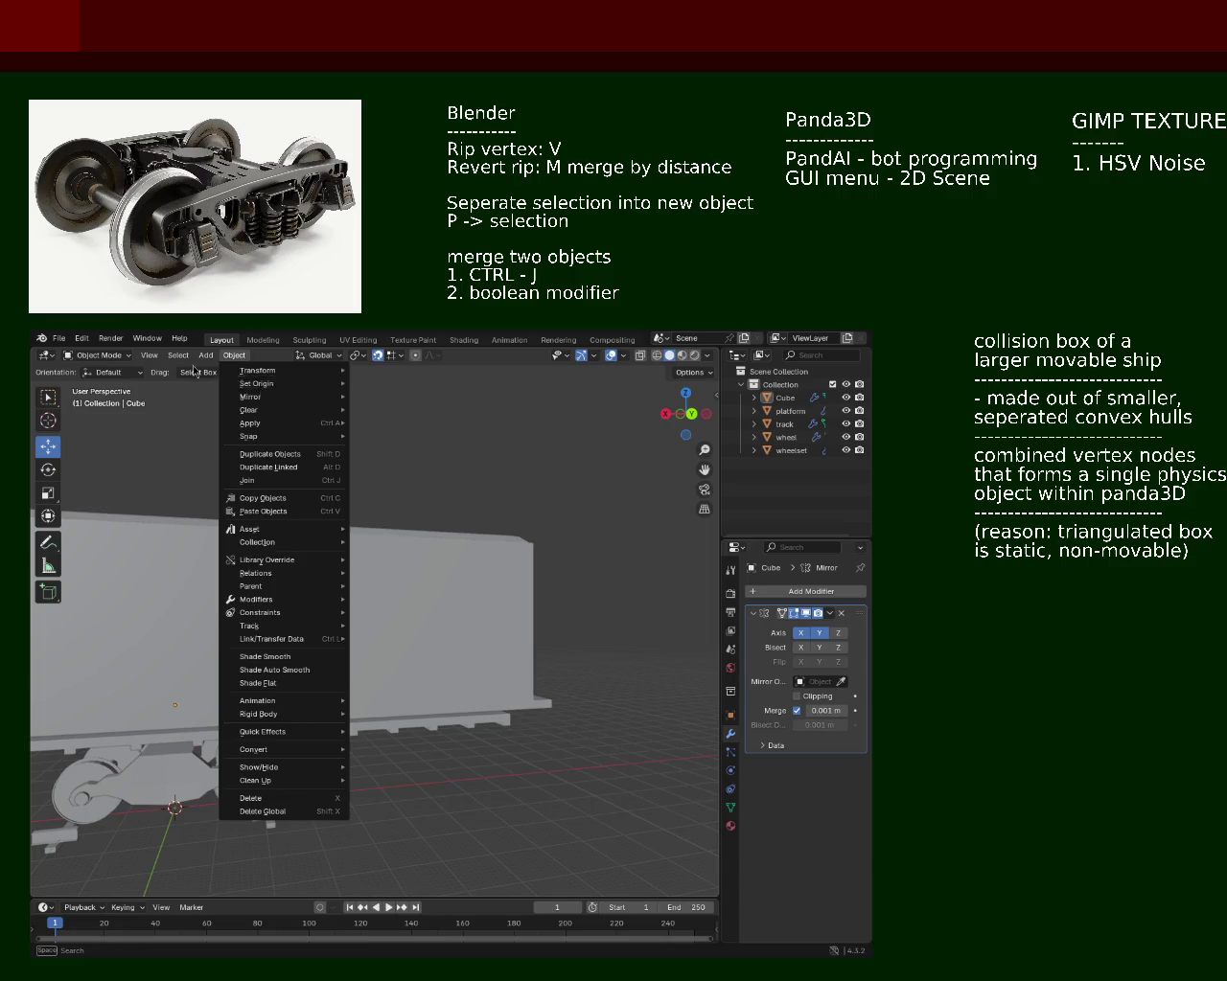
click(205, 354)
mouse_move(240, 370)
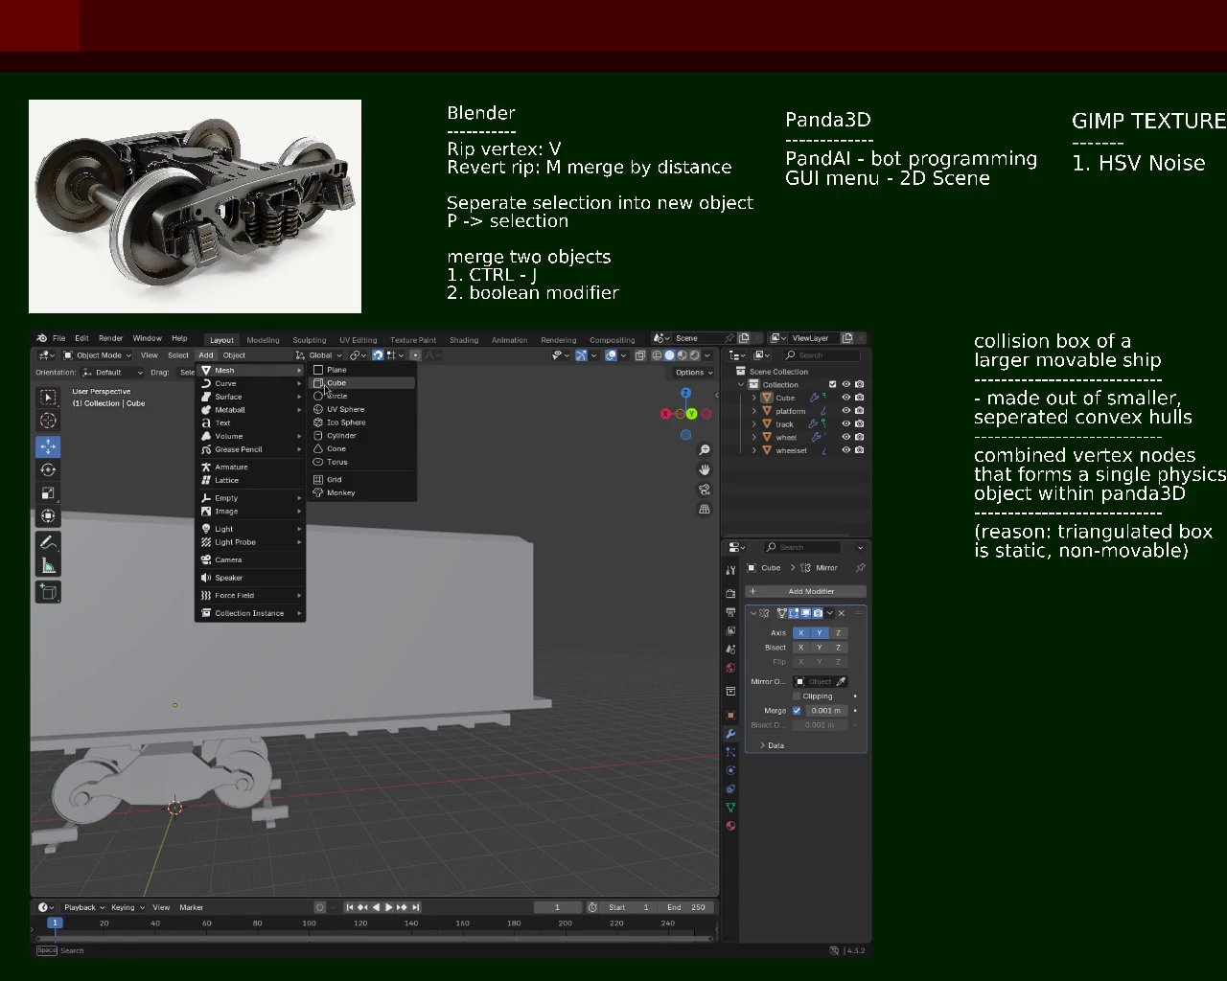
click(327, 388)
drag(418, 488, 288, 575)
key(g)
click(212, 600)
drag(212, 600, 230, 602)
Step: Move the new cube along Y and stretch it along Z into a tall box
key(g)
key(x)
key(y)
click(588, 723)
key(s)
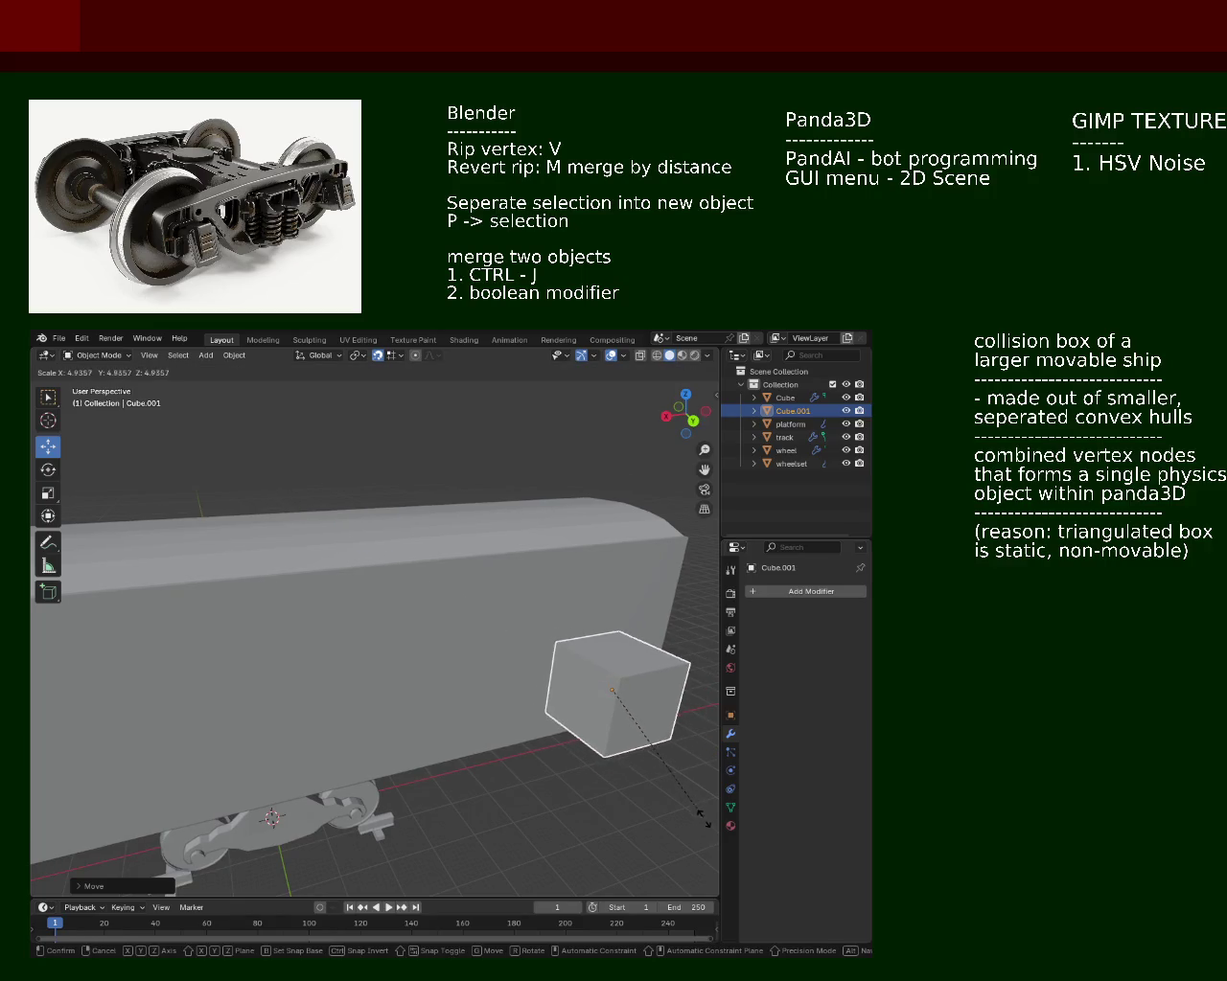
key(z)
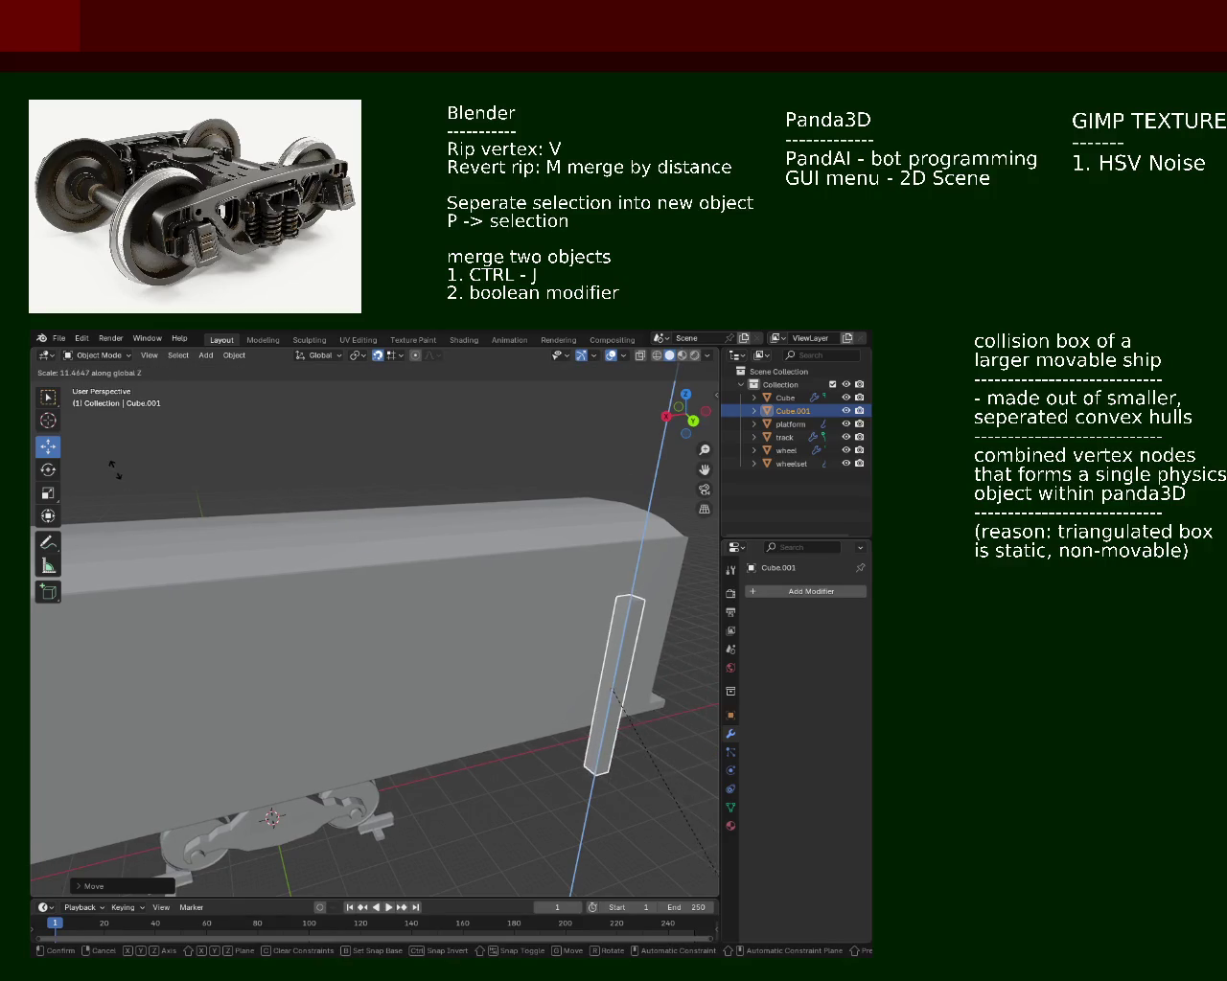
click(114, 469)
Step: Check numpad side and front views, then slide the tall post against the wagon side and enter Edit Mode
drag(406, 640, 347, 633)
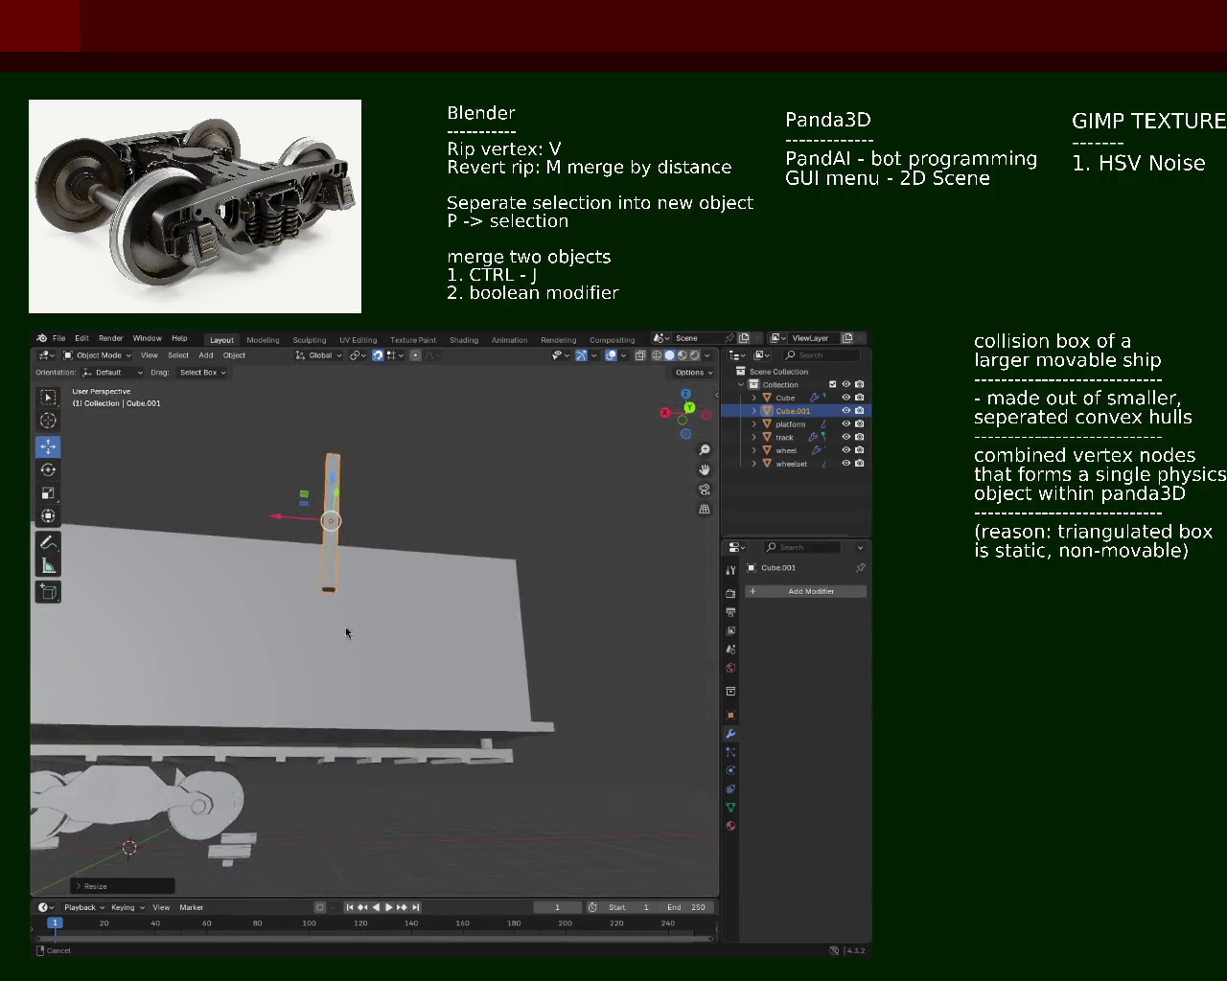
drag(347, 633, 355, 610)
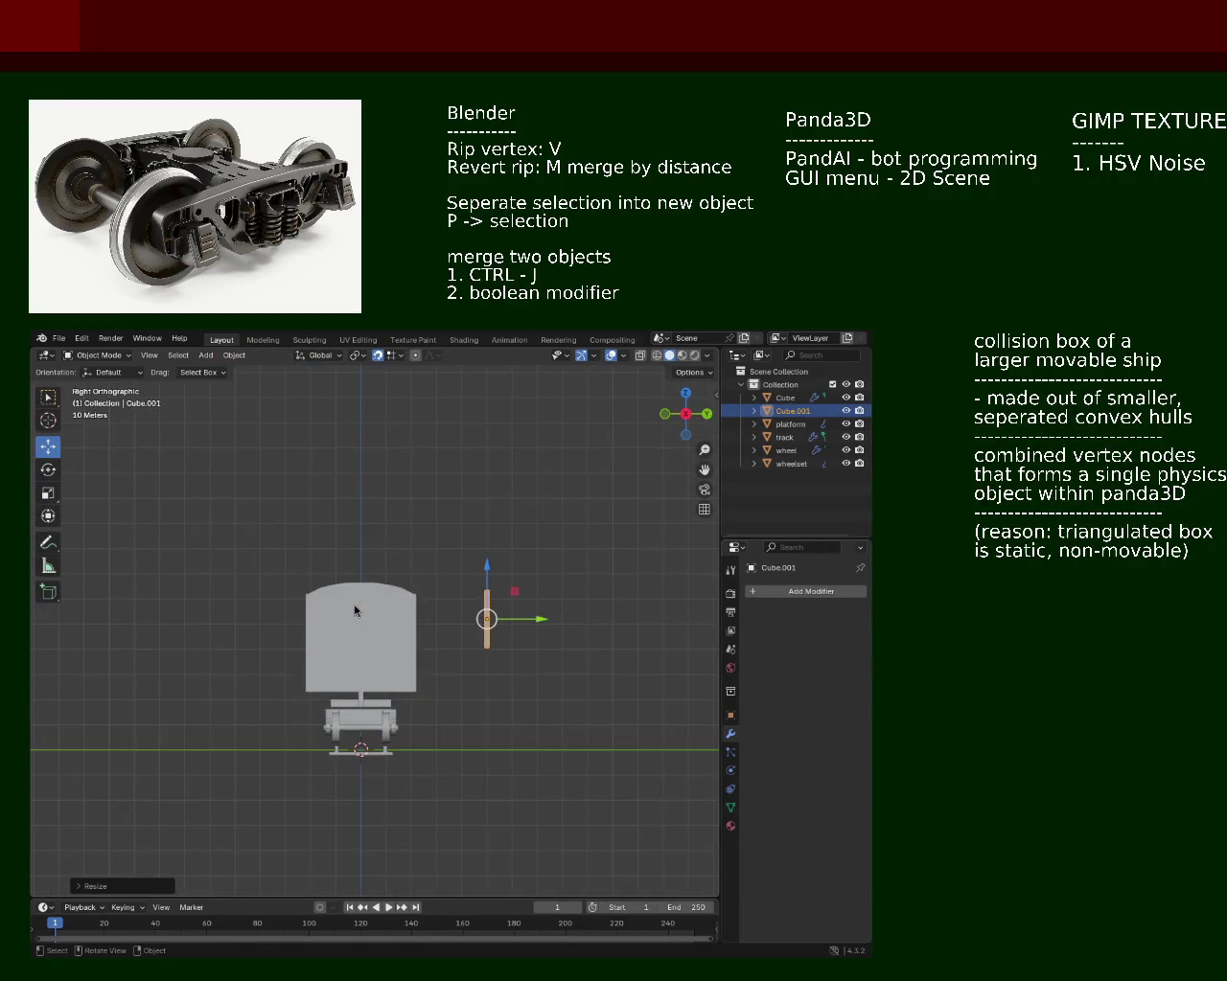
key(KP_1)
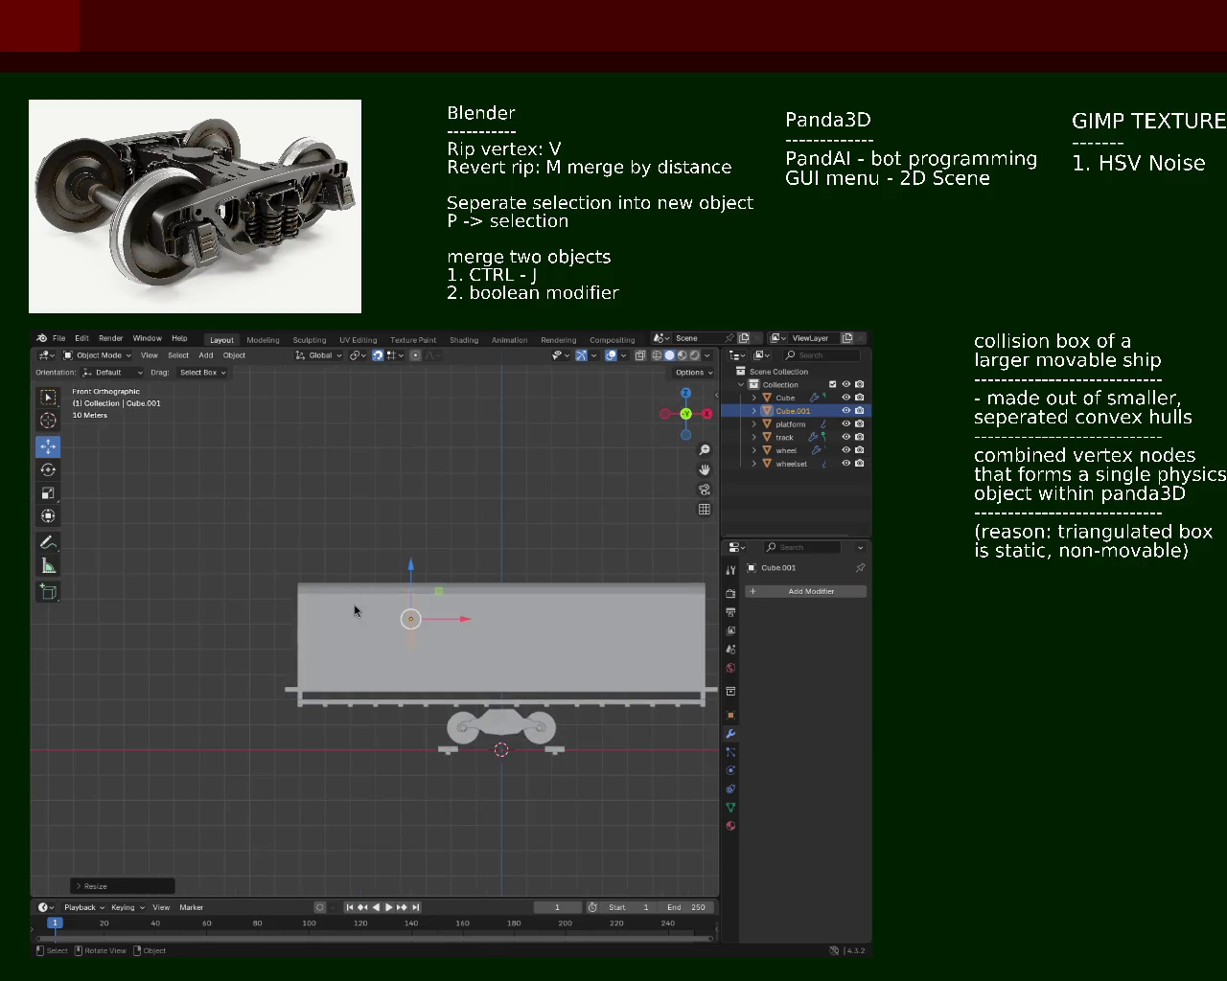
key(KP_8)
key(KP_8)
key(KP_8)
key(KP_8)
key(KP_8)
key(KP_8)
key(KP_4)
key(KP_4)
key(KP_8)
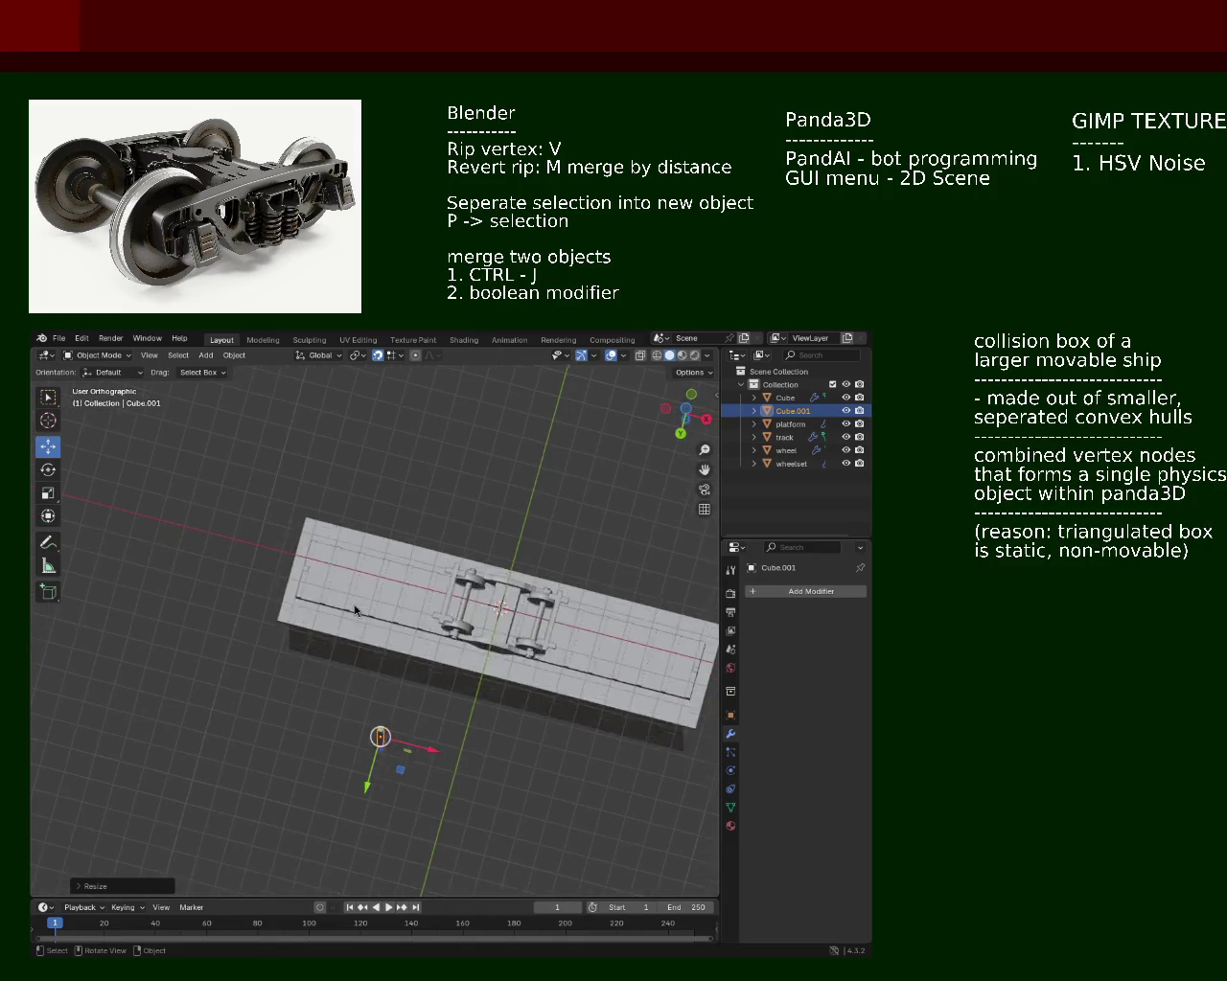
key(KP_8)
key(KP_8)
key(KP_1)
key(KP_4)
key(KP_4)
key(KP_4)
key(KP_4)
key(KP_4)
key(KP_4)
key(KP_4)
key(KP_4)
key(KP_4)
key(KP_4)
key(KP_4)
key(KP_4)
key(KP_4)
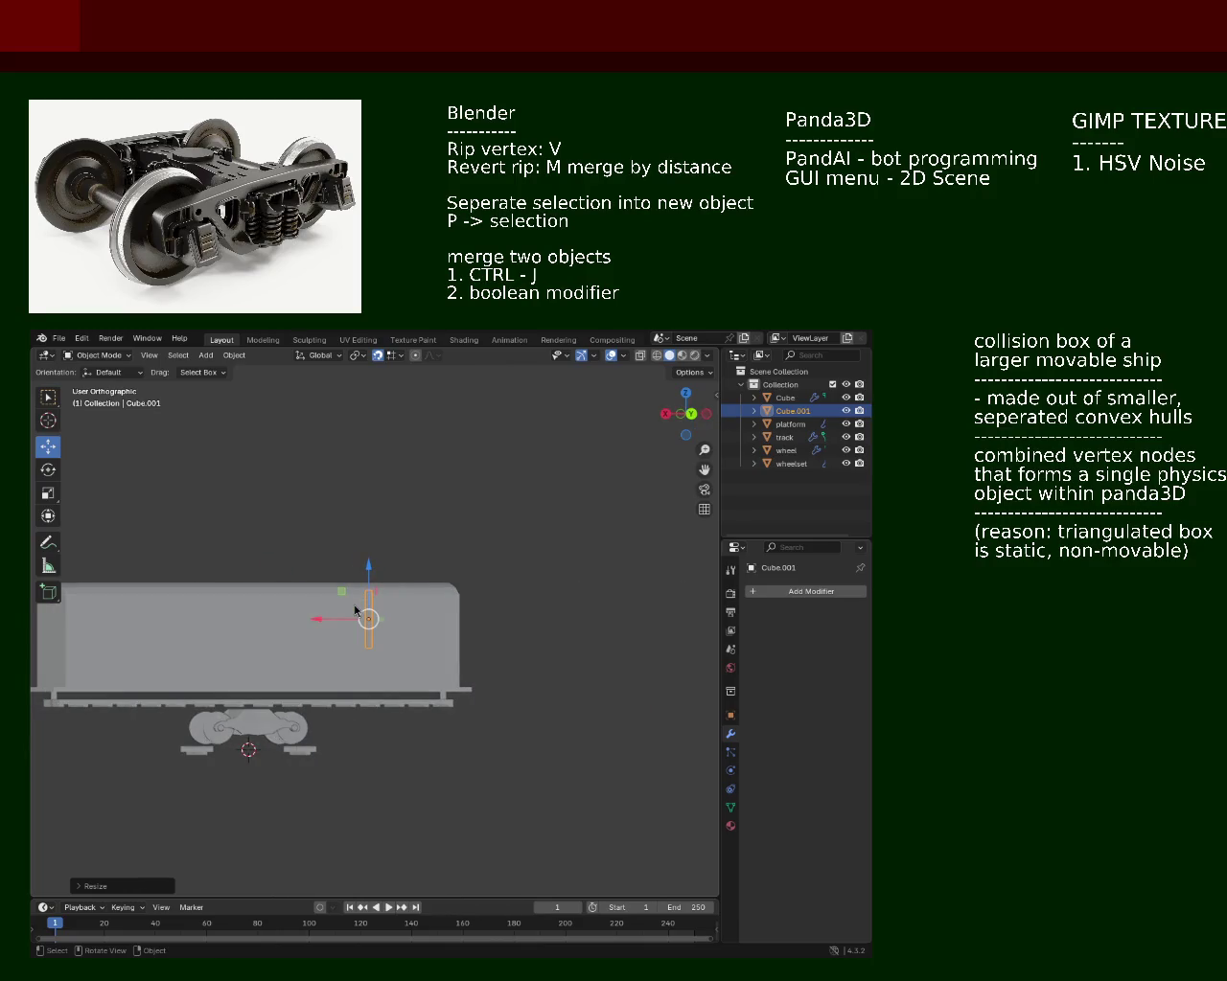
key(KP_4)
scroll(up, 3)
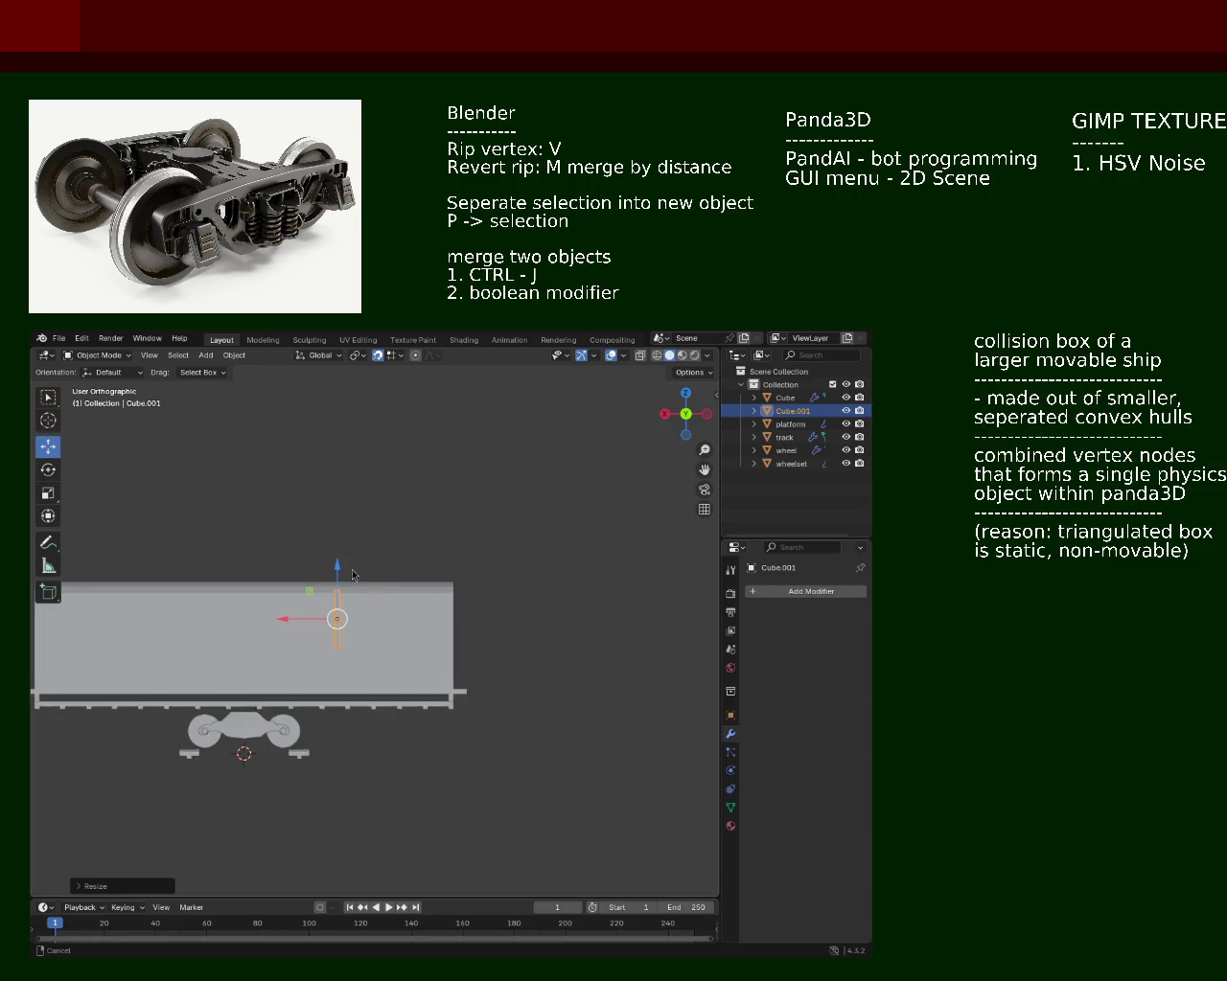
scroll(up, 3)
scroll(up, 3)
drag(266, 621, 475, 667)
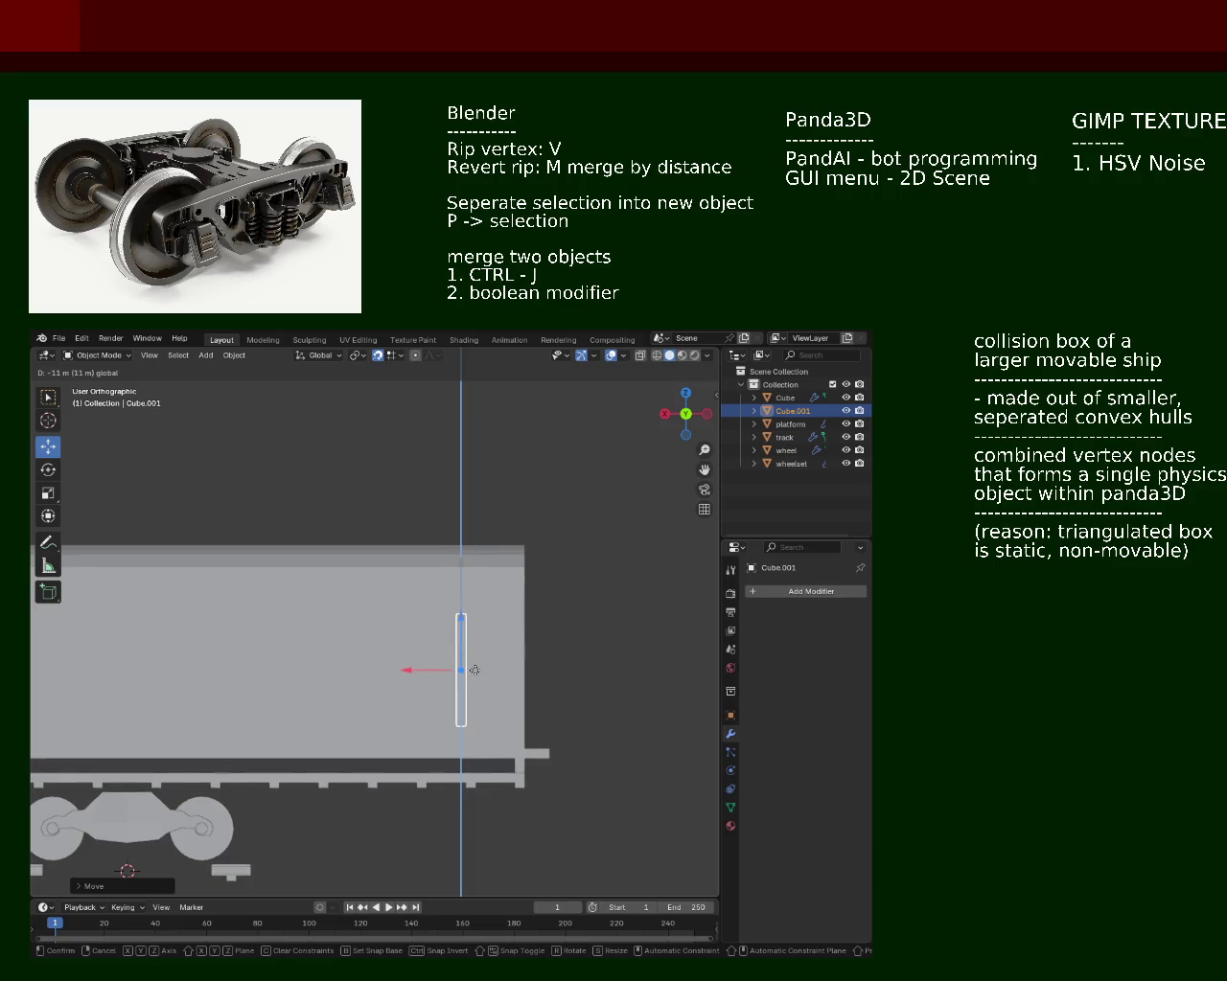
drag(475, 667, 476, 676)
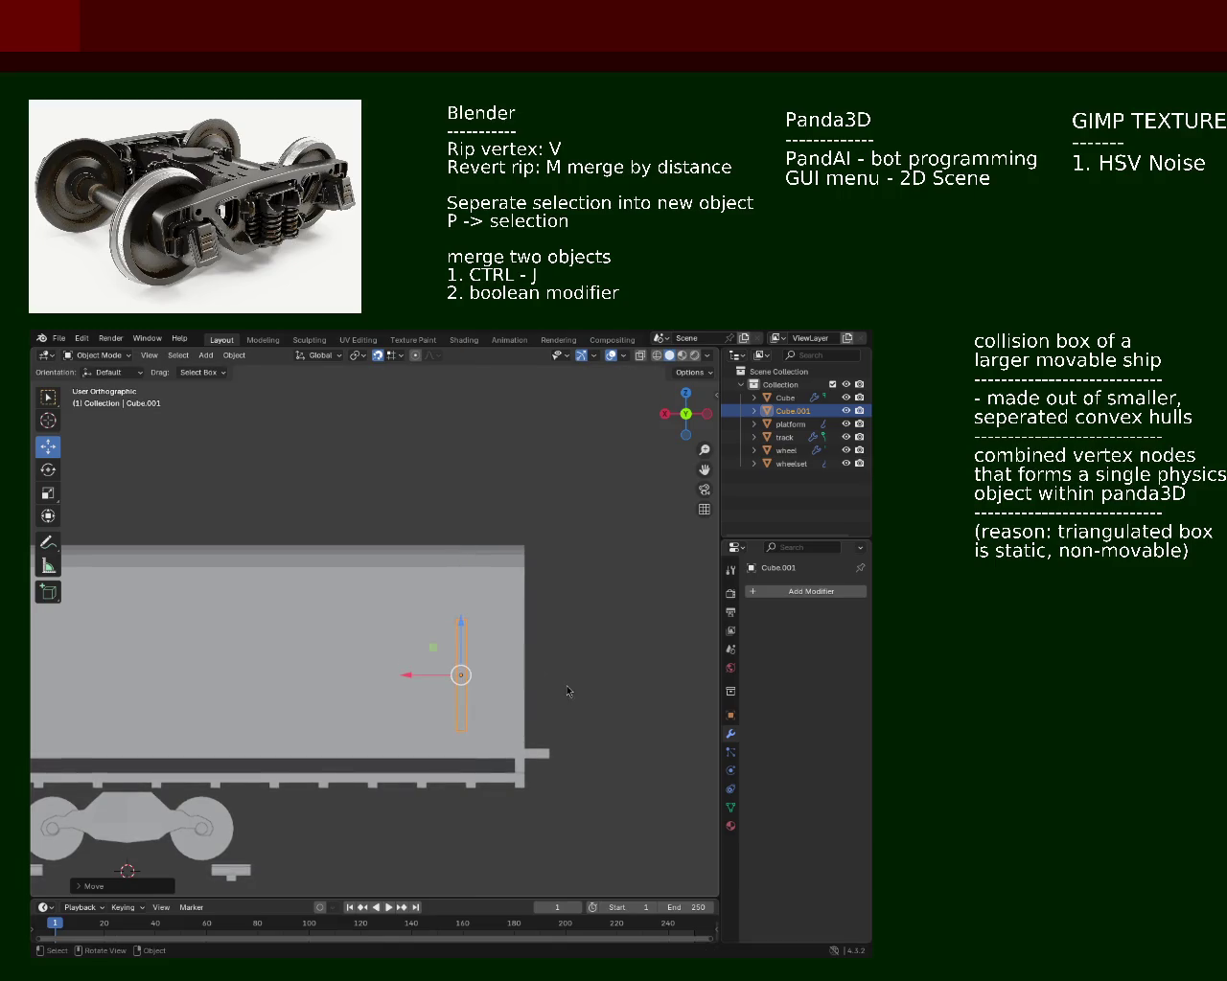
drag(567, 690, 574, 645)
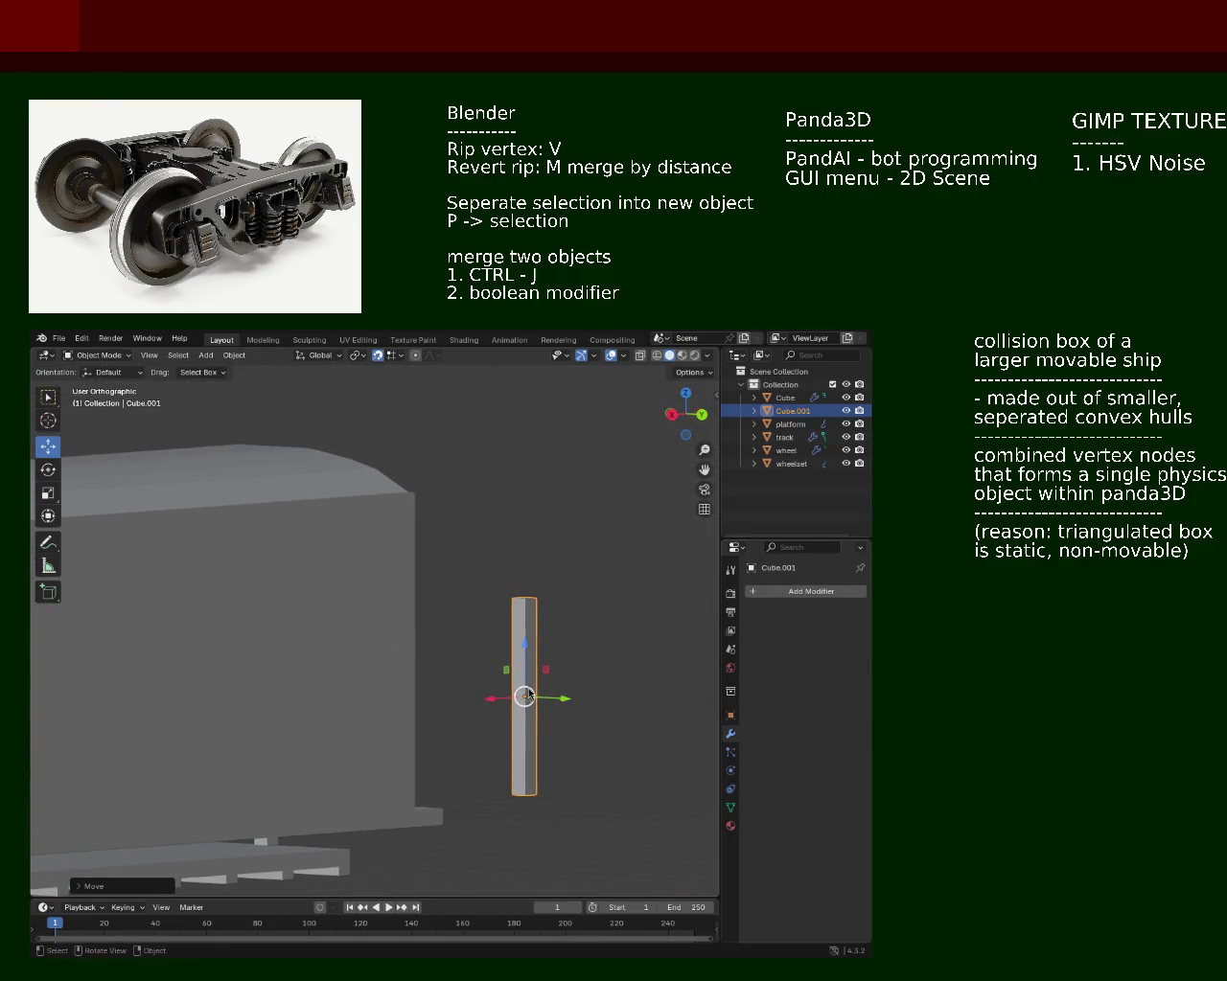
click(574, 645)
key(Tab)
Step: In face select mode, extrude the tall box's side face outward to widen it
click(518, 671)
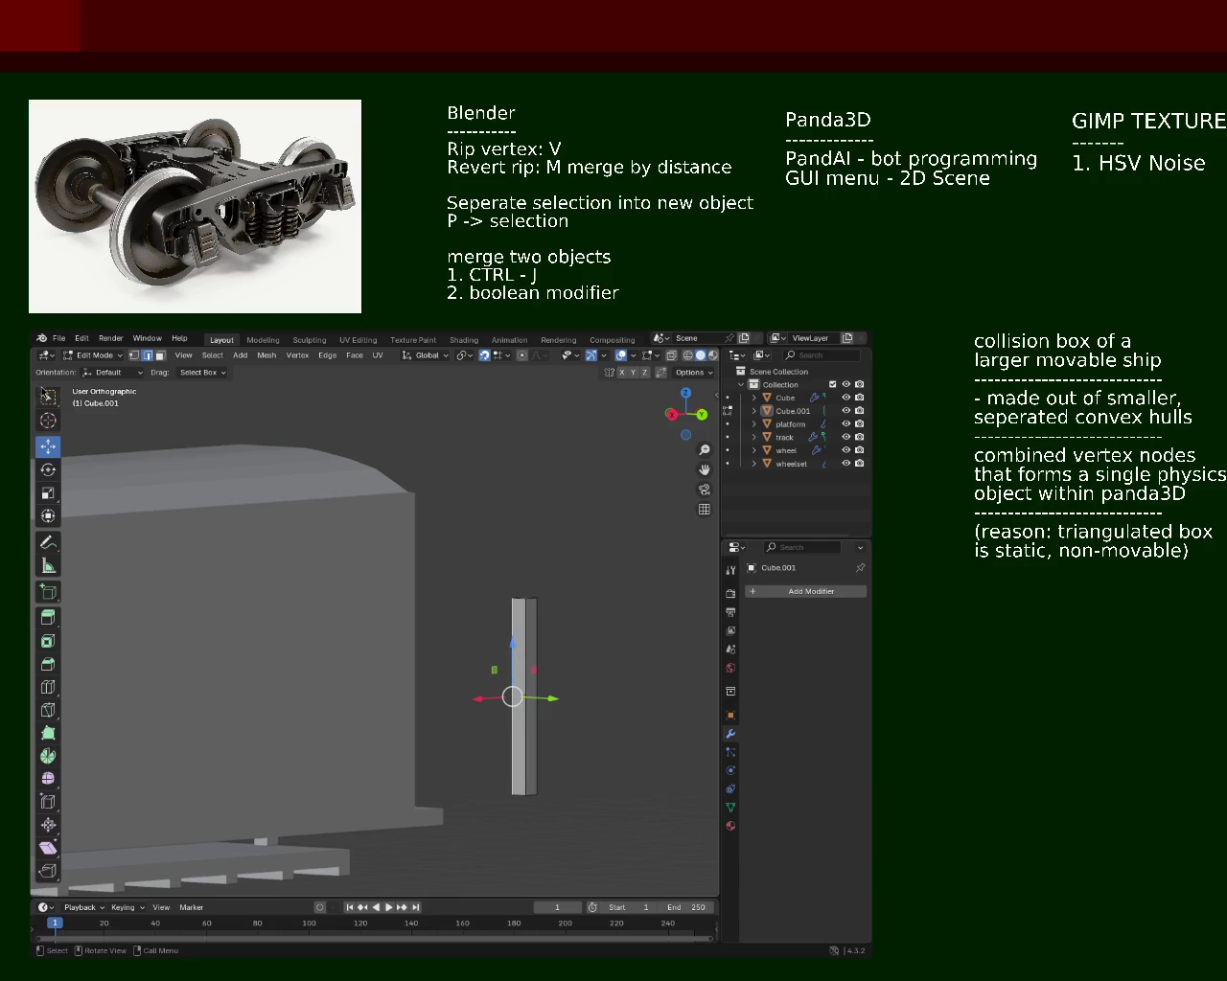
click(160, 354)
click(518, 685)
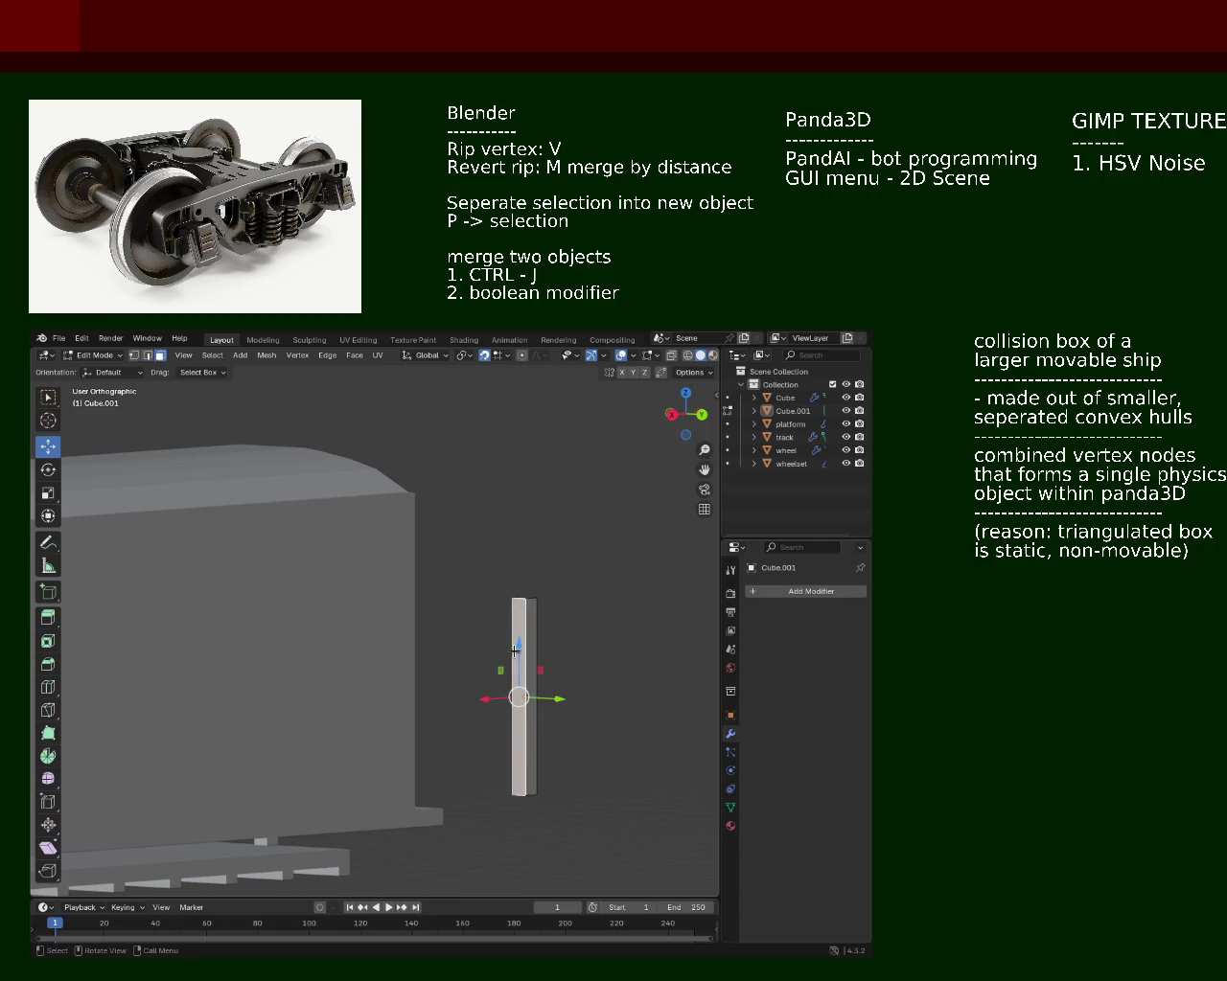
key(e)
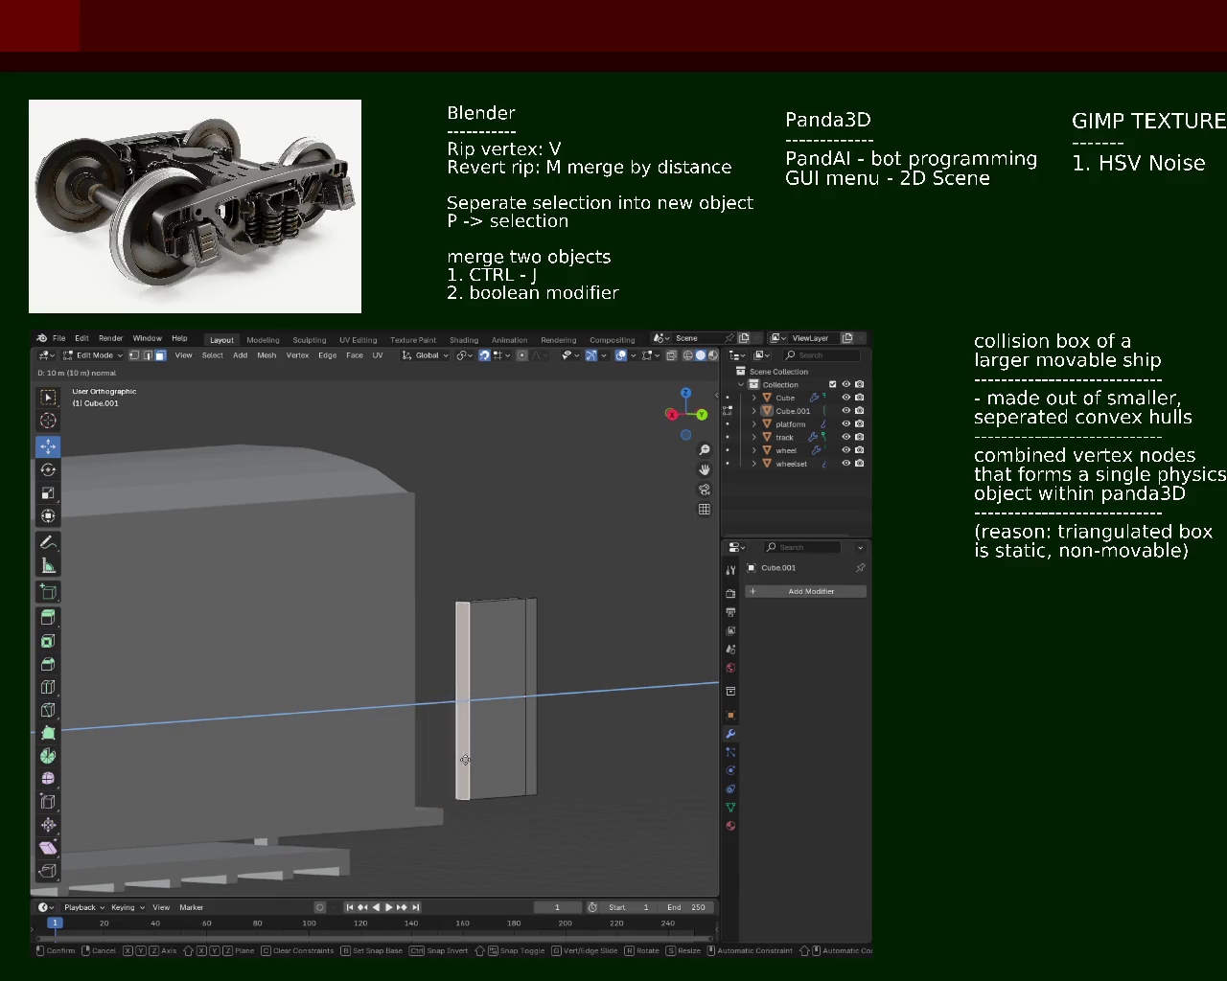
click(451, 769)
drag(452, 770, 576, 715)
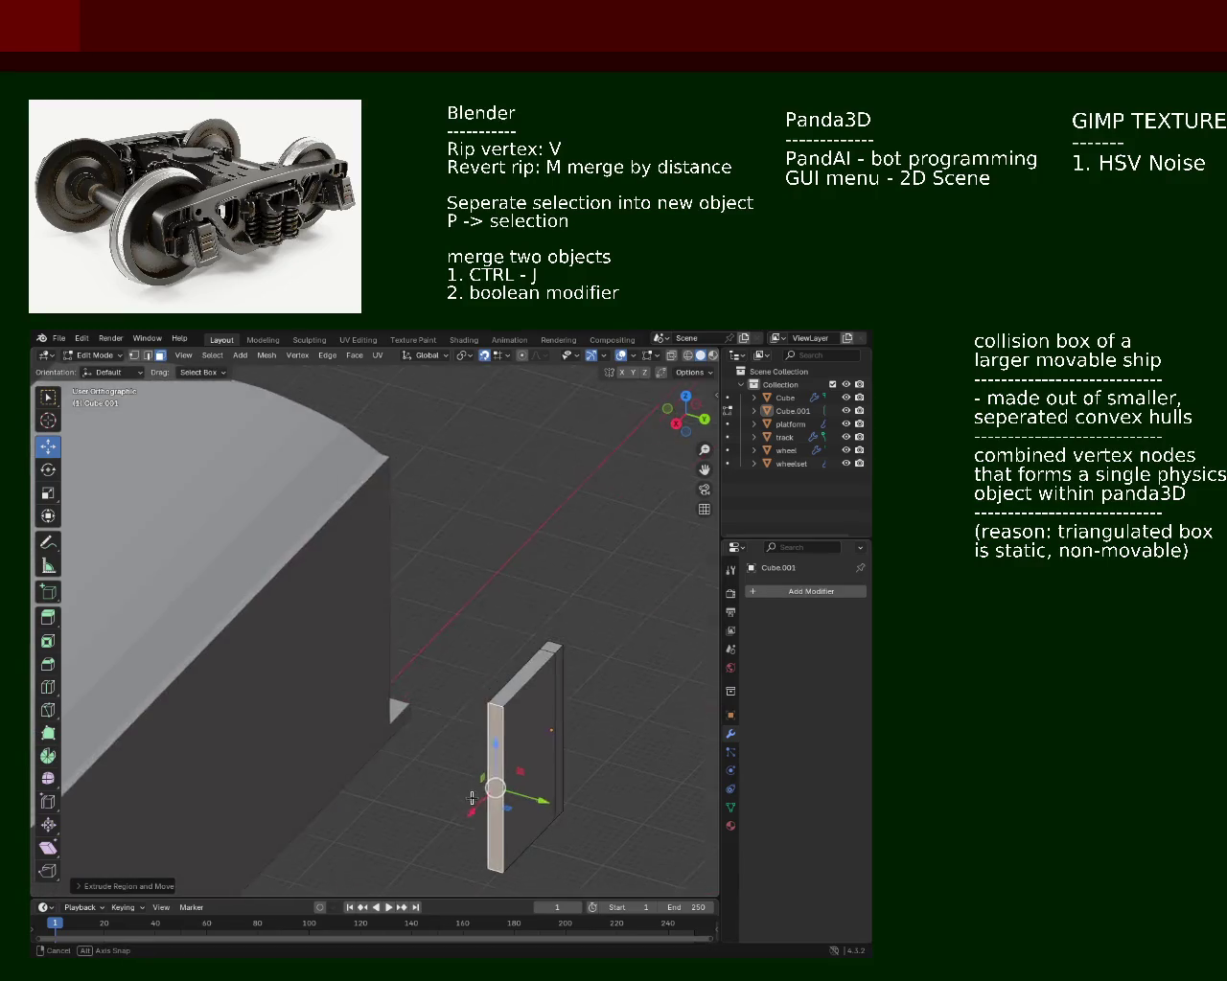
Step: Extrude the front face to thicken the box, shift a face -3 m along X, and return to Object Mode
click(523, 561)
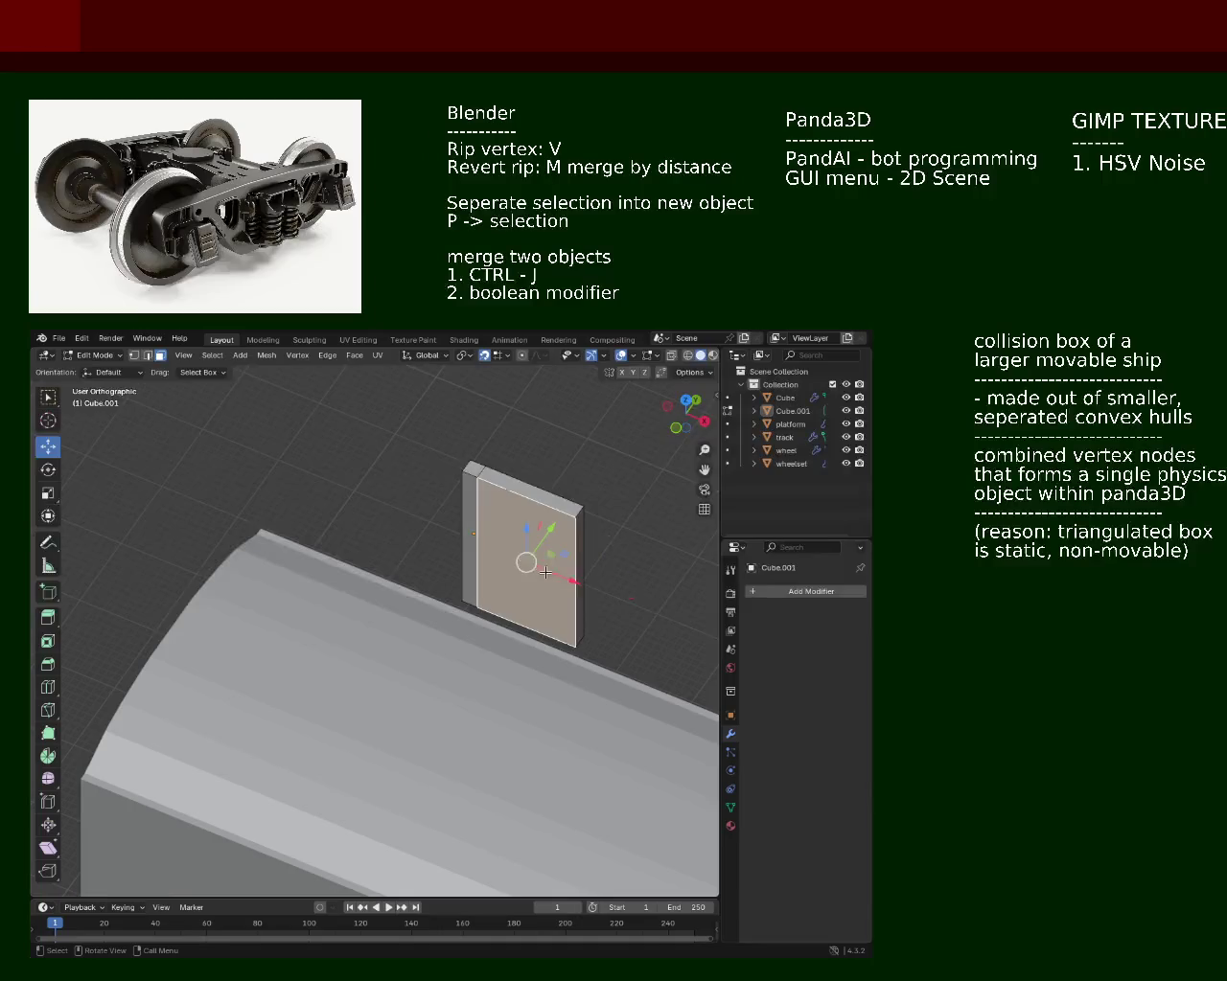
key(e)
click(441, 539)
drag(441, 539, 295, 664)
click(388, 635)
drag(295, 664, 342, 665)
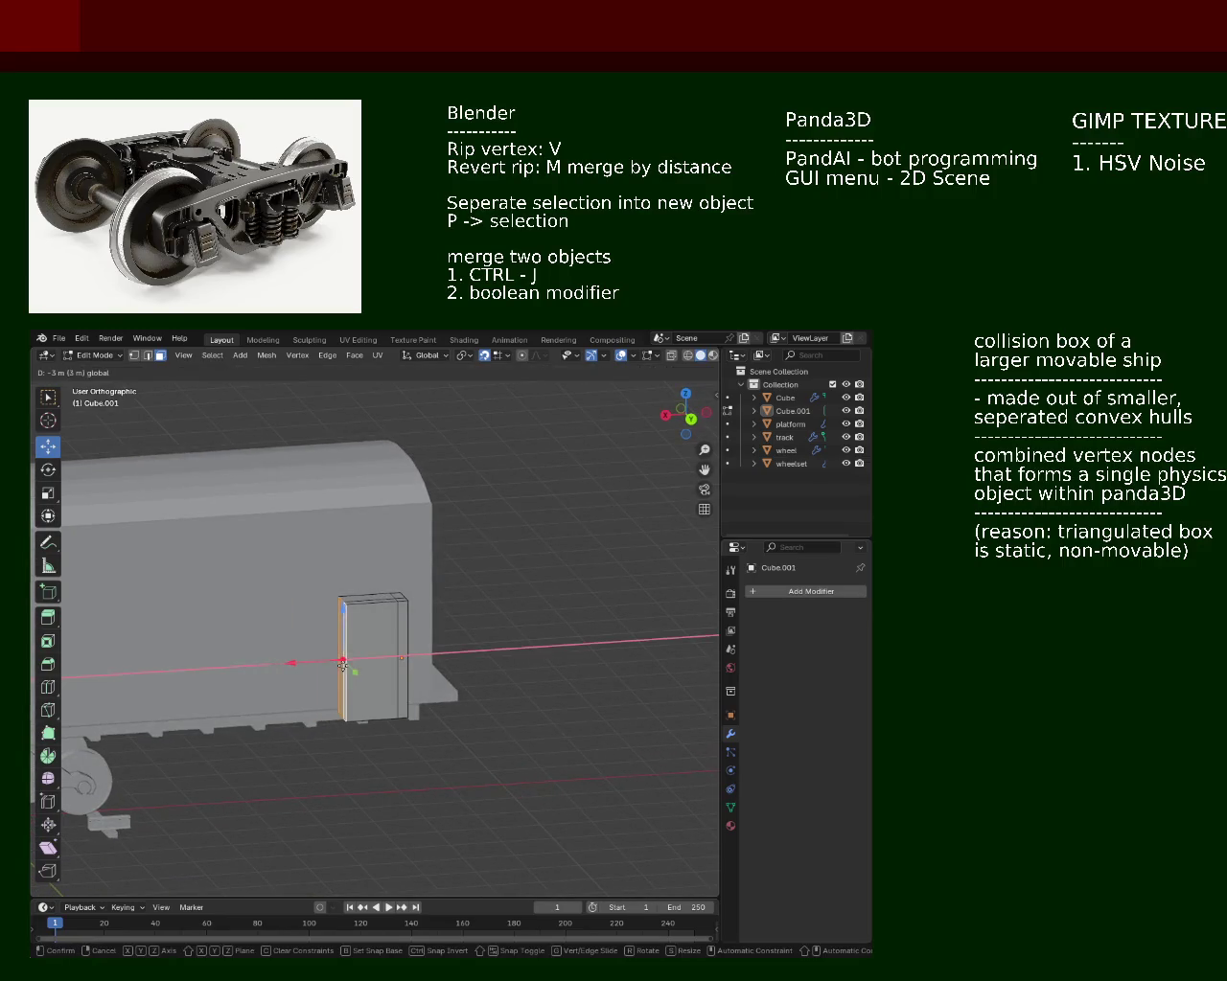
drag(343, 665, 409, 599)
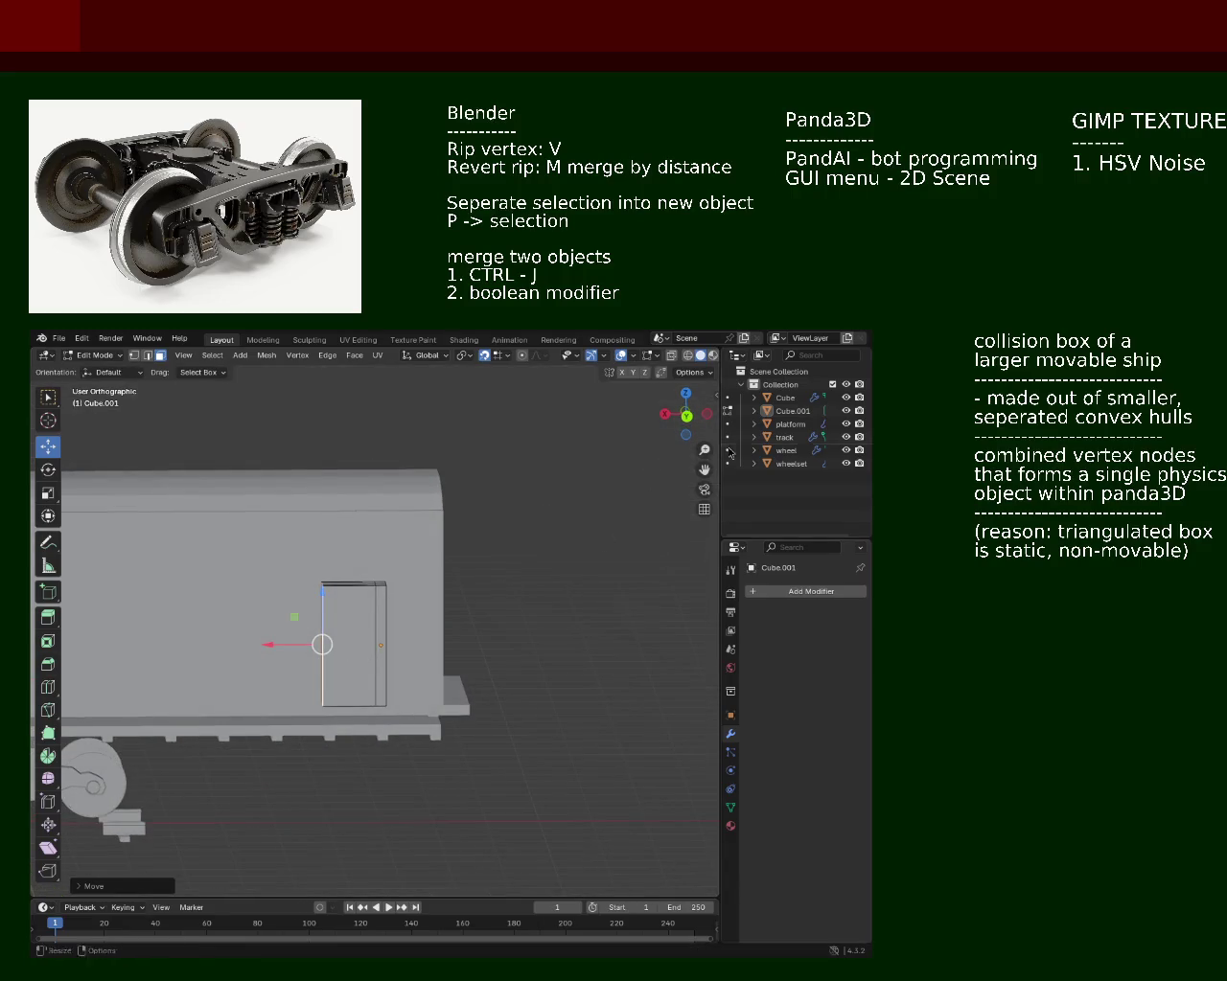
click(792, 410)
key(Tab)
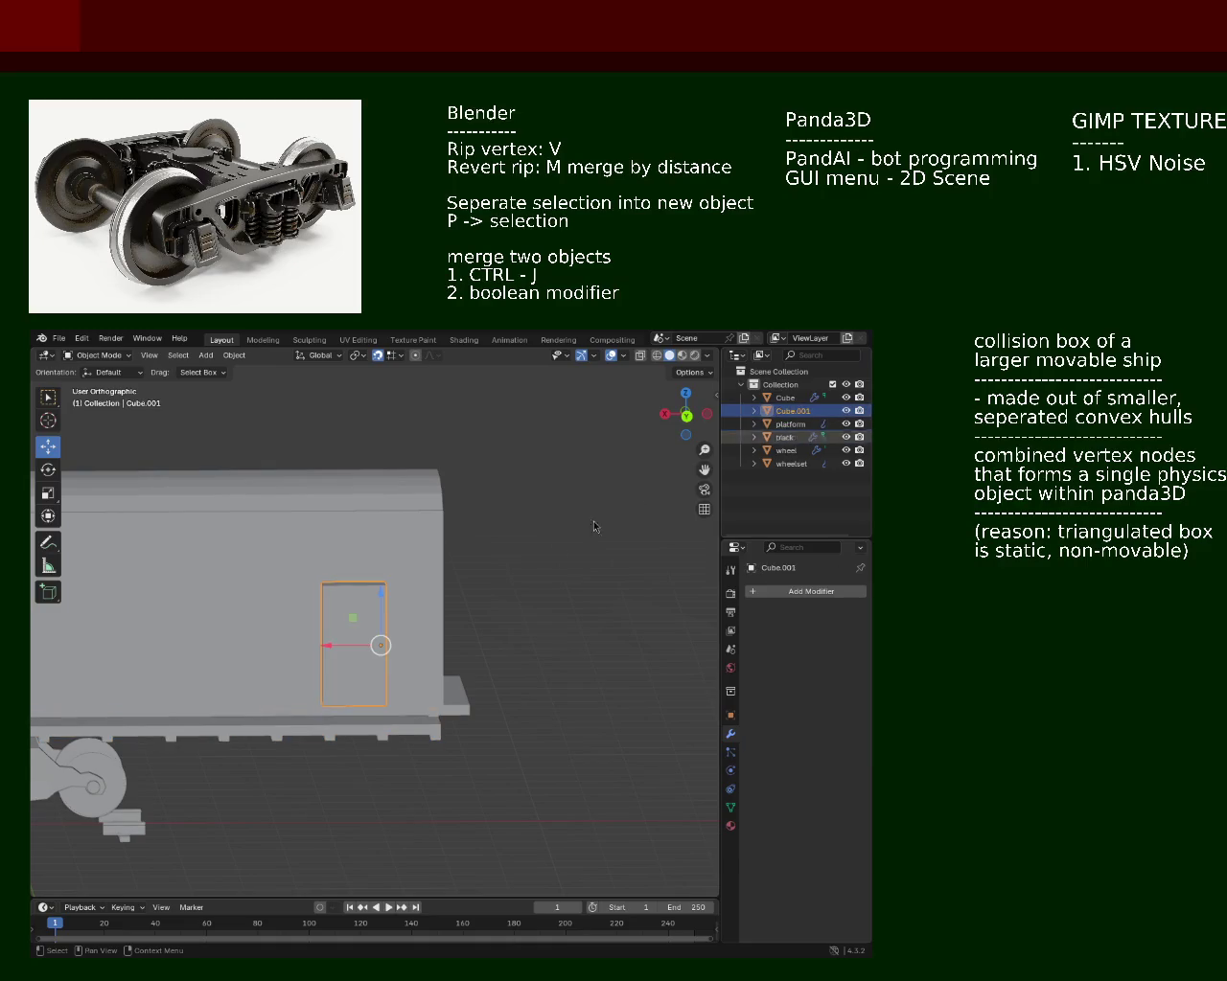
Step: Move Cube.001 along X and check its placement from numpad side, front and top views
key(g)
key(x)
click(439, 654)
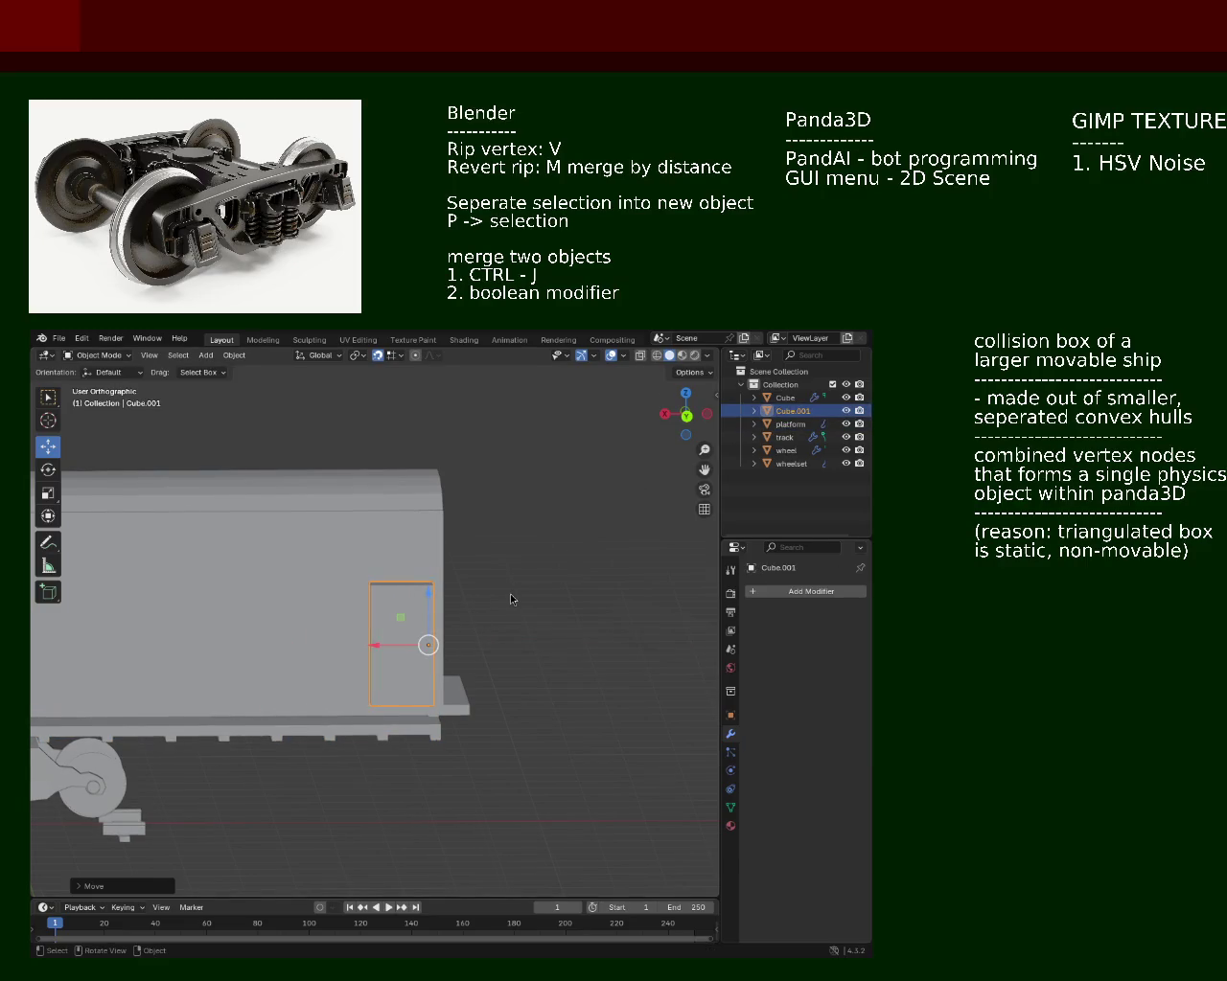
key(KP_3)
key(KP_1)
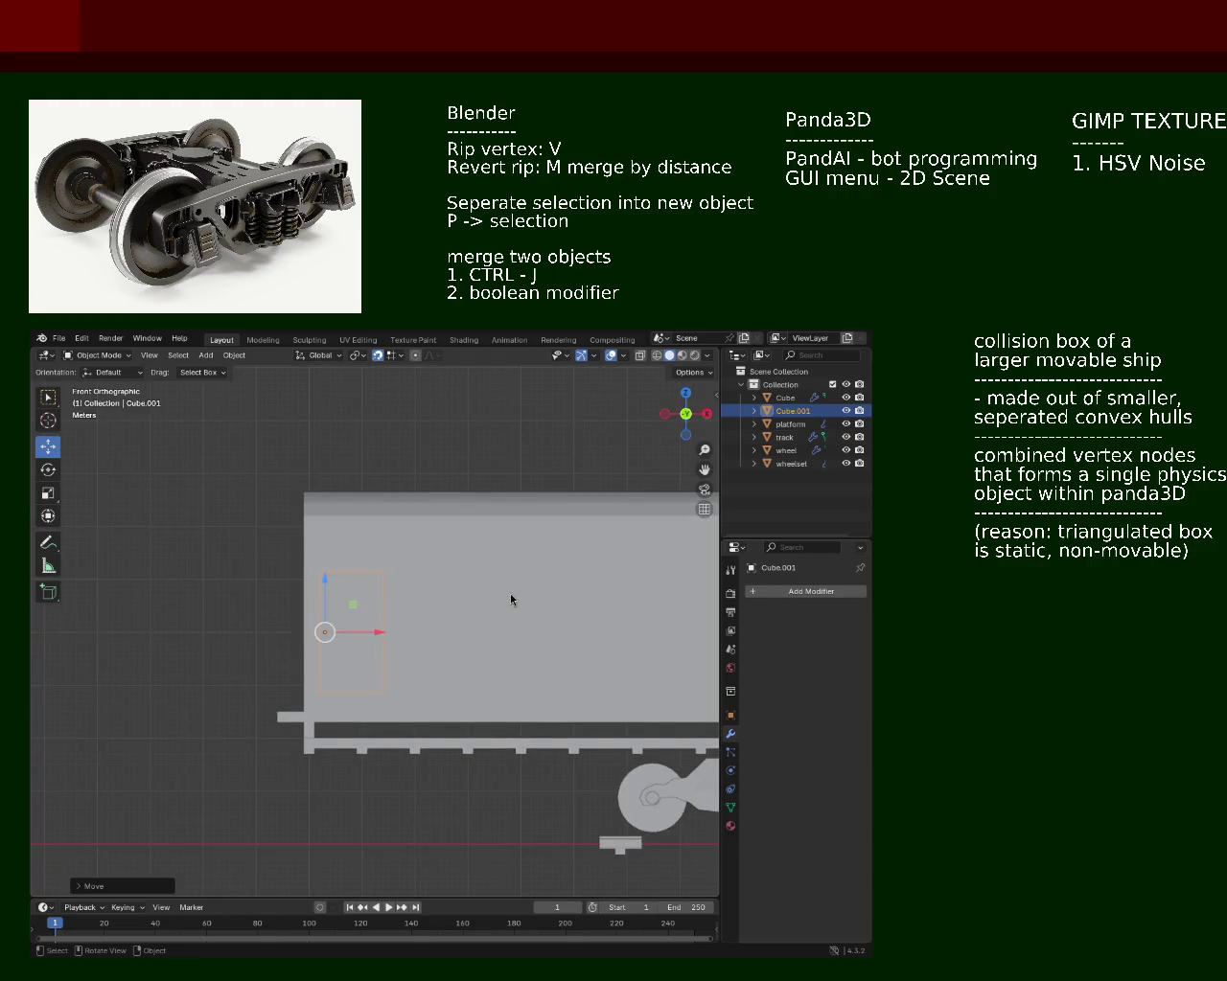
key(KP_6)
key(KP_6)
key(KP_6)
key(KP_6)
key(KP_6)
key(KP_6)
key(KP_6)
key(KP_6)
key(KP_6)
key(KP_6)
key(KP_6)
key(KP_6)
key(KP_8)
key(KP_8)
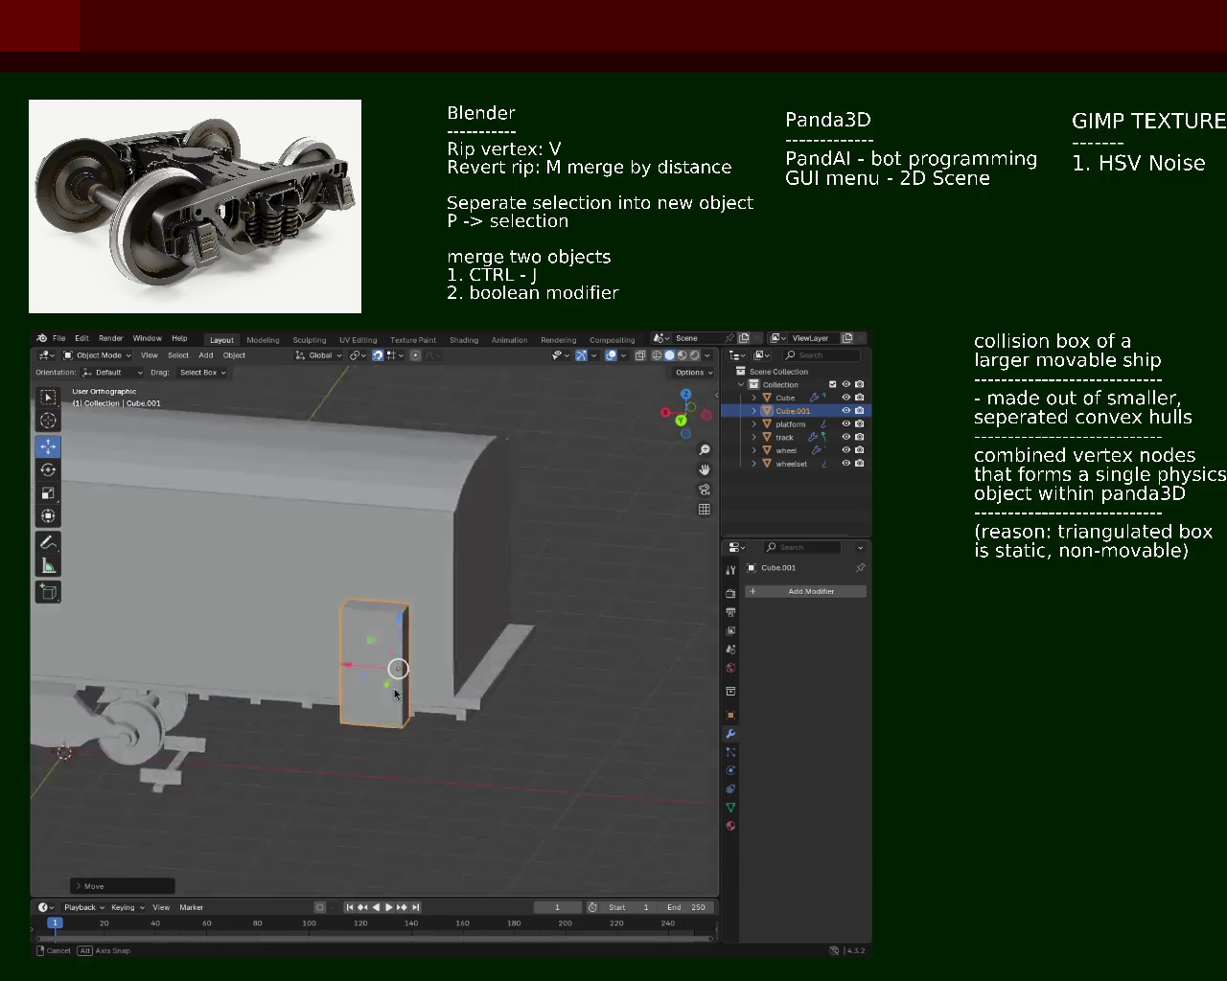
key(KP_8)
key(KP_8)
key(KP_8)
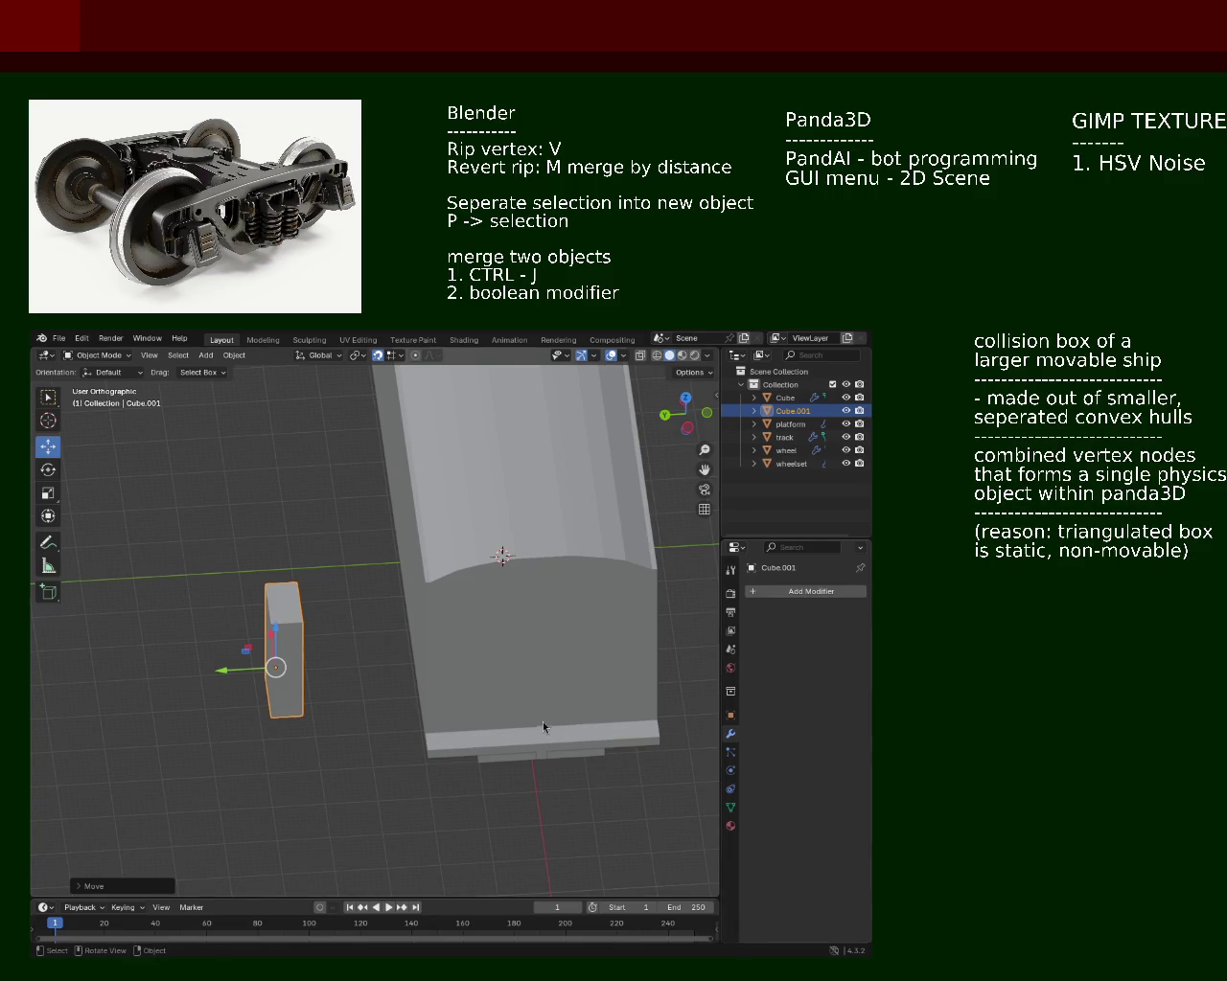
drag(544, 727, 506, 697)
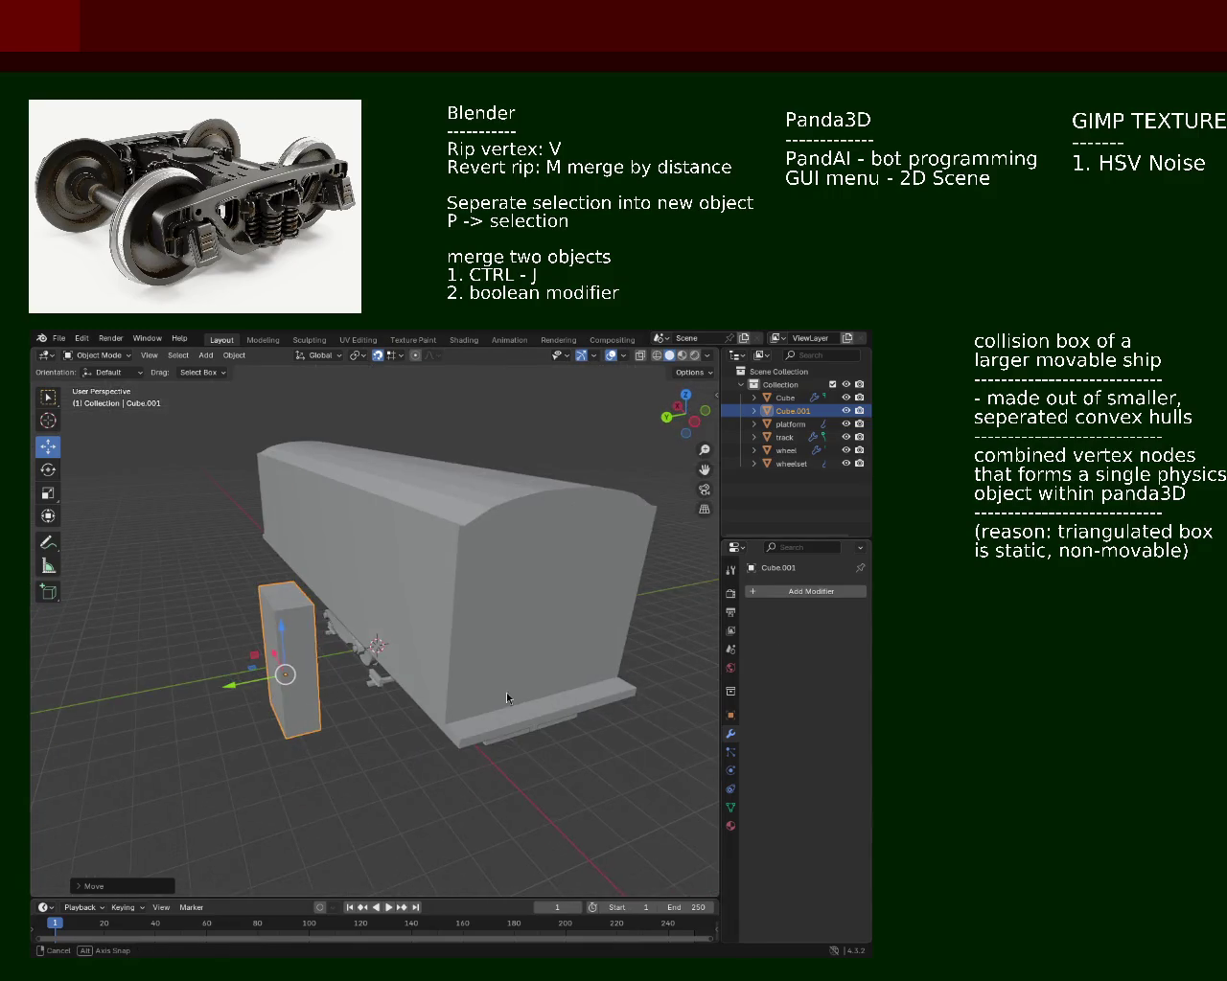
Step: Reposition the door box along X so it sits against the carriage's side wall
drag(263, 670, 362, 664)
right_click(295, 675)
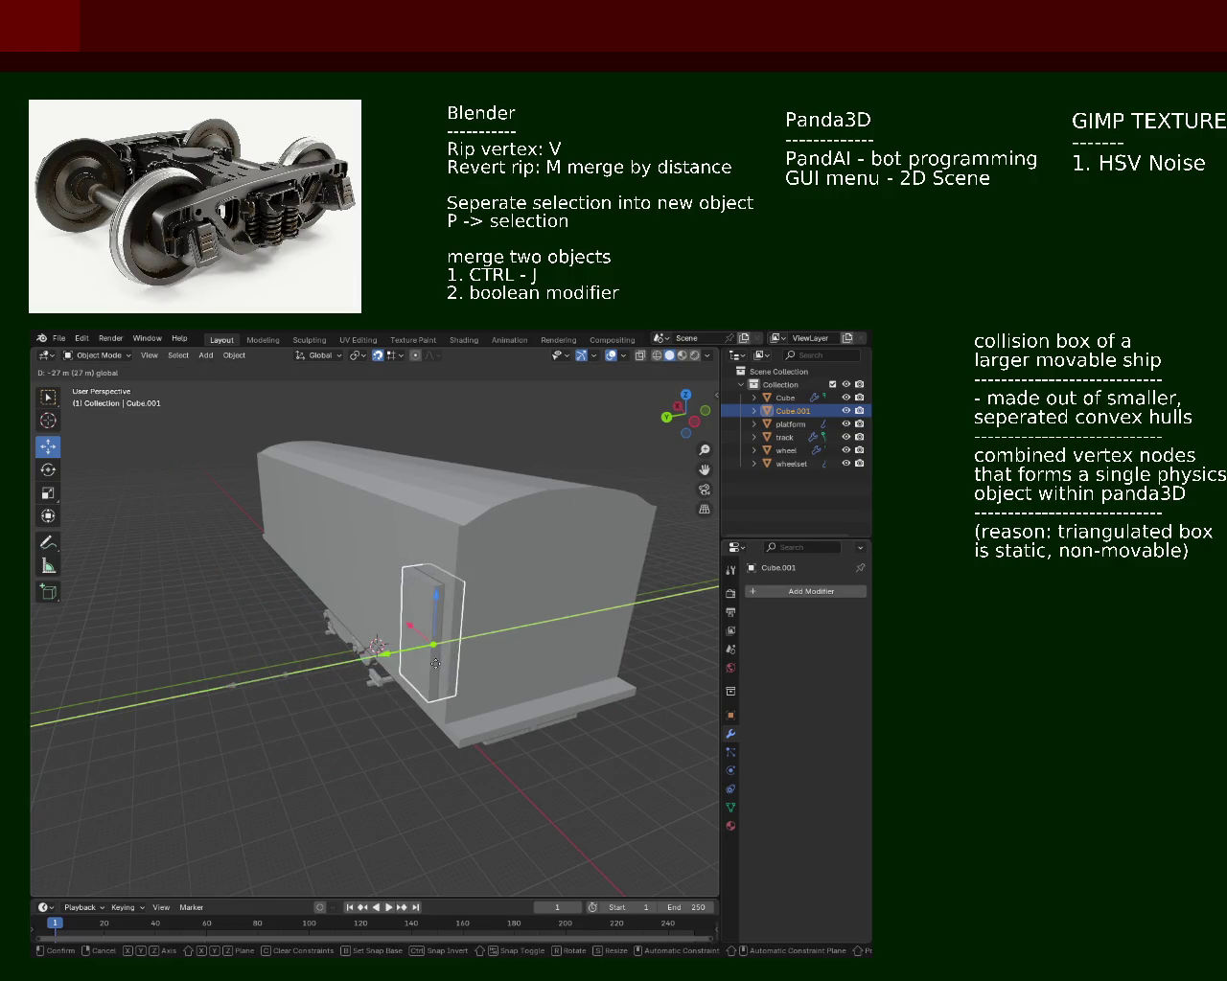
key(ctrl+KP_1)
drag(407, 654, 496, 639)
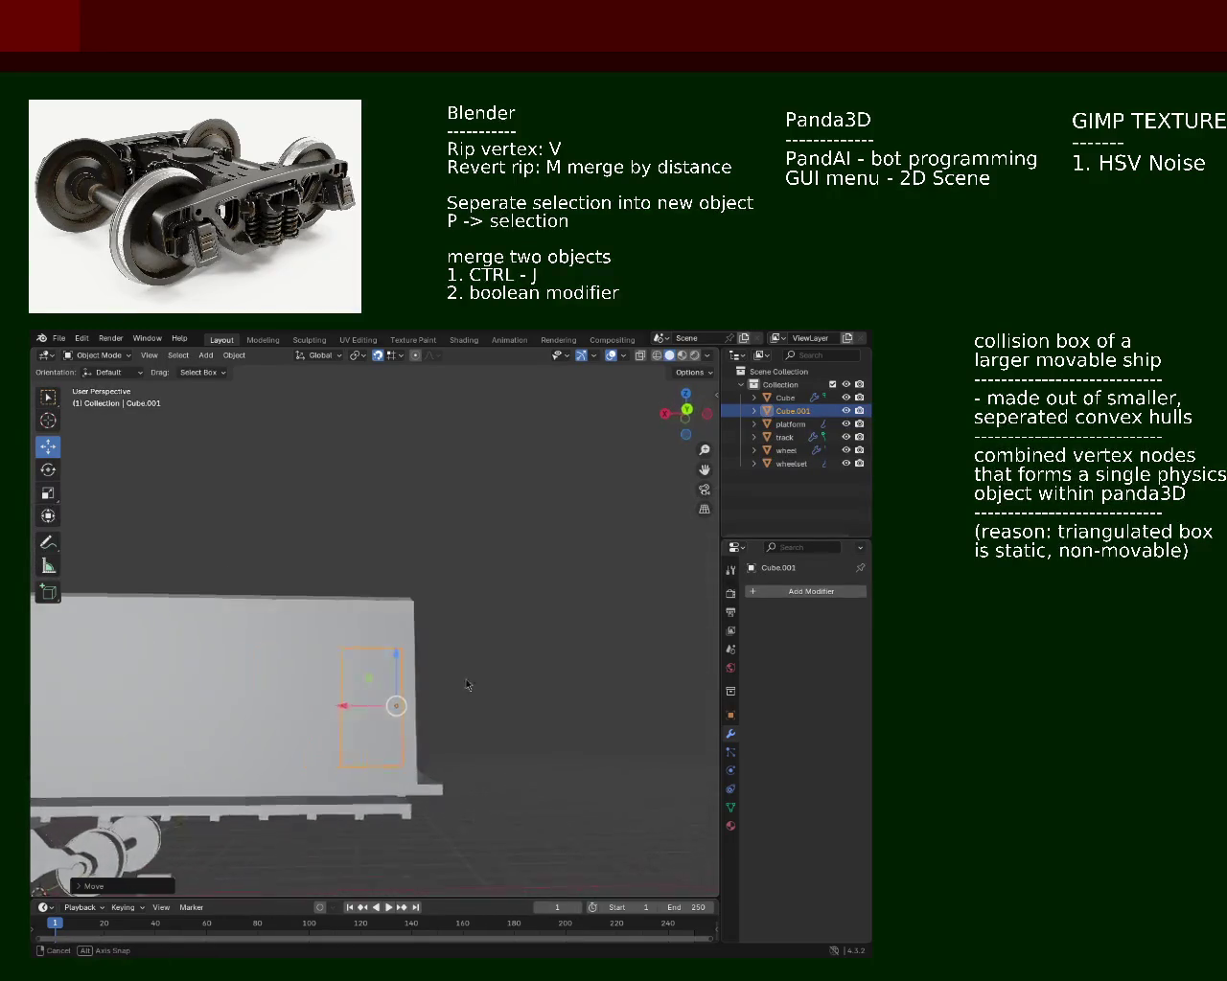
key(g)
key(x)
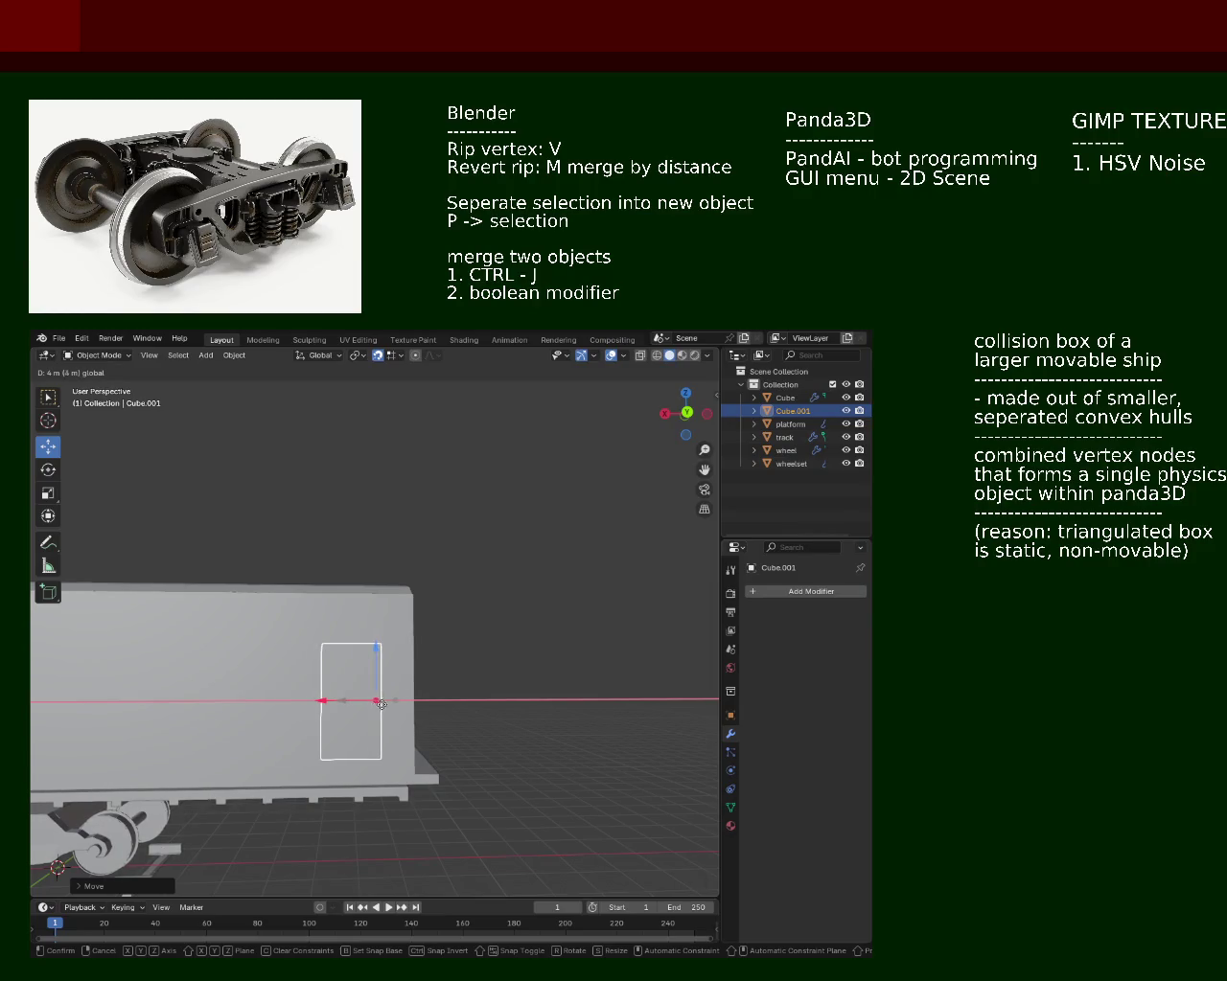
click(381, 704)
drag(383, 706, 623, 620)
Step: Inspect the door box placement, then select the hull object Cube and frame it in view
scroll(down, 3)
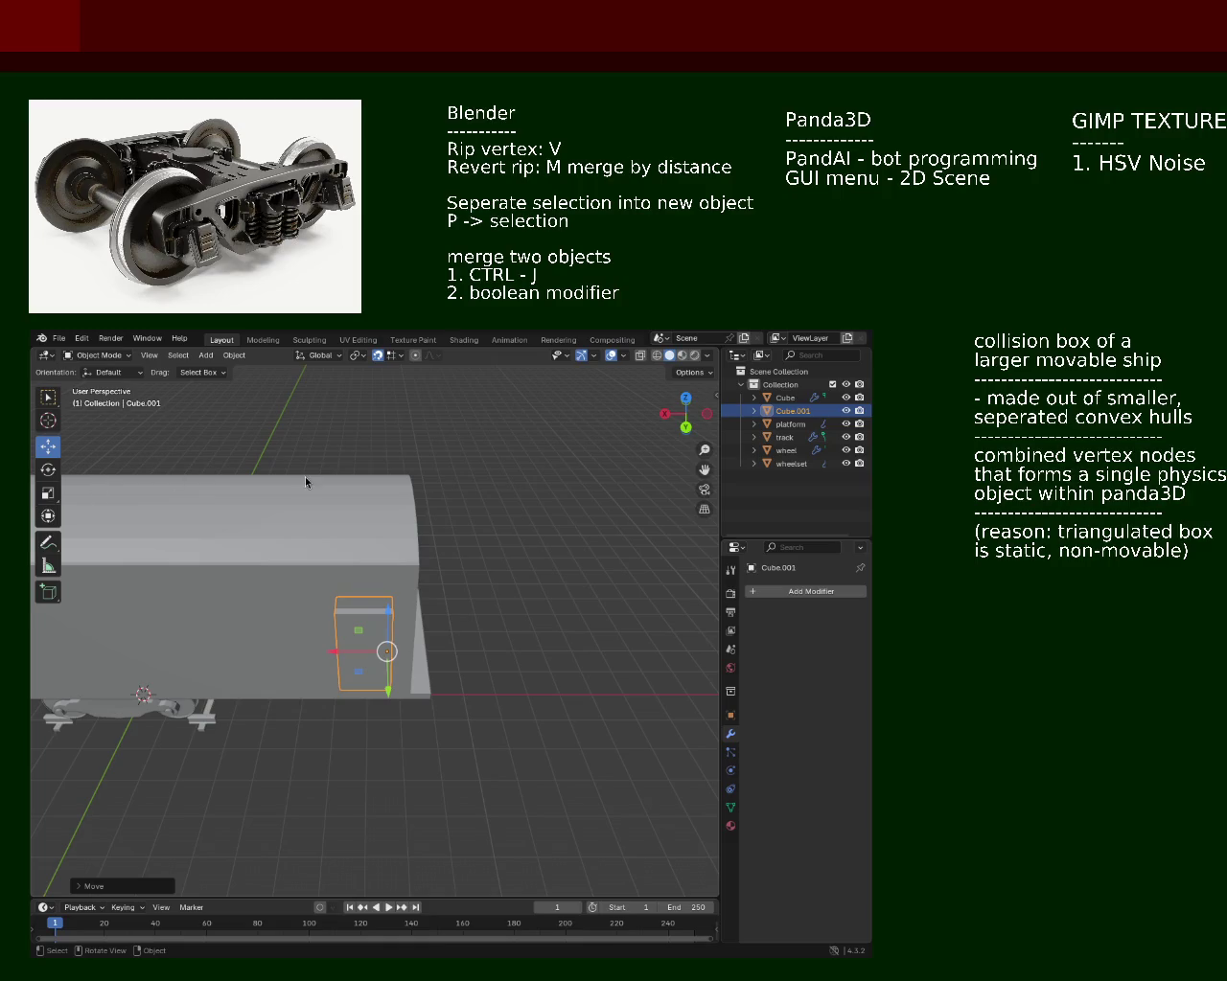
scroll(up, 3)
drag(356, 602, 524, 594)
scroll(down, 3)
drag(575, 538, 702, 459)
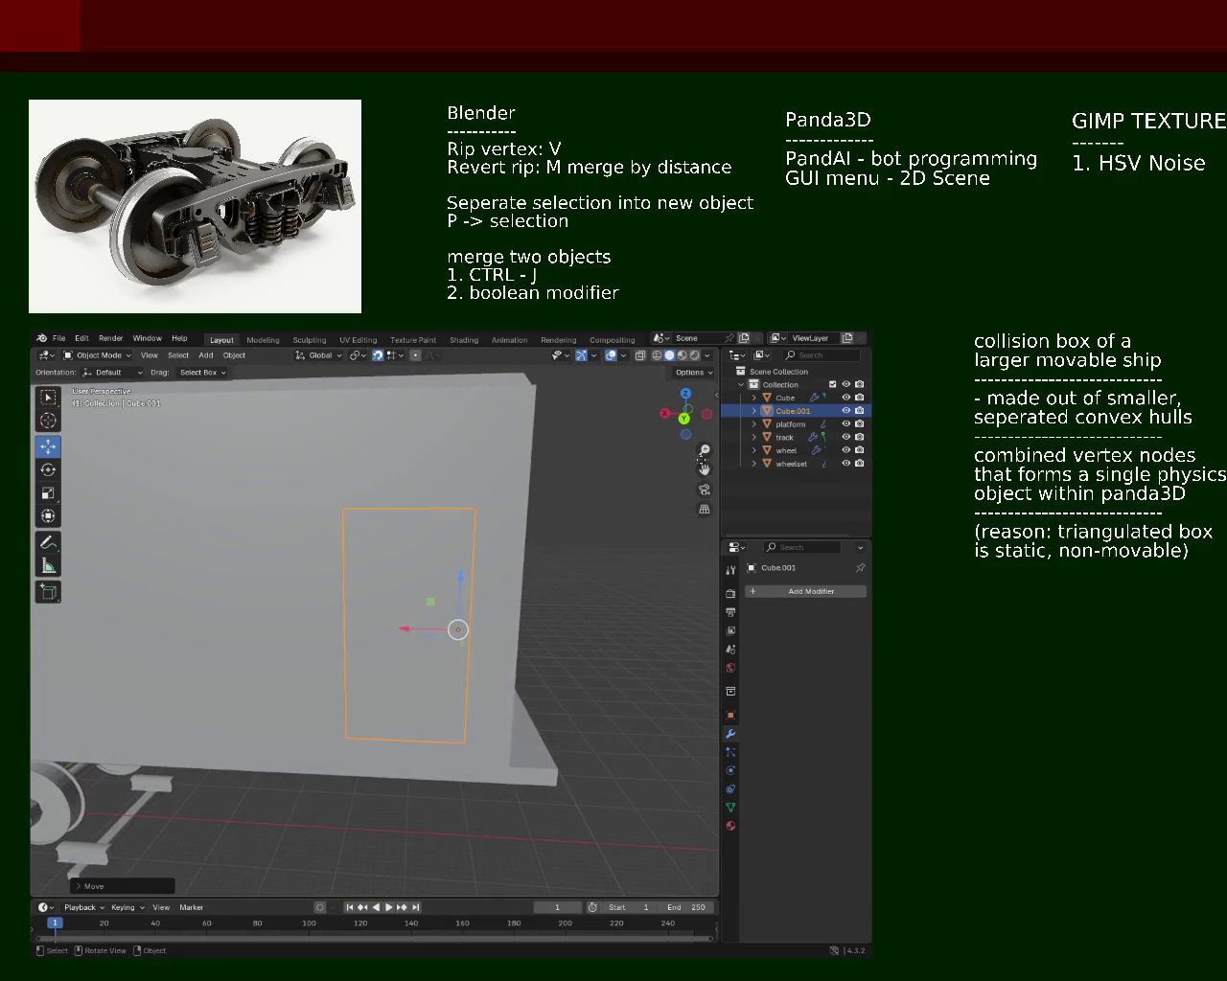
scroll(down, 3)
scroll(down, 3)
click(784, 398)
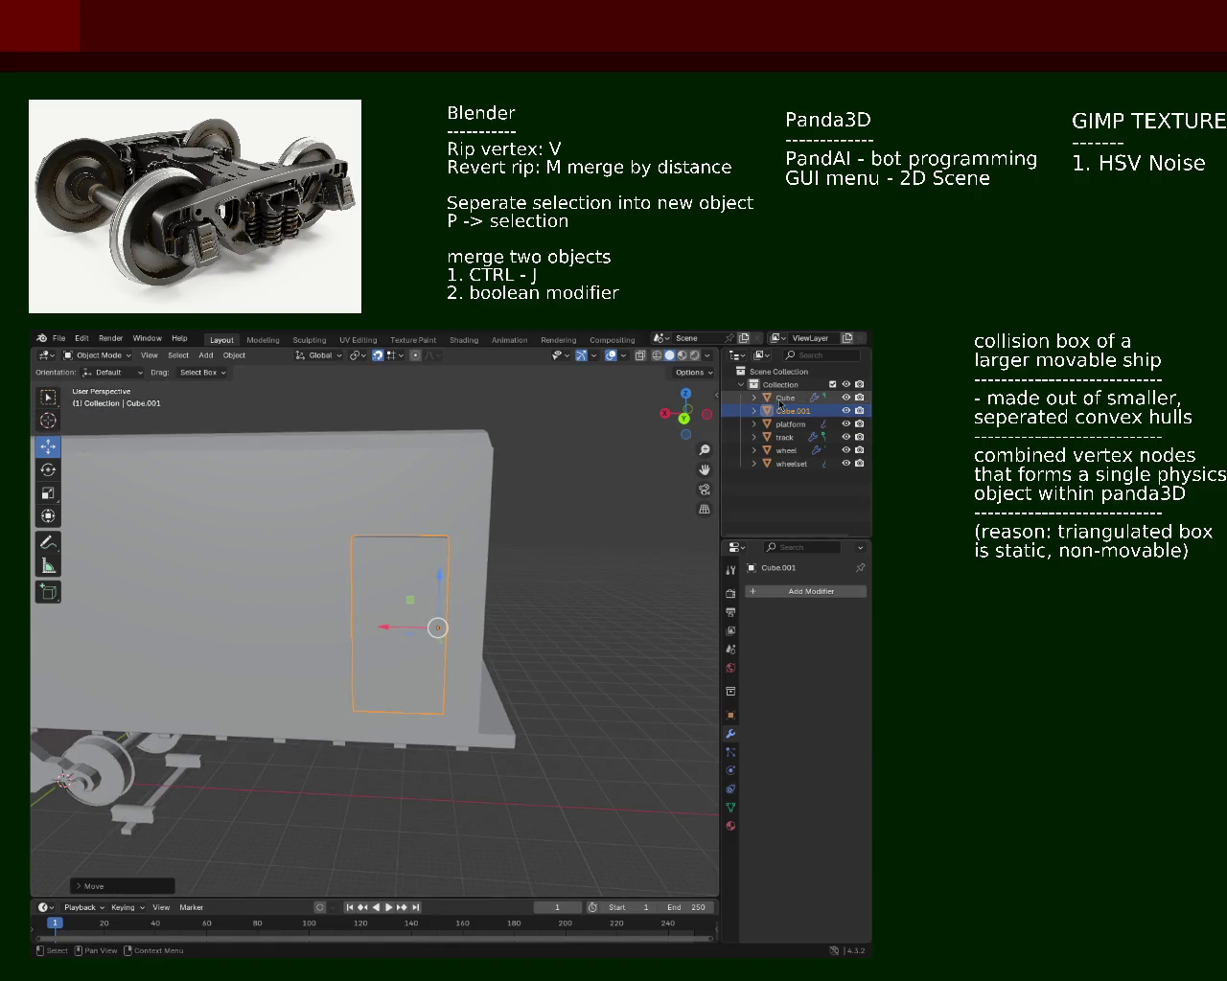
key(KP_Decimal)
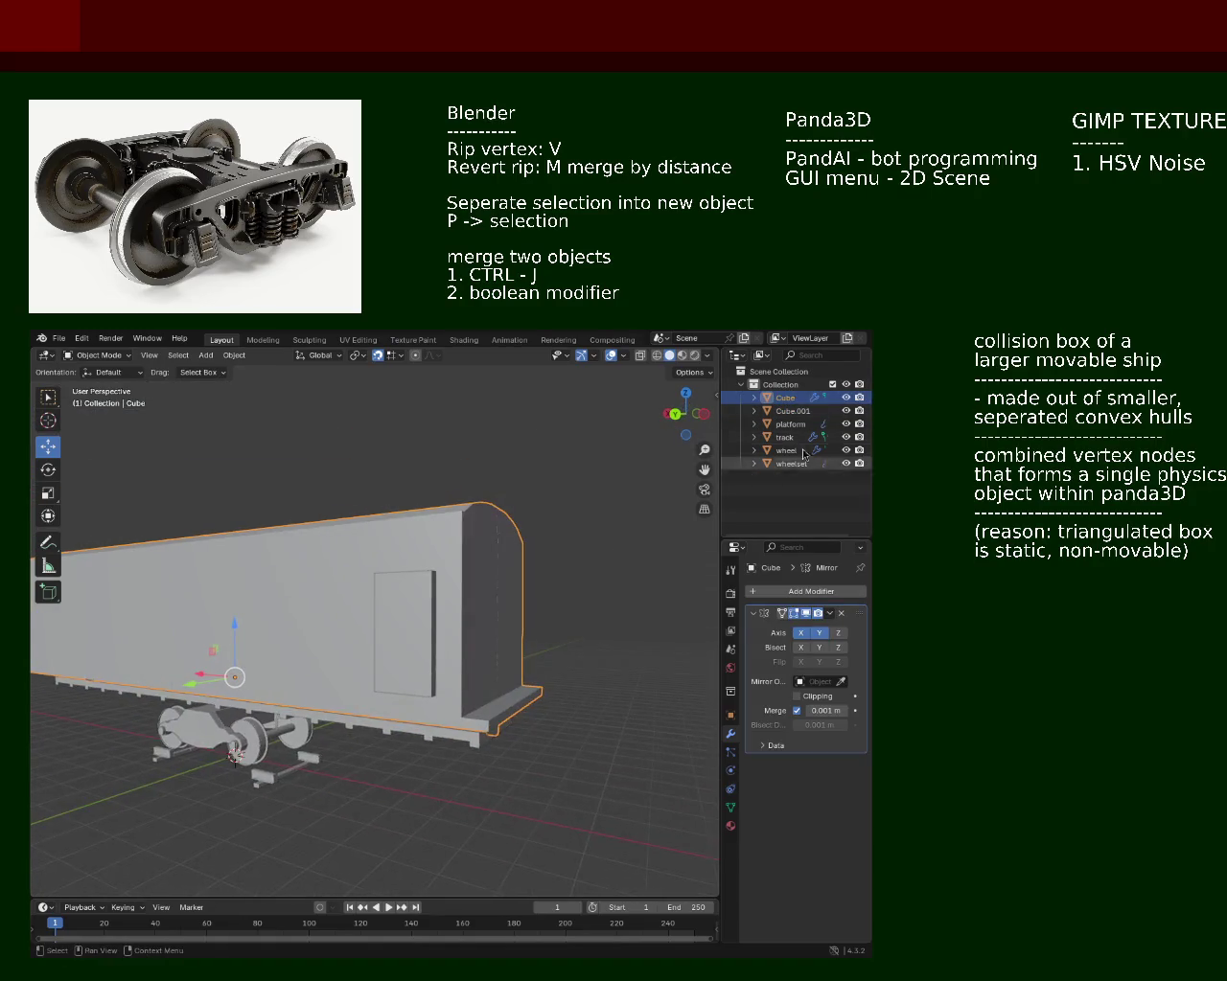
Step: Rename the hull object to 'wagon' and select the door box Cube.001 on its own
double_click(784, 396)
text(wagon)
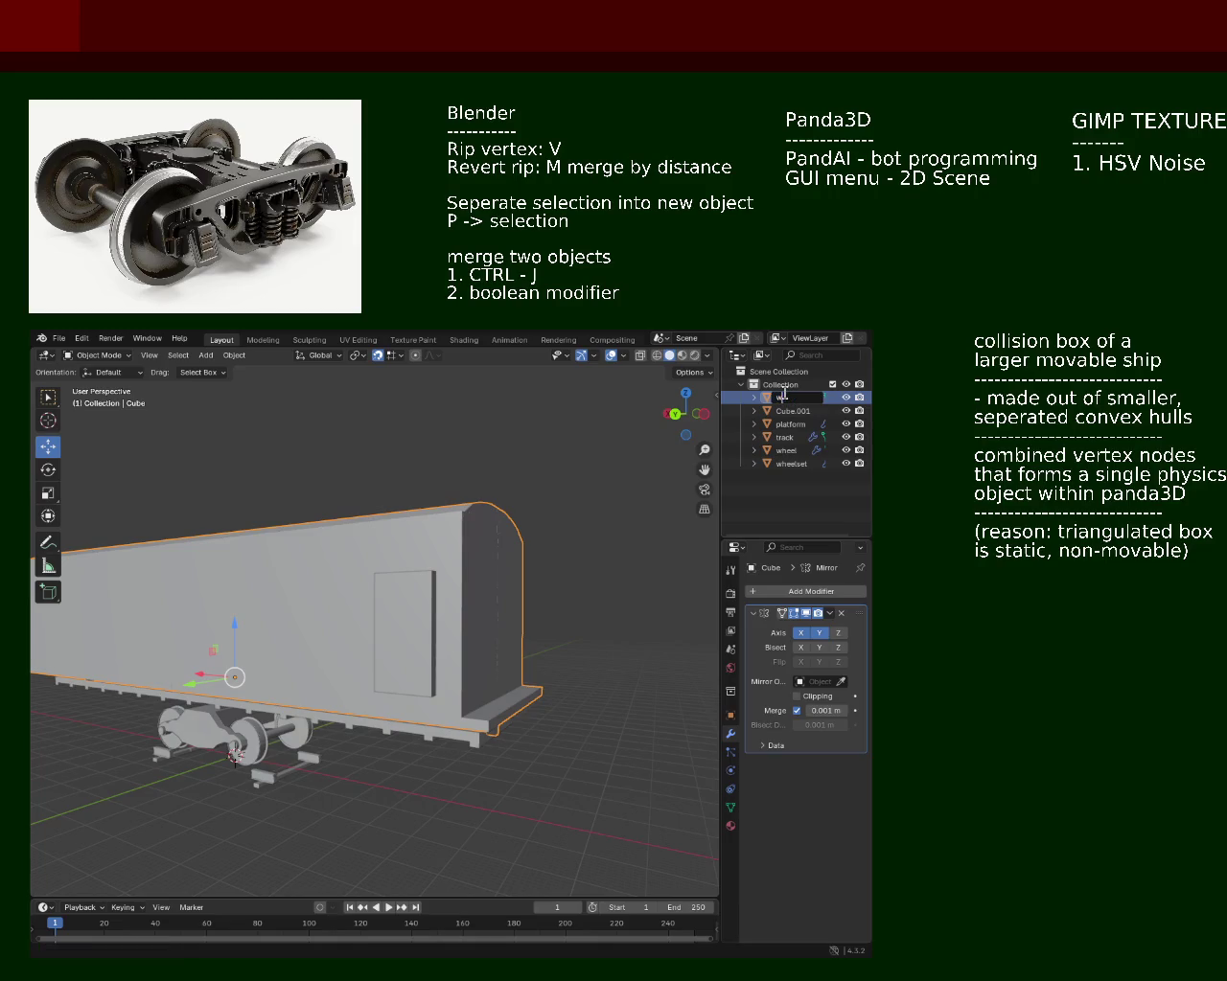
key(Return)
drag(418, 587, 389, 684)
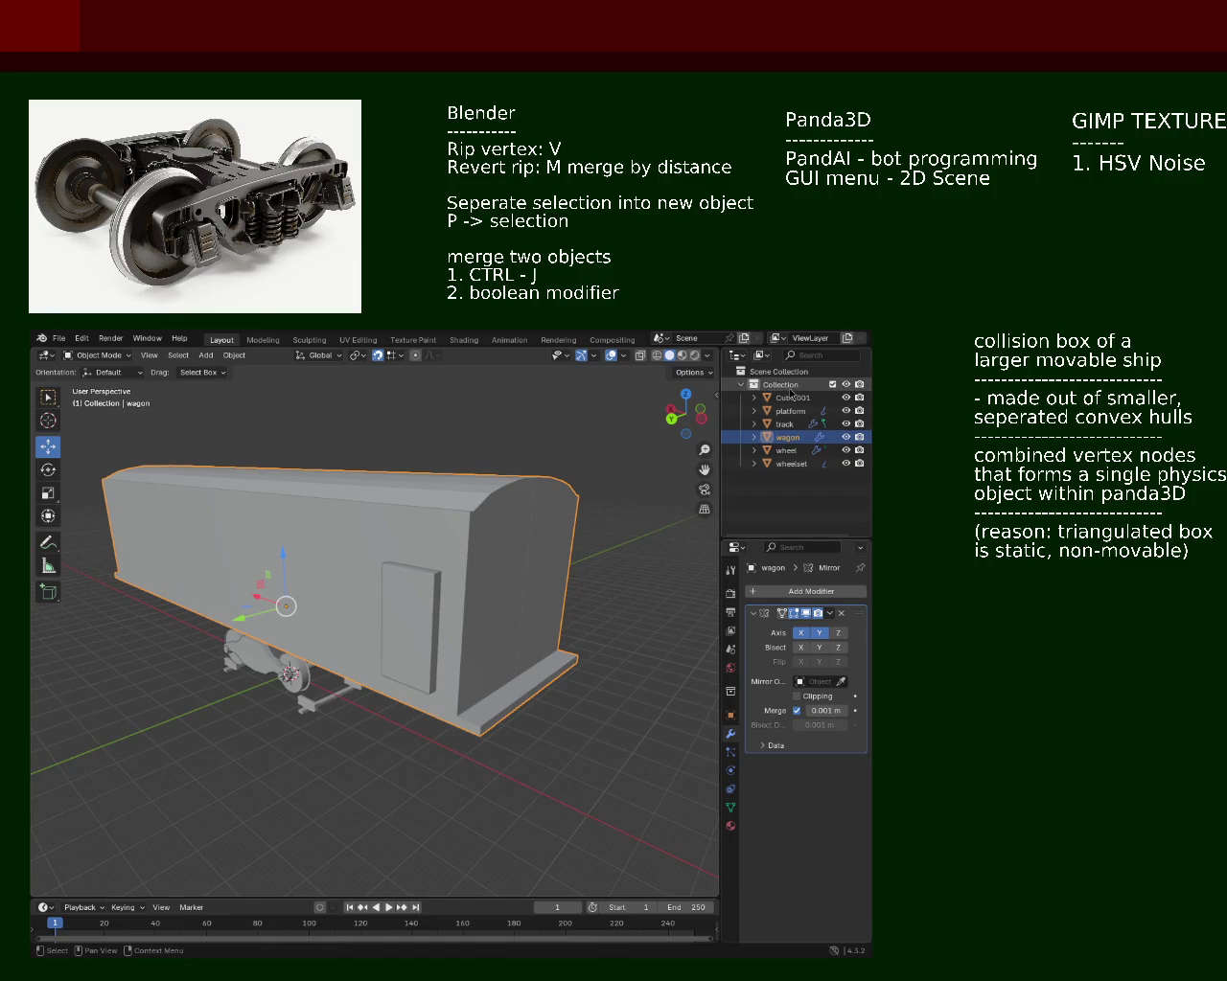
click(791, 398)
click(793, 438)
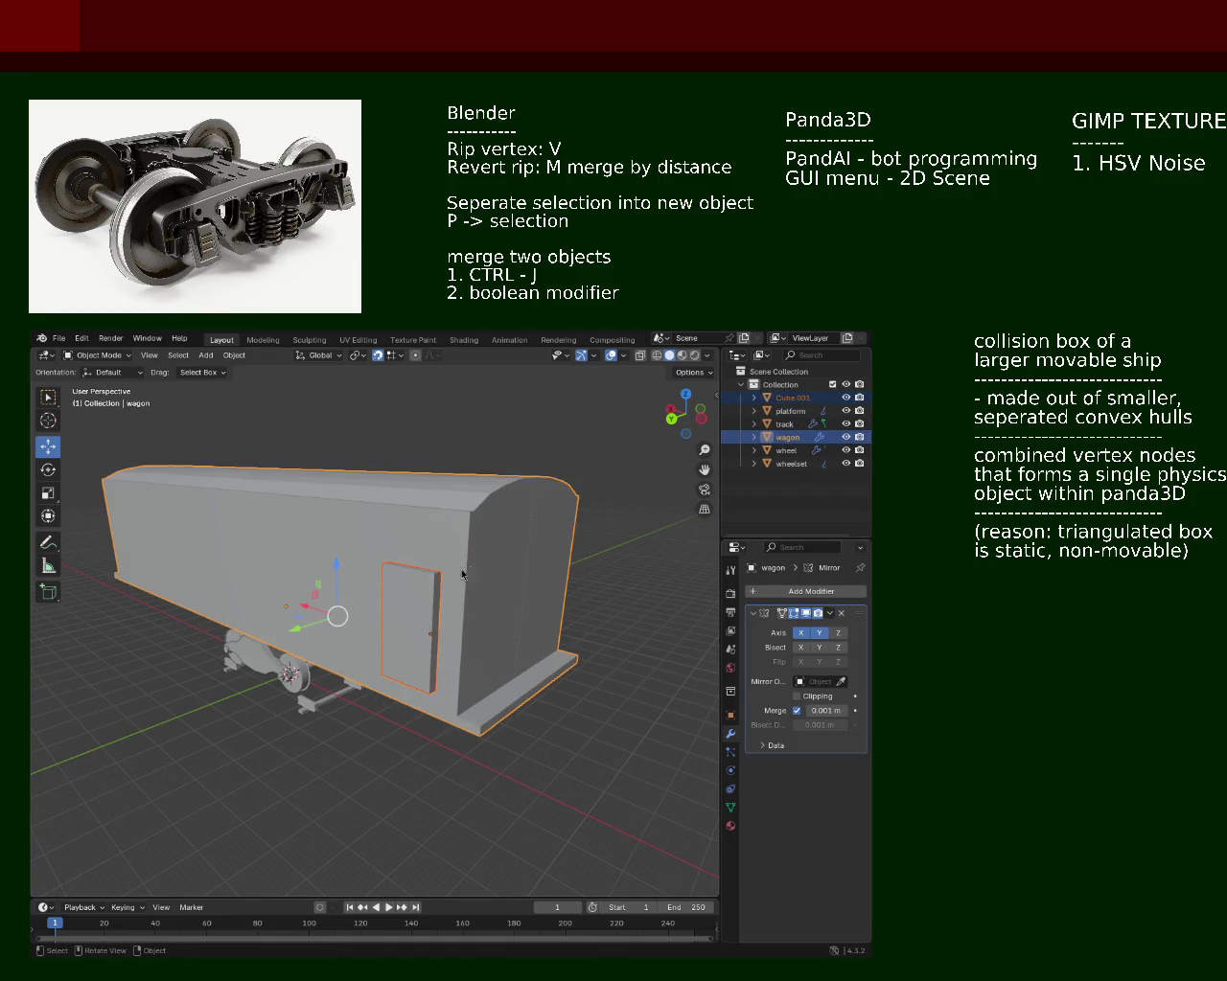
click(787, 438)
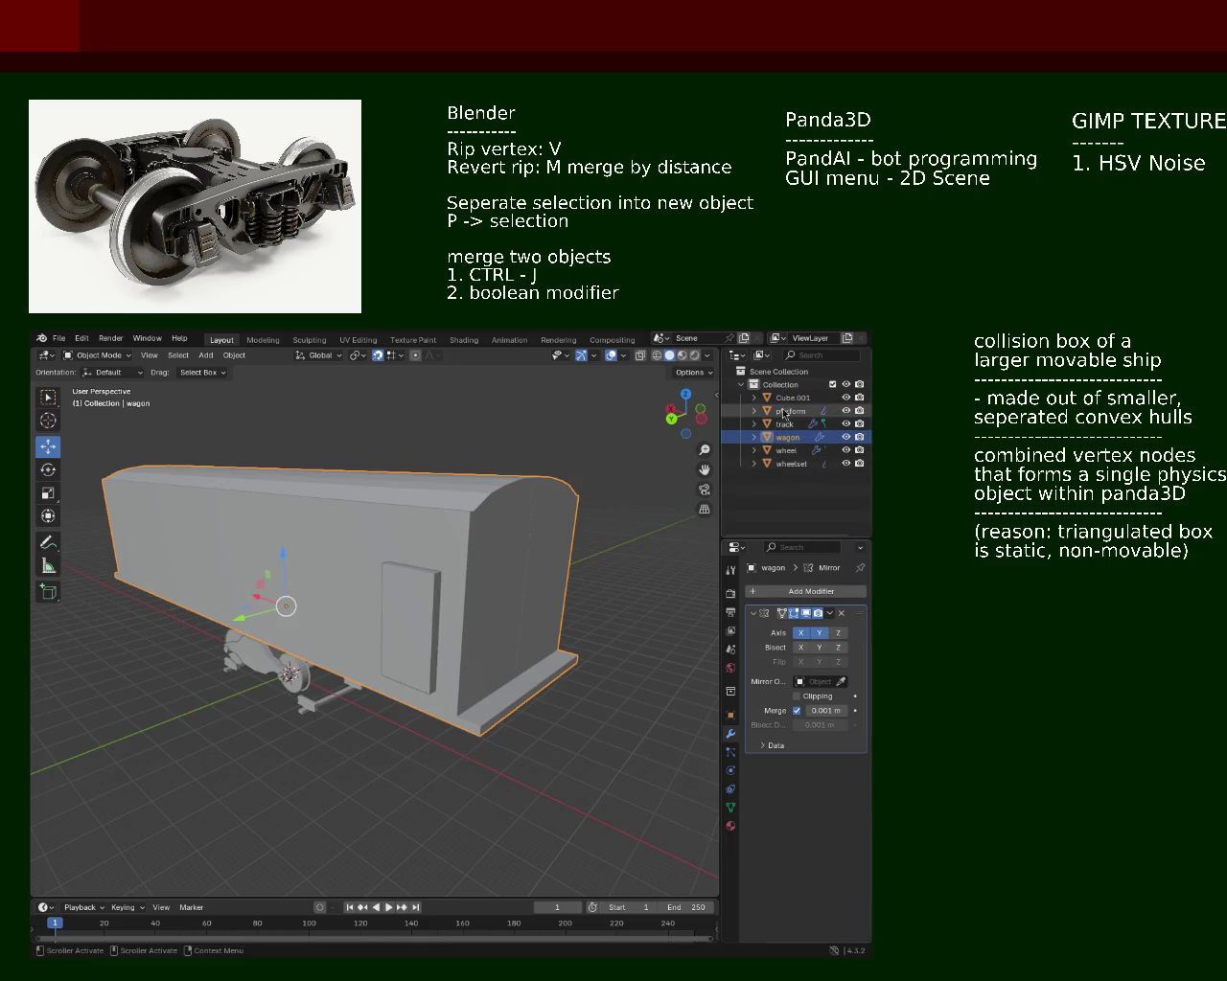
click(791, 397)
drag(451, 575, 501, 612)
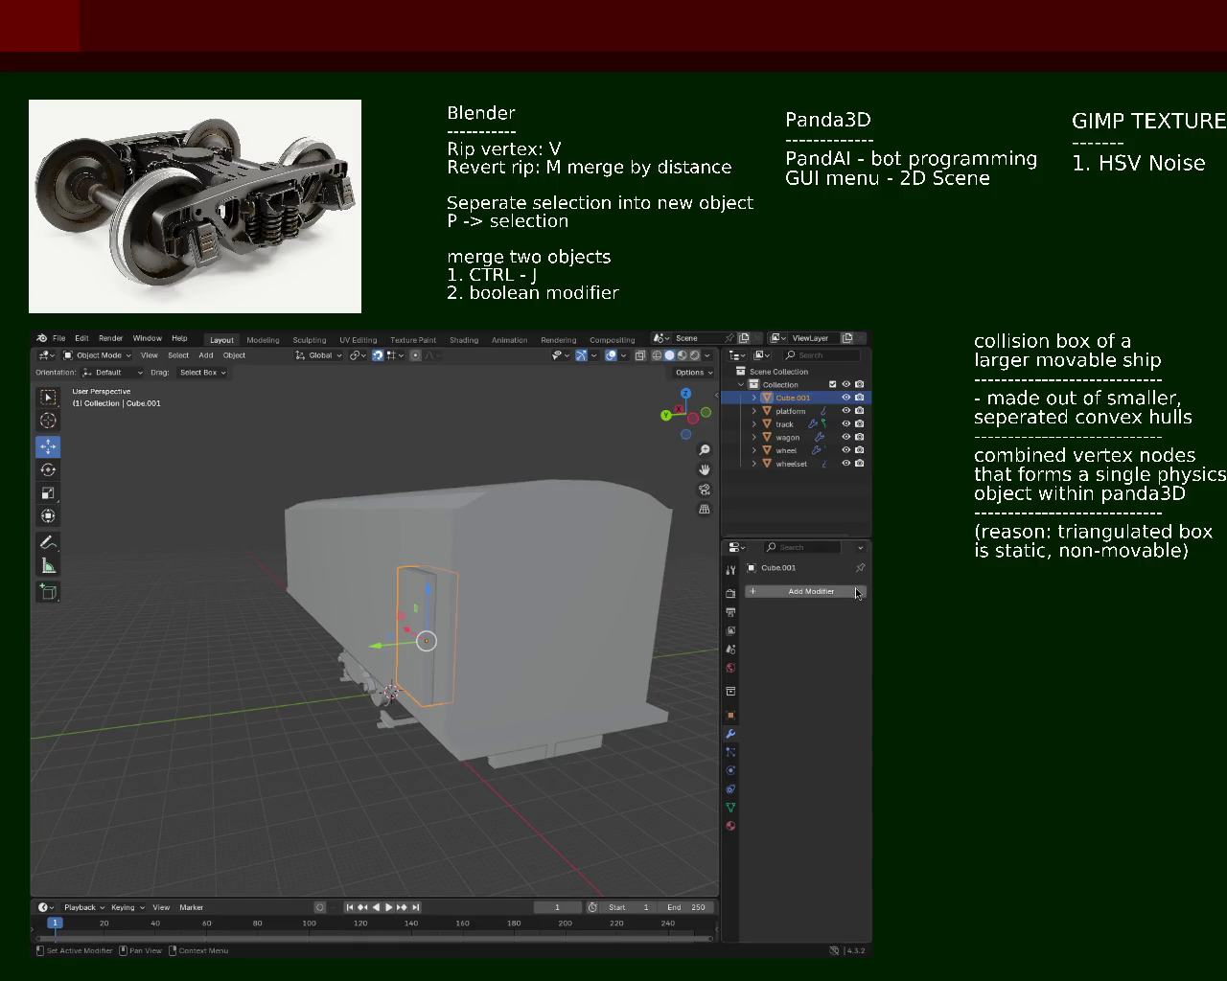
Step: Add a Boolean modifier to Cube.001 set to Union with wagon, and apply it
click(856, 593)
click(797, 591)
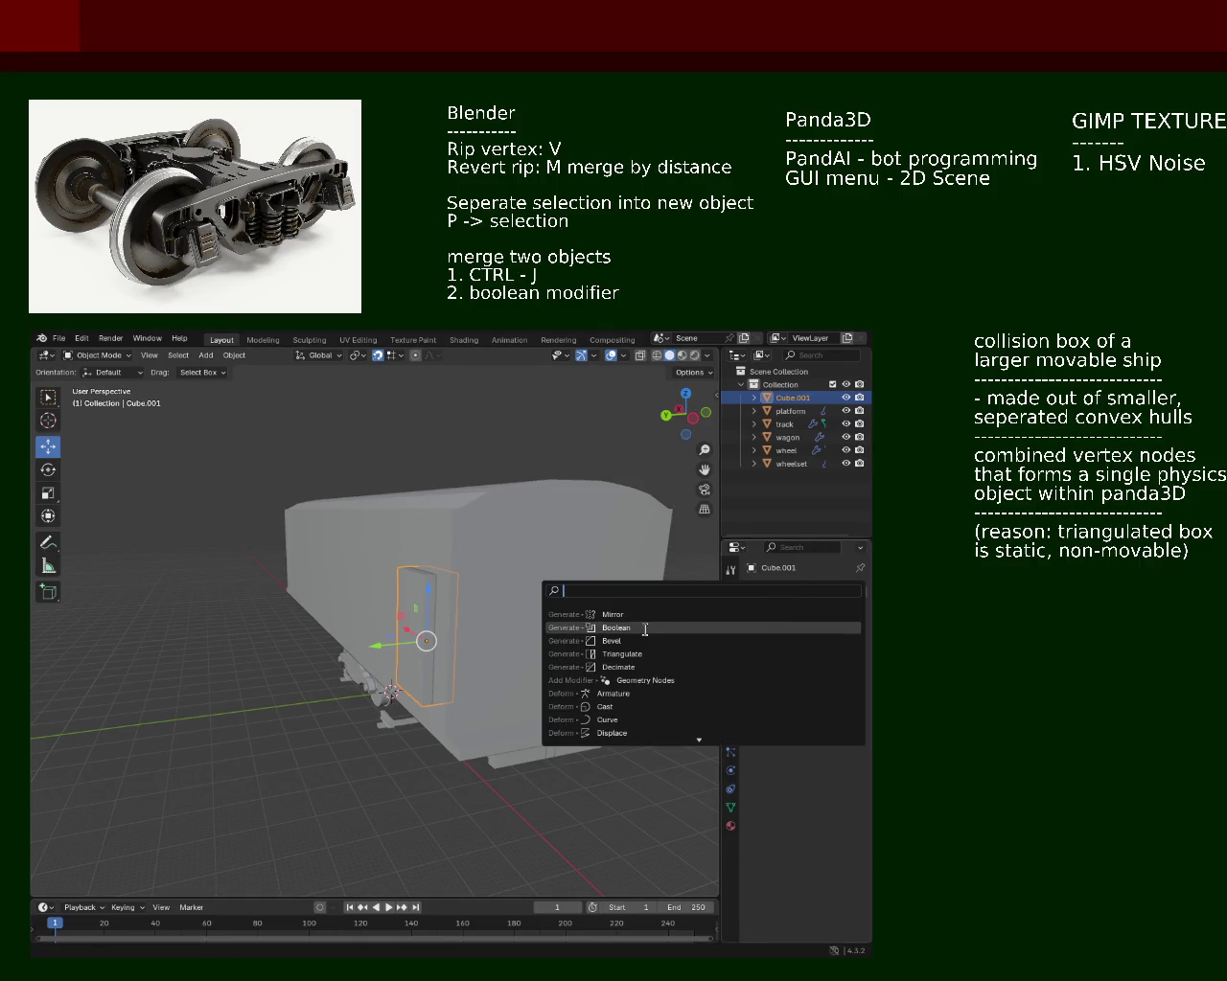
click(646, 628)
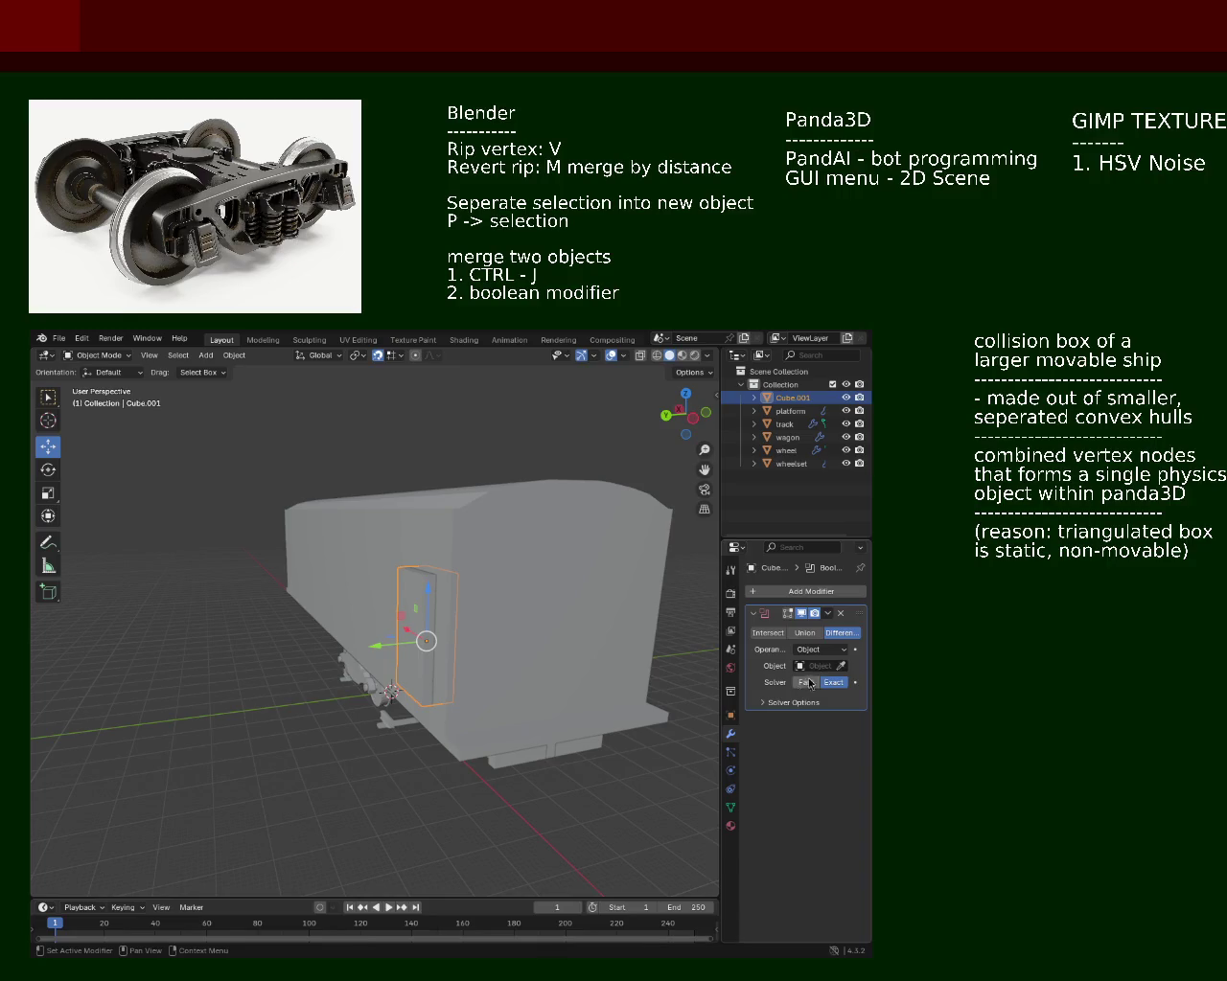
click(795, 665)
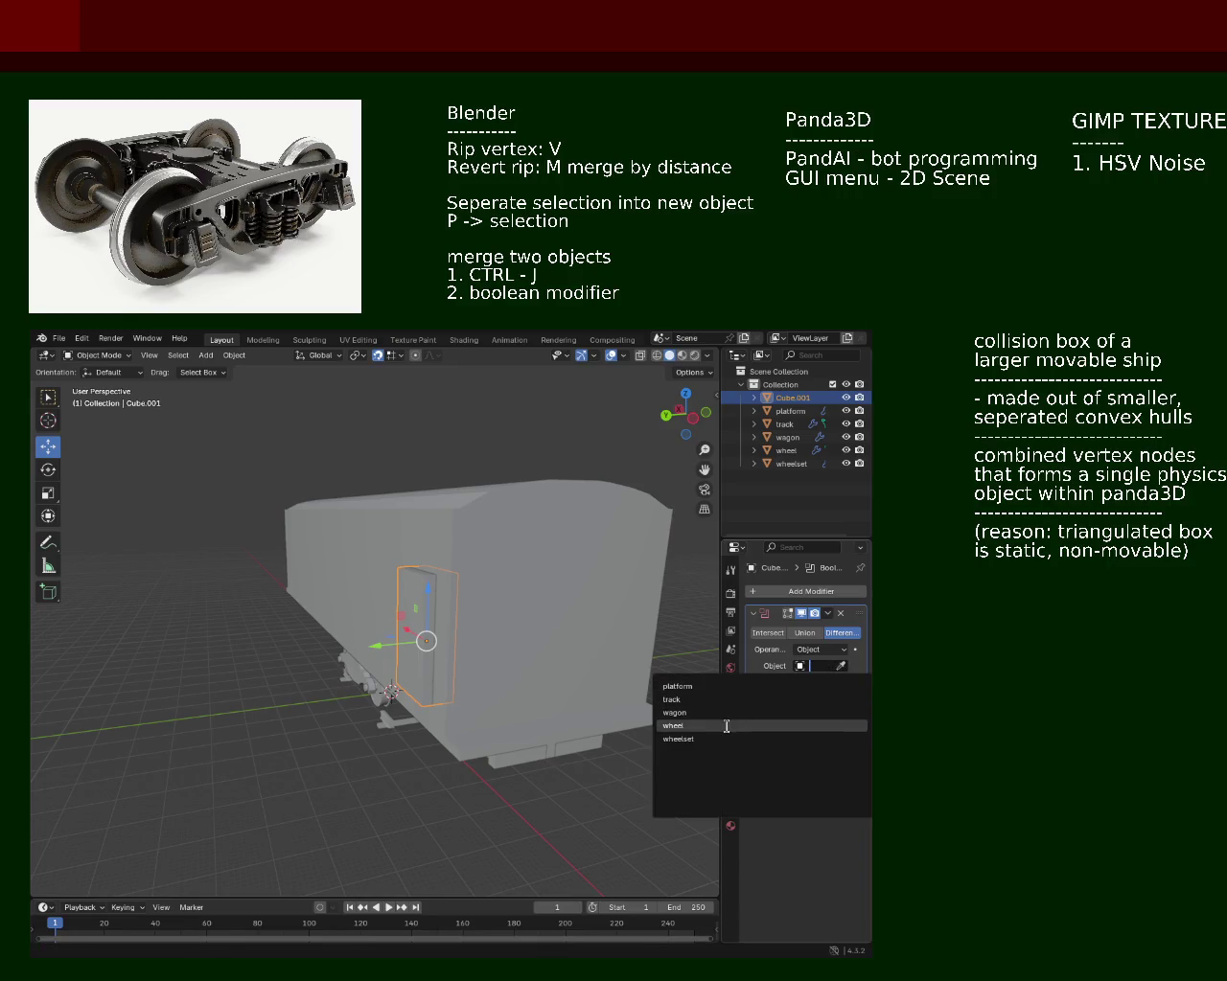
click(727, 713)
drag(517, 617, 514, 642)
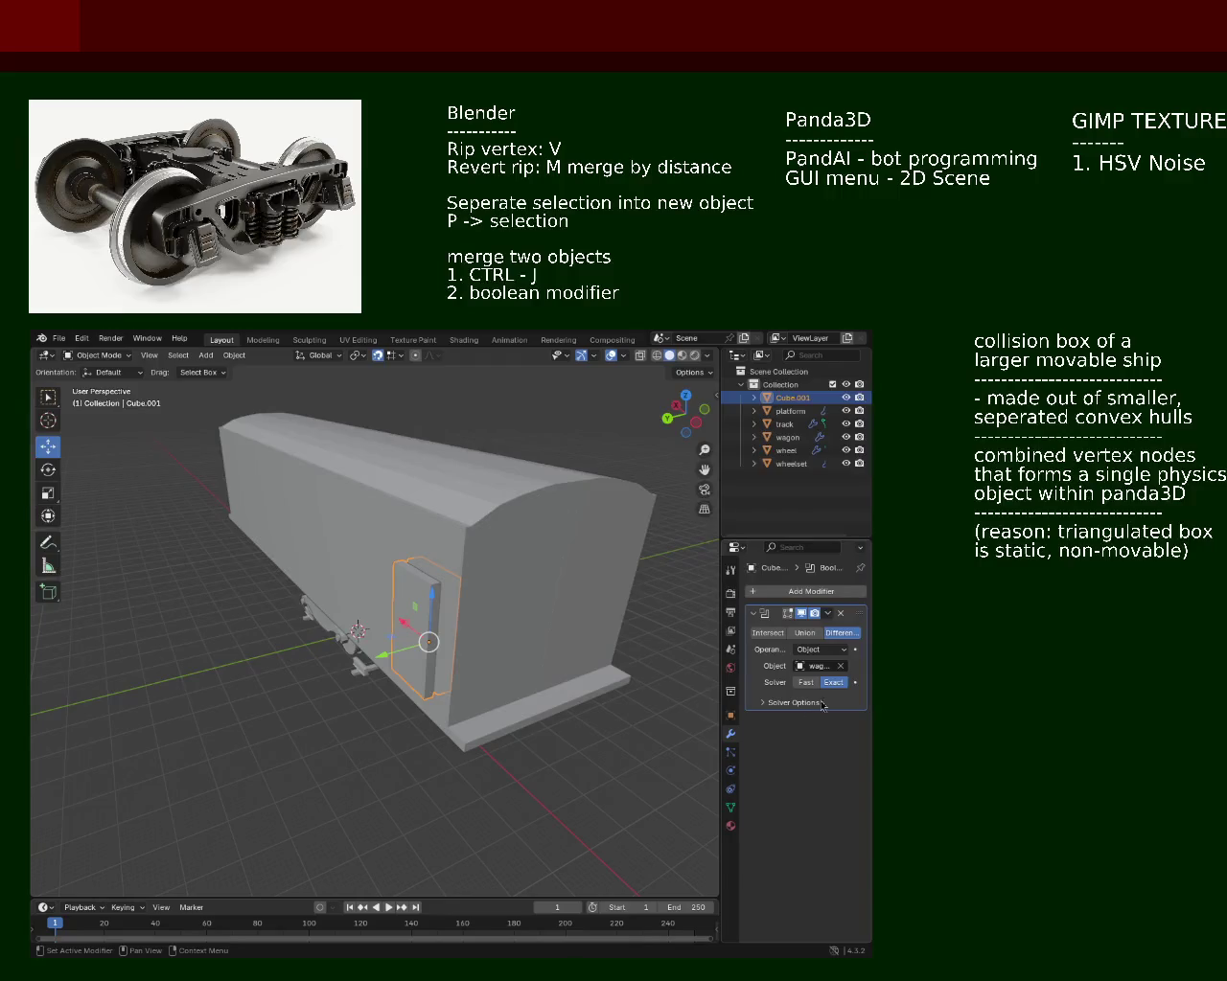
click(802, 635)
drag(450, 542, 514, 603)
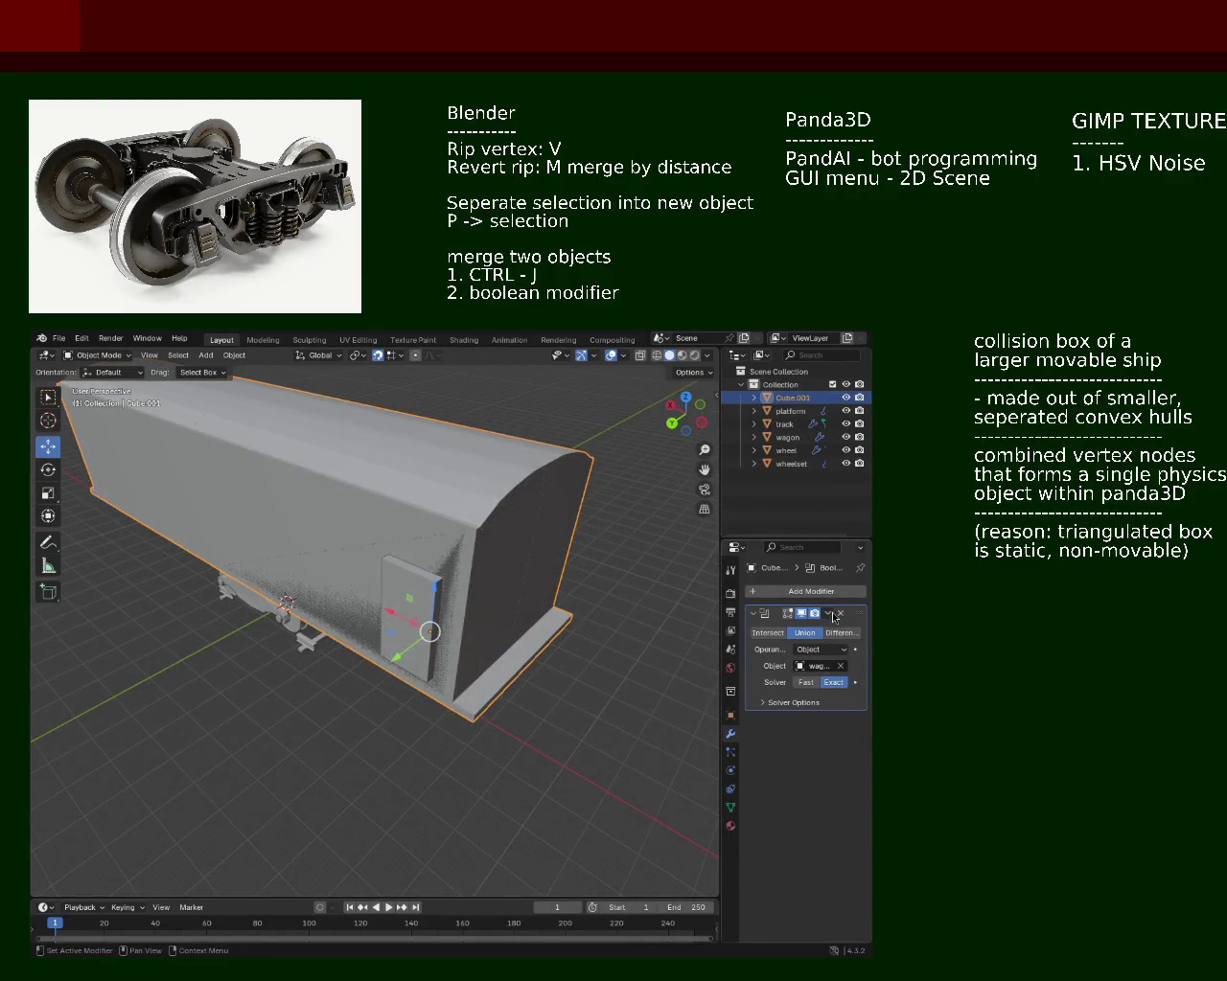
click(830, 614)
click(809, 632)
drag(508, 536, 539, 543)
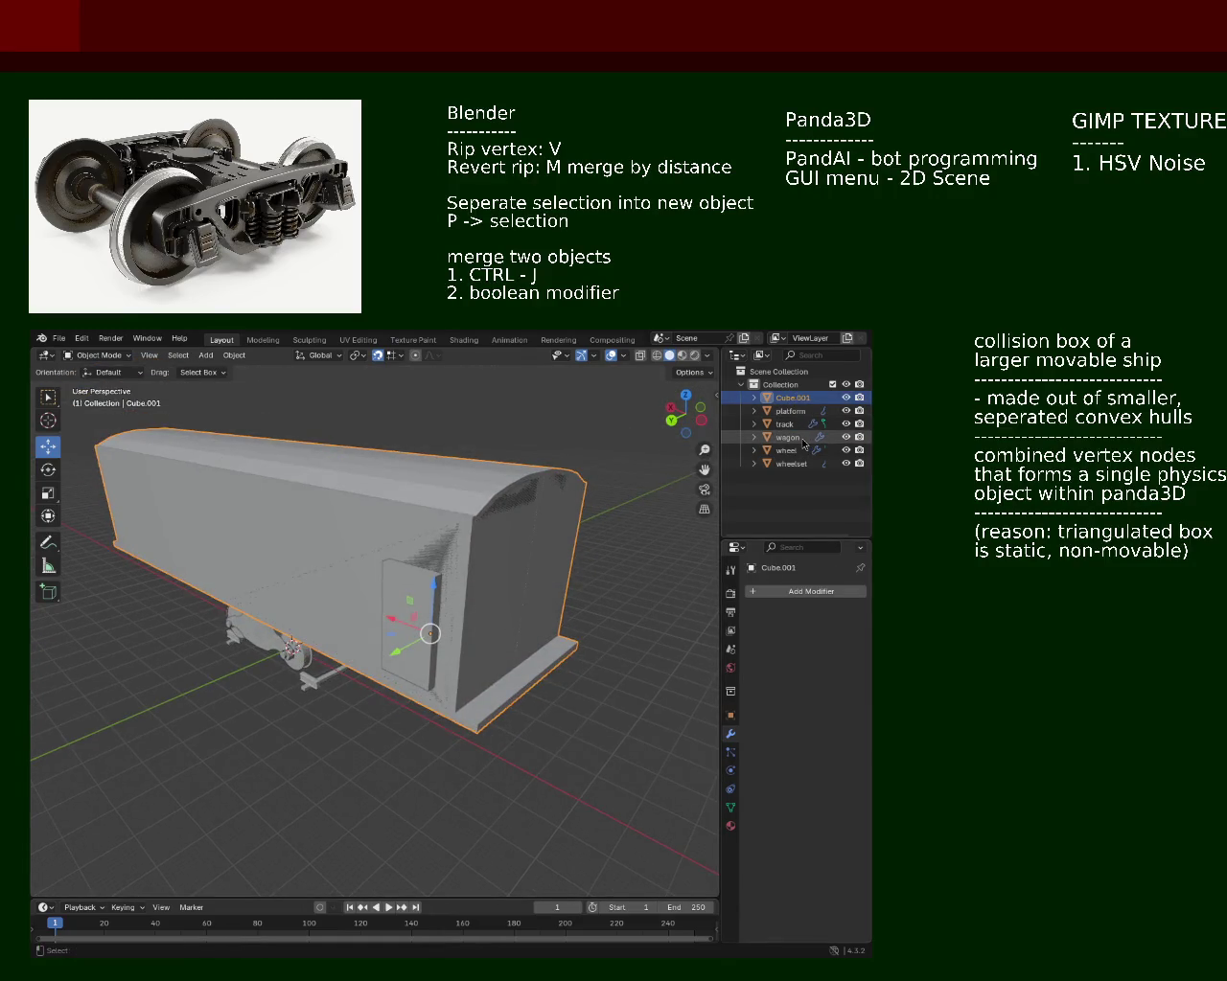
Step: Join Cube.001 into the wagon object with Ctrl+J
click(804, 442)
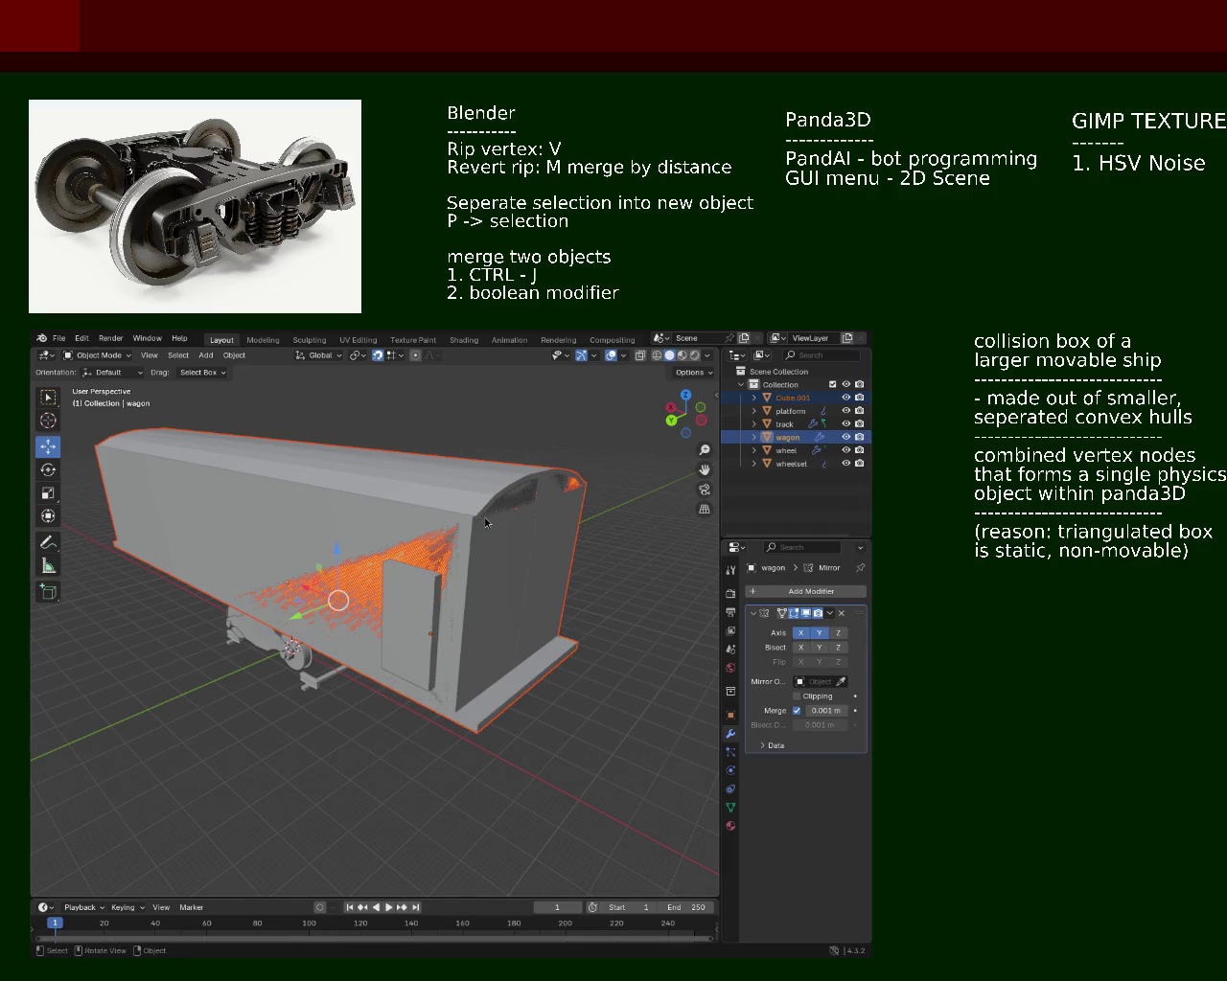
key(ctrl+j)
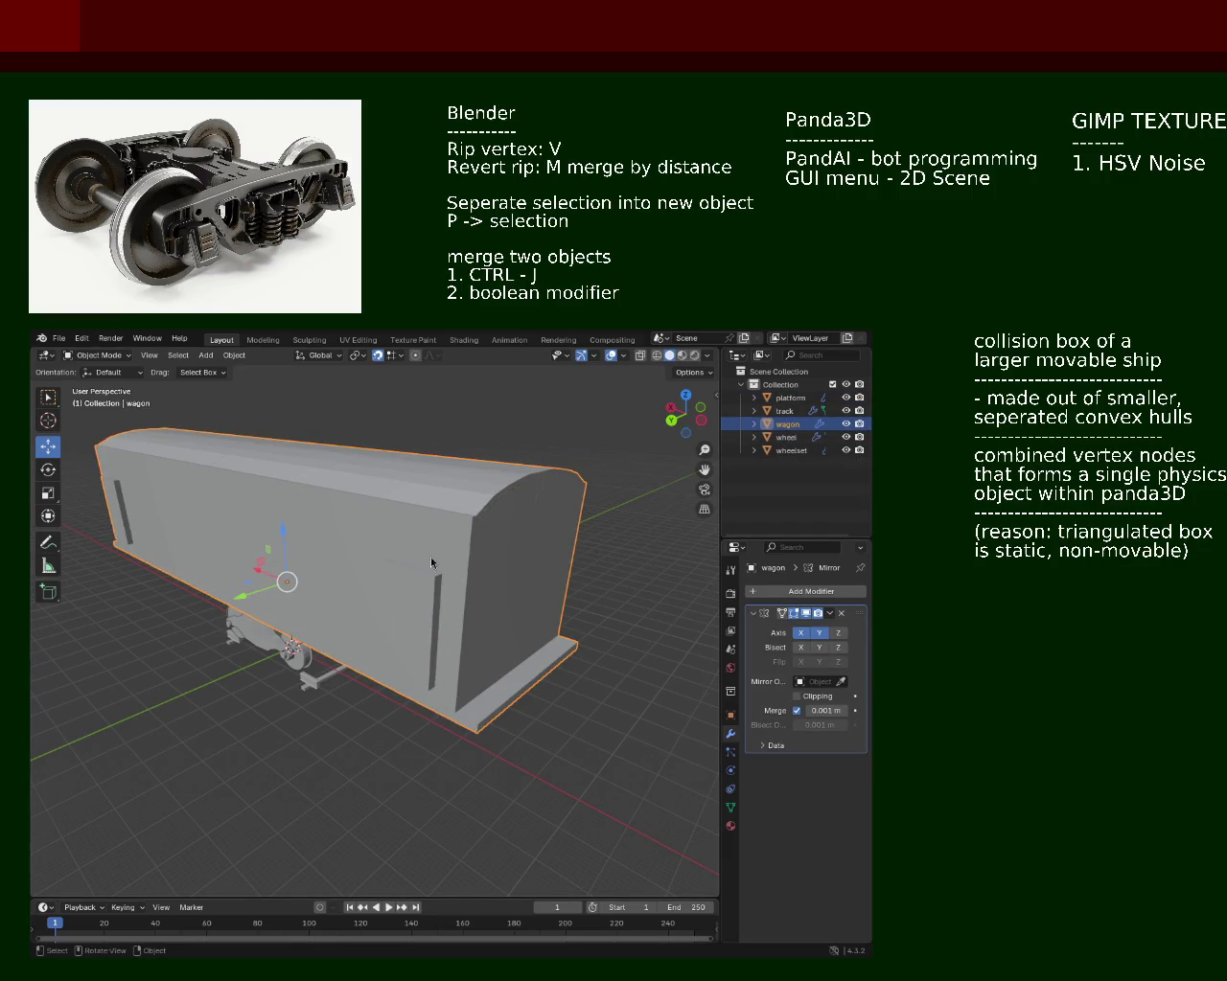
scroll(up, 3)
scroll(down, 3)
scroll(up, 3)
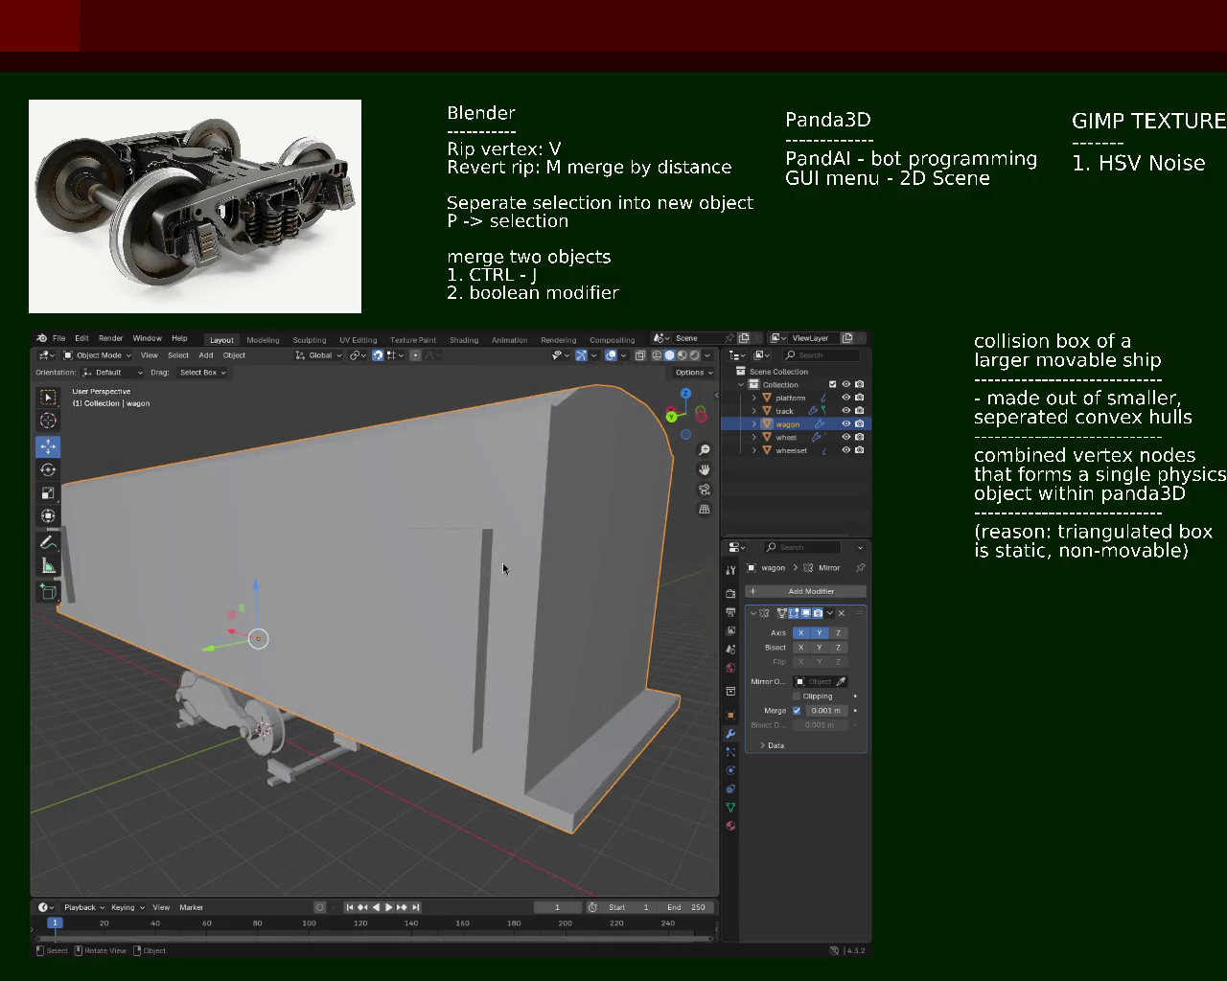
key(Tab)
scroll(up, 3)
Step: Select the door panel's top and side faces, then its outline edges and corner vertices
drag(502, 569, 329, 543)
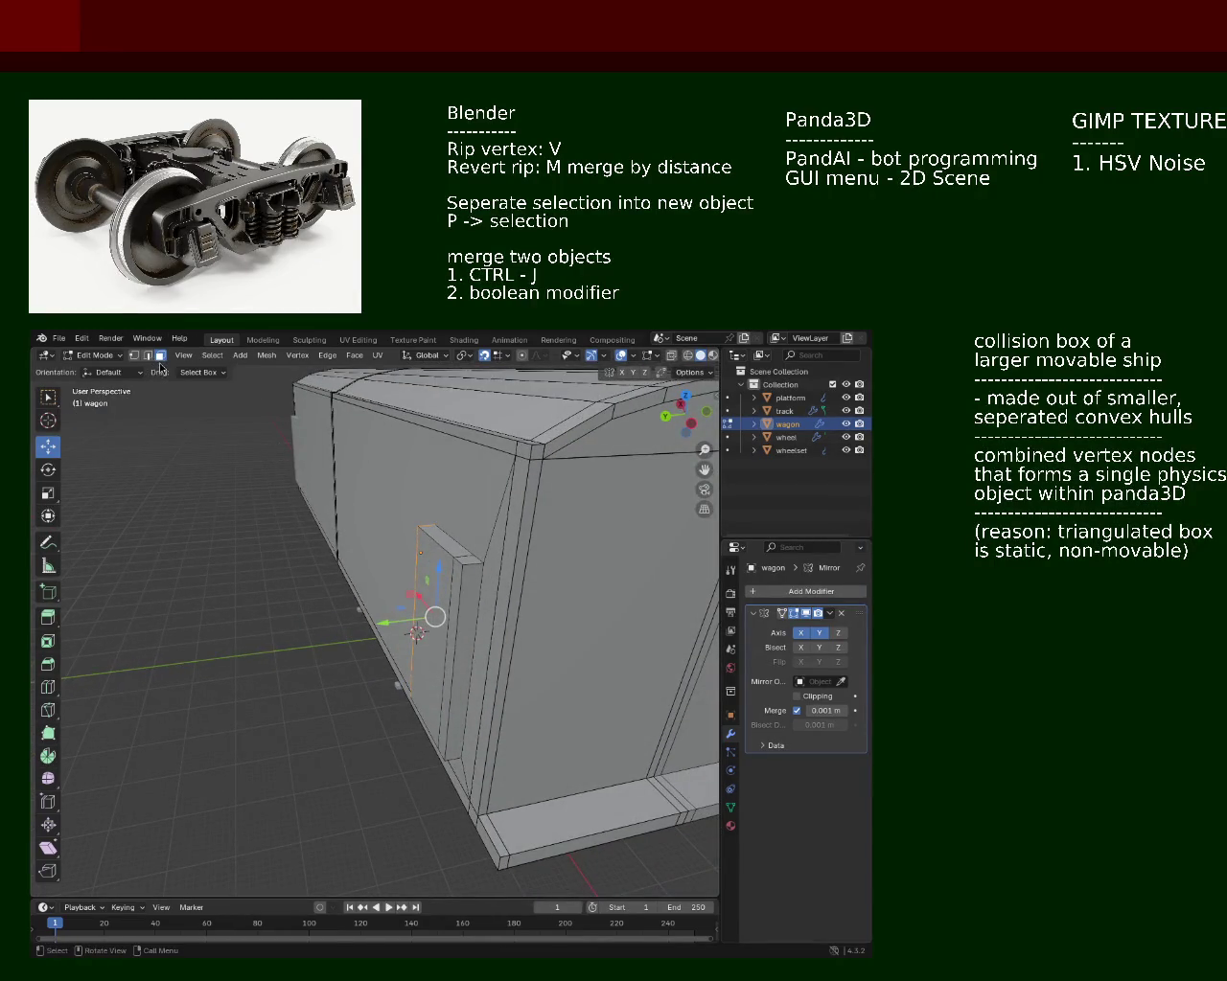
click(456, 548)
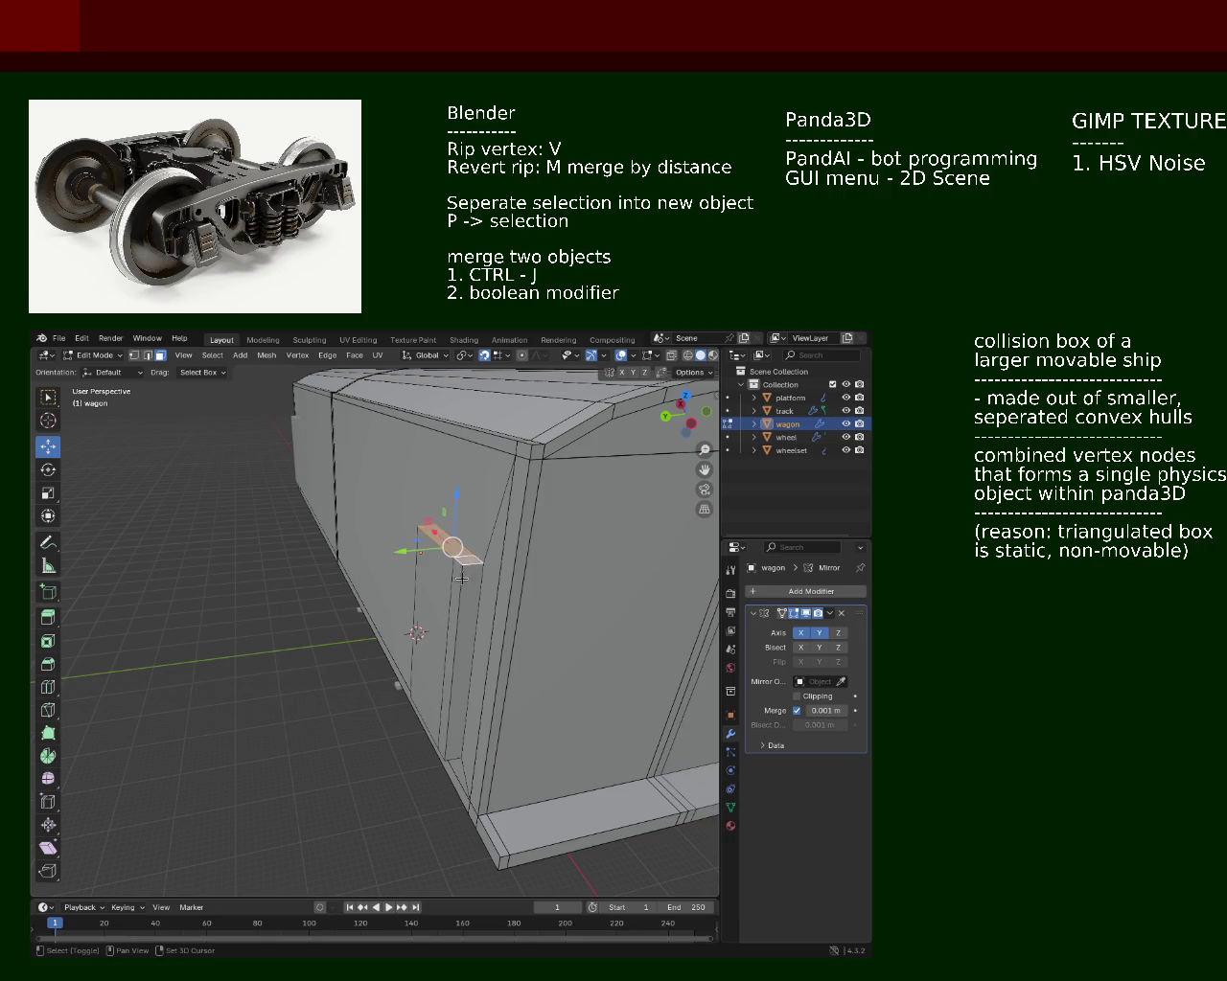
click(452, 597)
drag(453, 597, 93, 443)
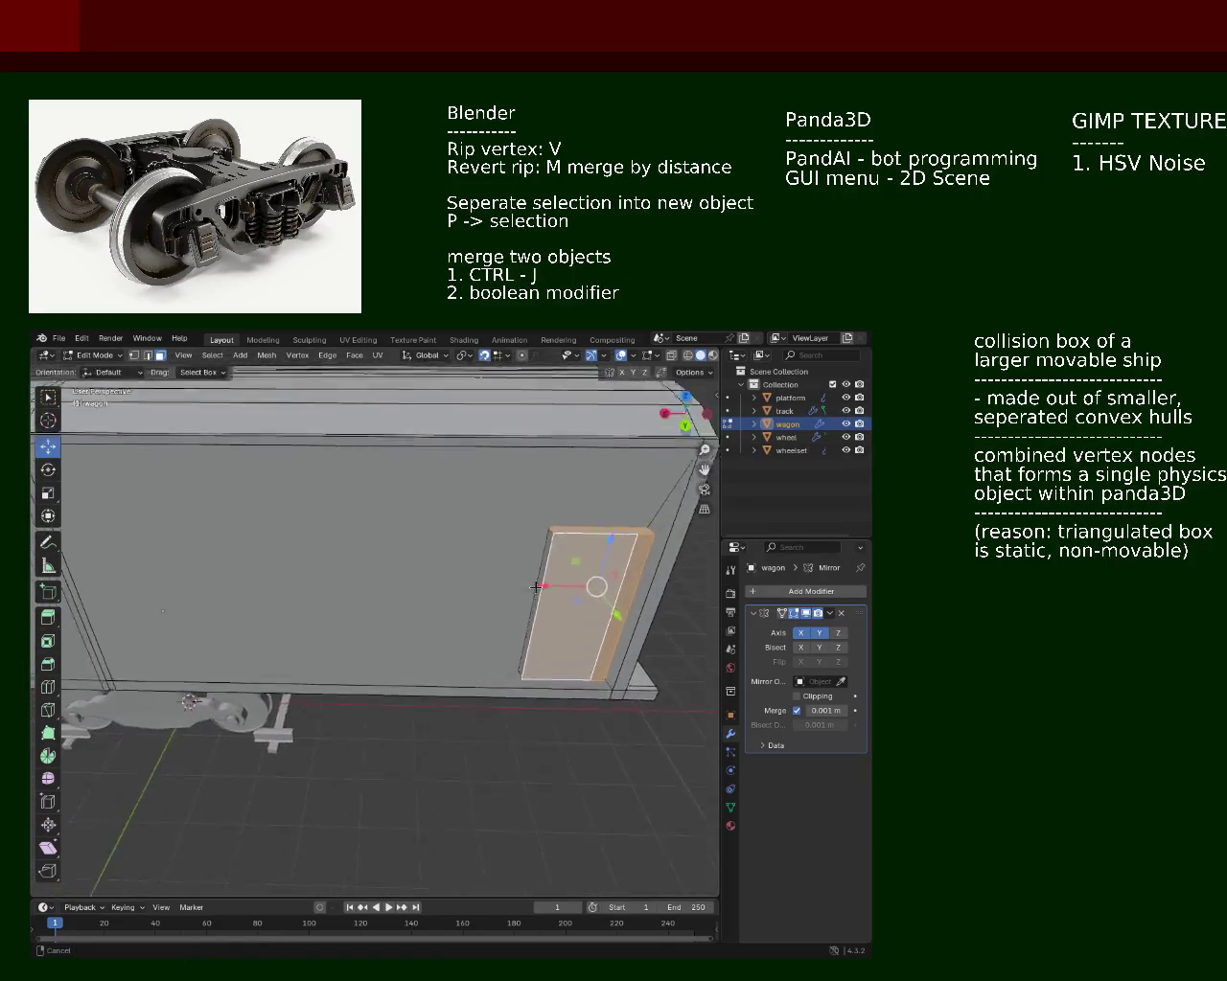
drag(332, 566, 380, 540)
scroll(down, 3)
click(520, 611)
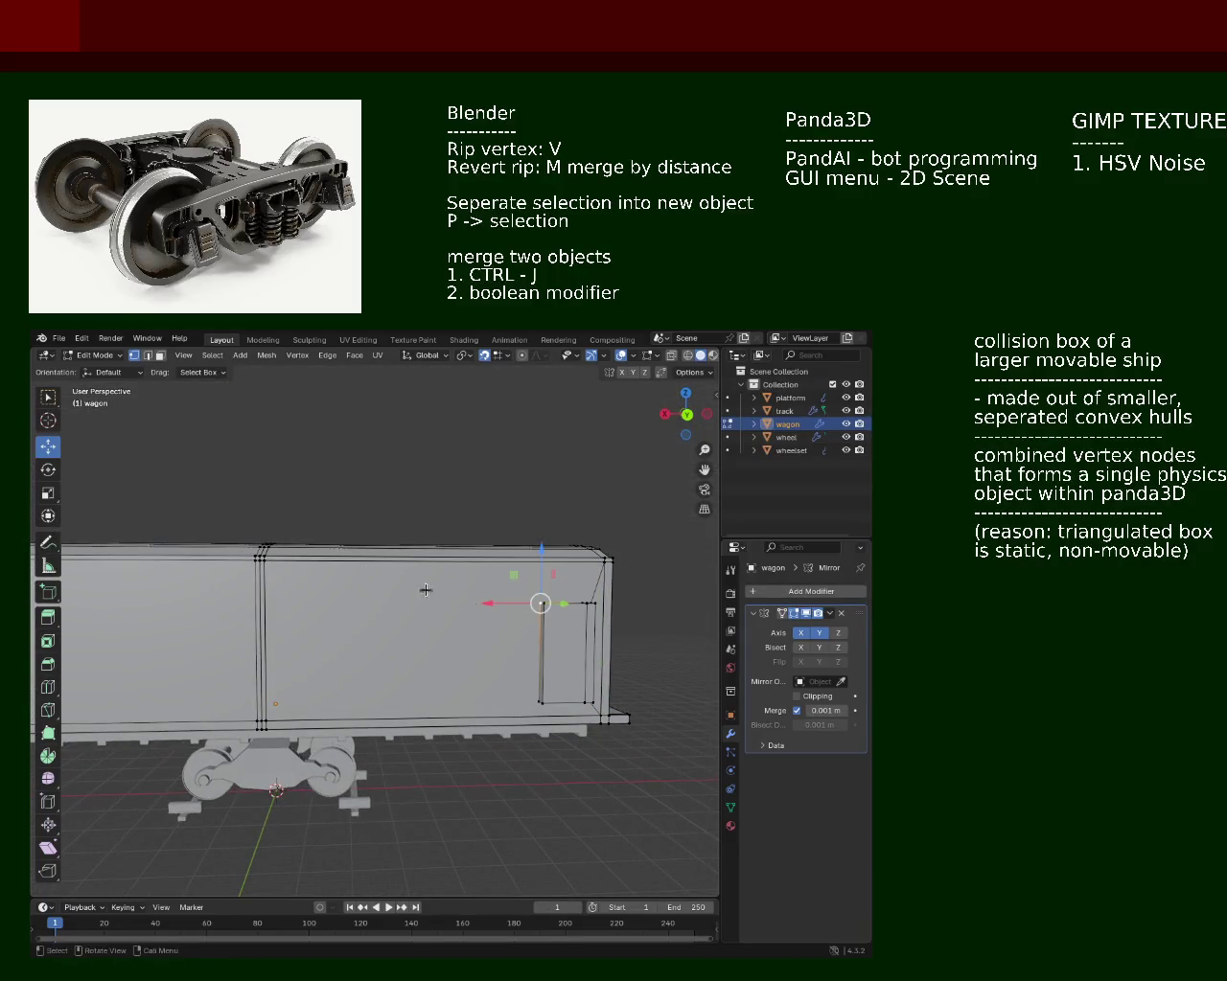
click(267, 564)
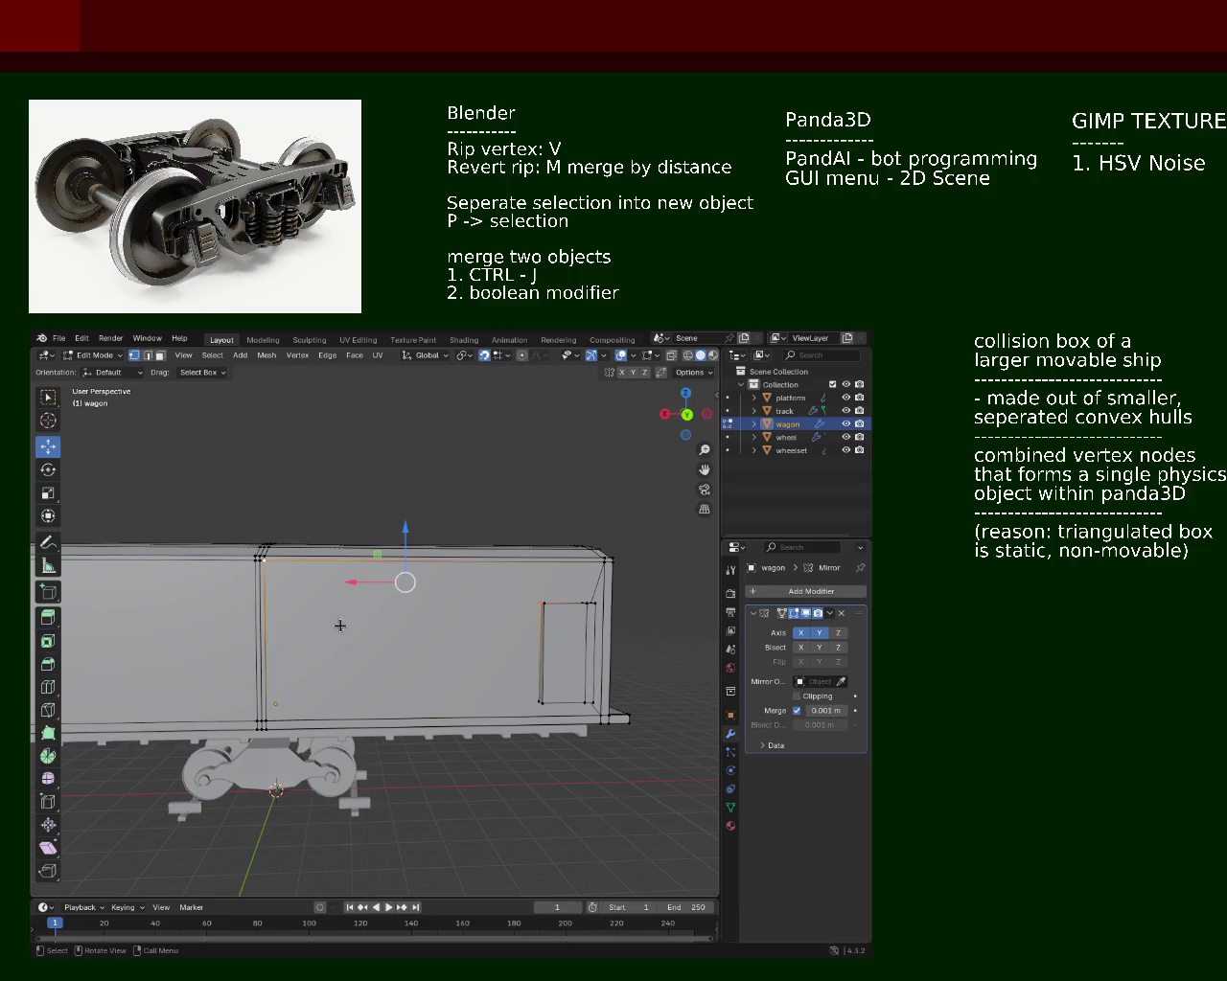
click(525, 703)
click(271, 720)
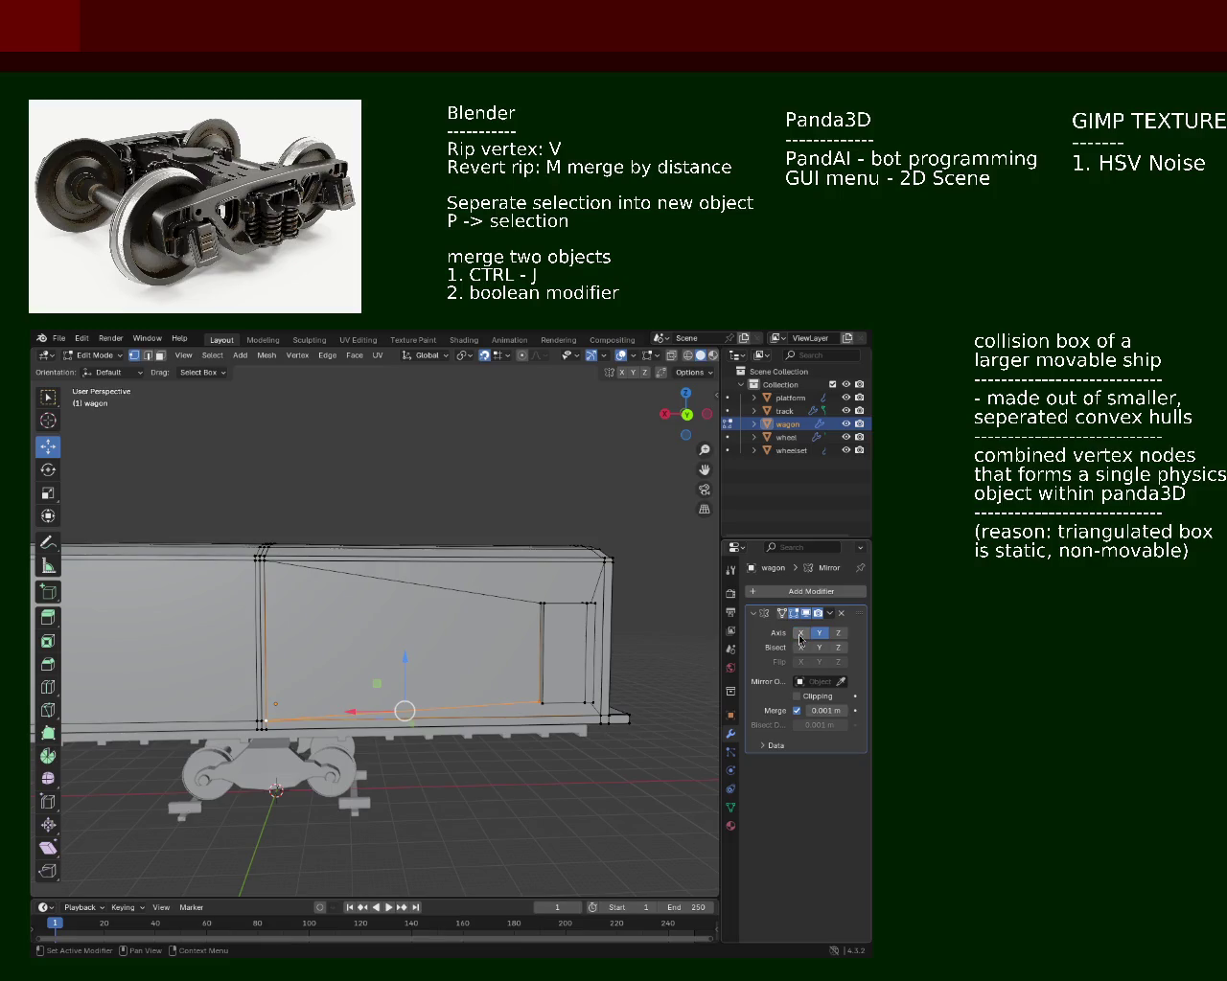
Step: Frame the wagon, then undo three steps to get the door plate Cube.001 back as a separate object
click(791, 450)
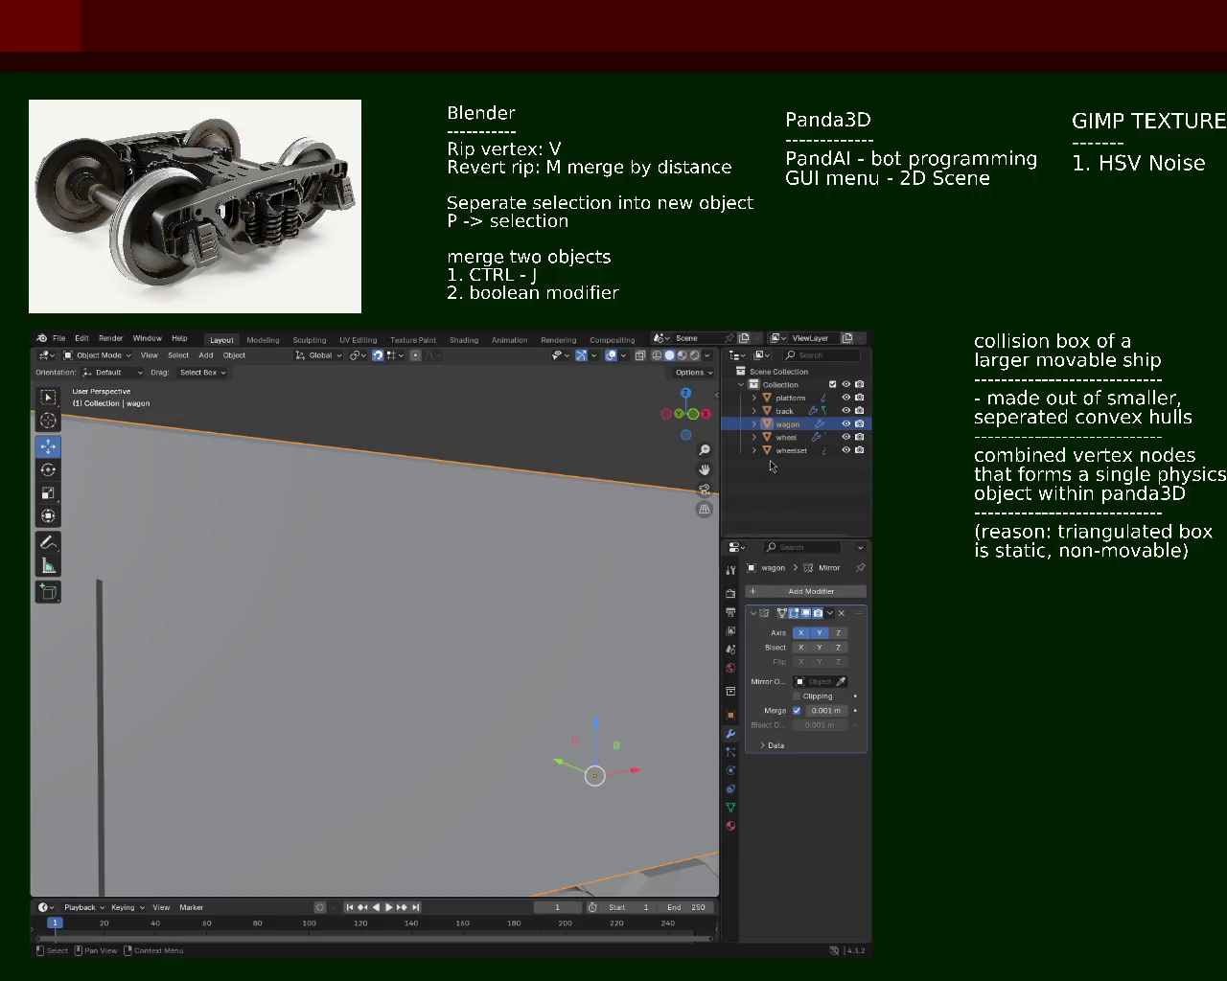
click(787, 423)
key(KP_Decimal)
drag(485, 497, 775, 637)
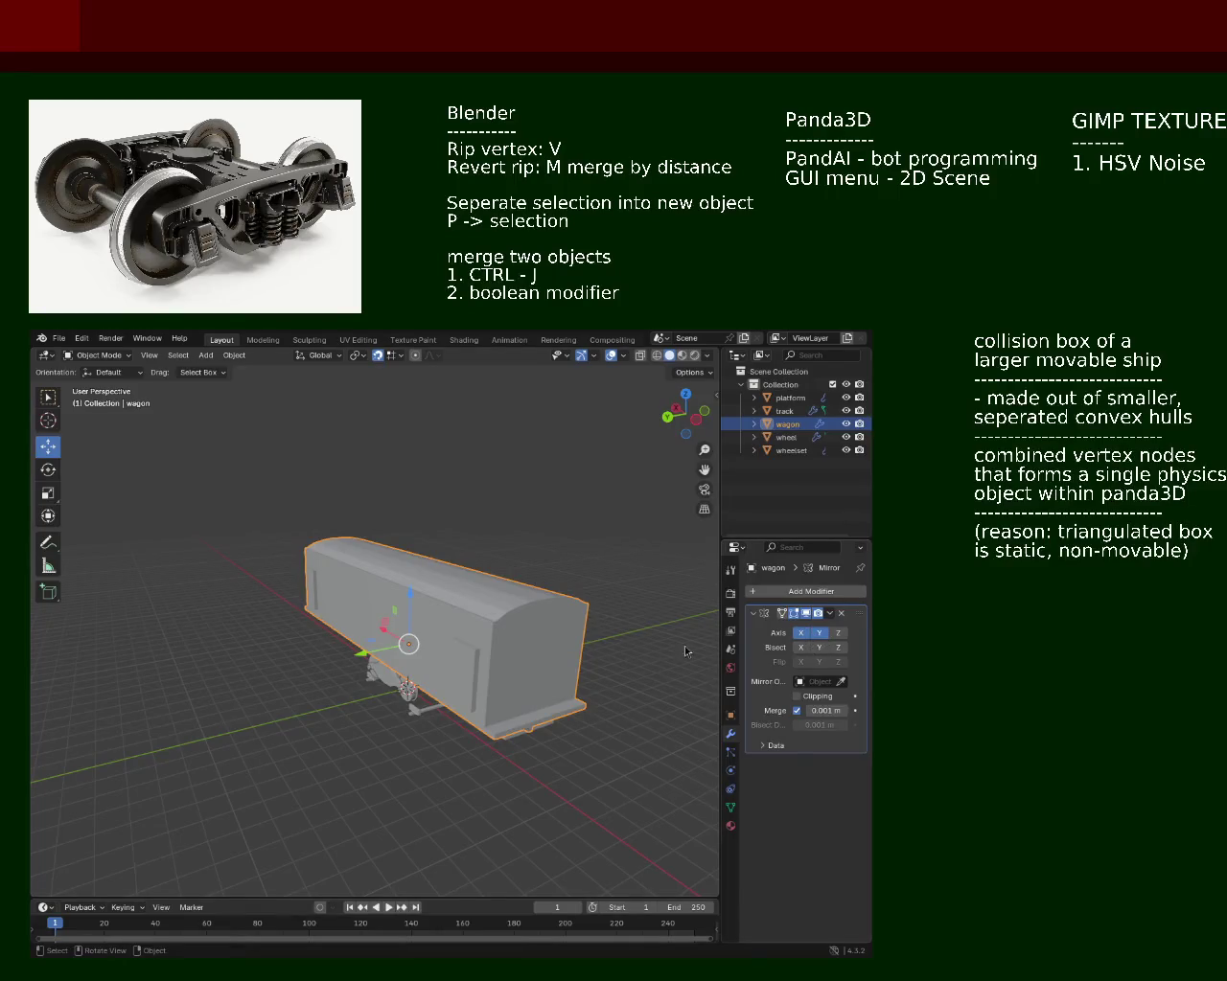
key(Tab)
key(ctrl+z)
key(ctrl+z)
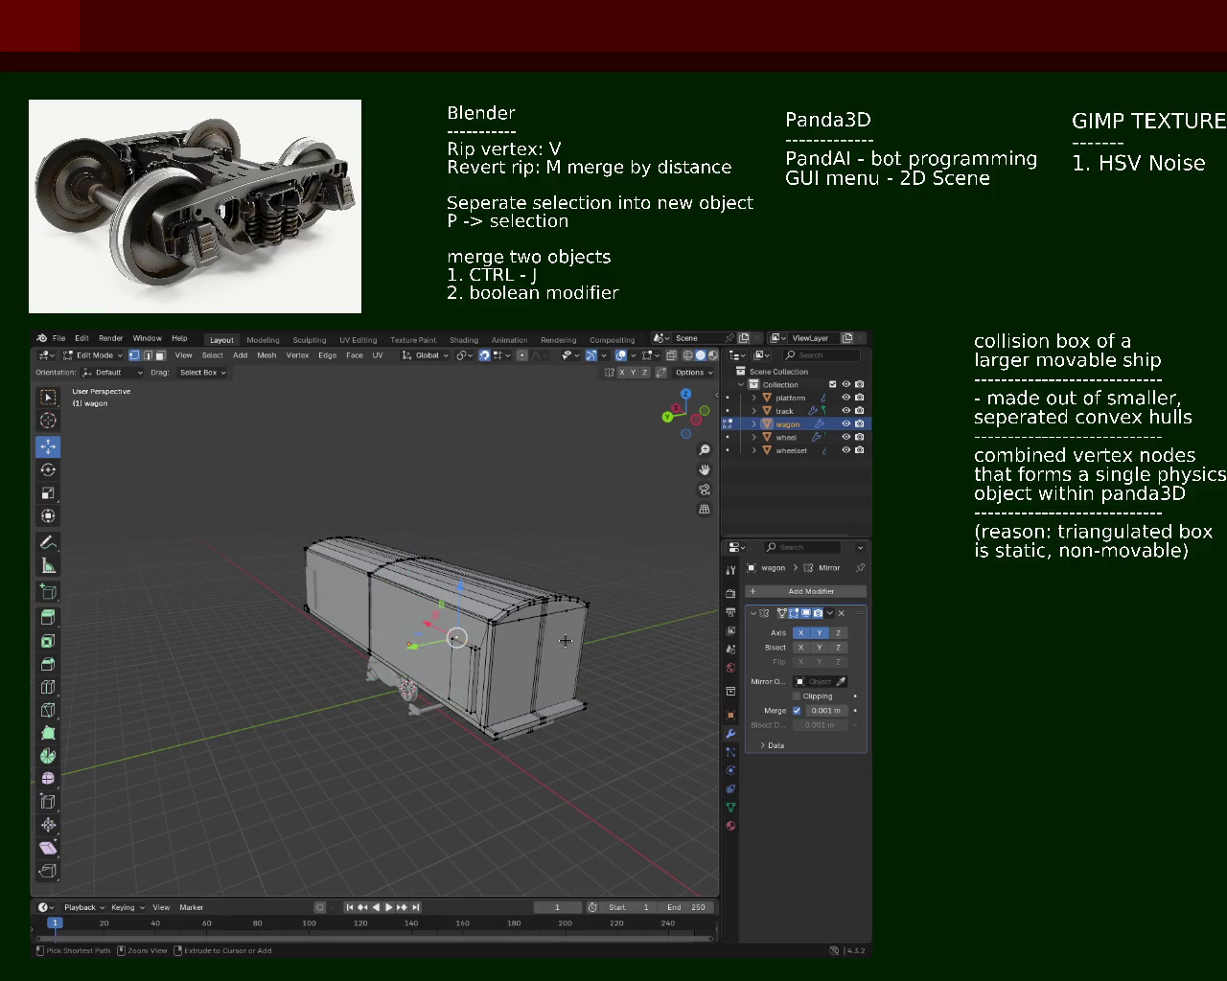
key(ctrl+z)
key(ctrl+z)
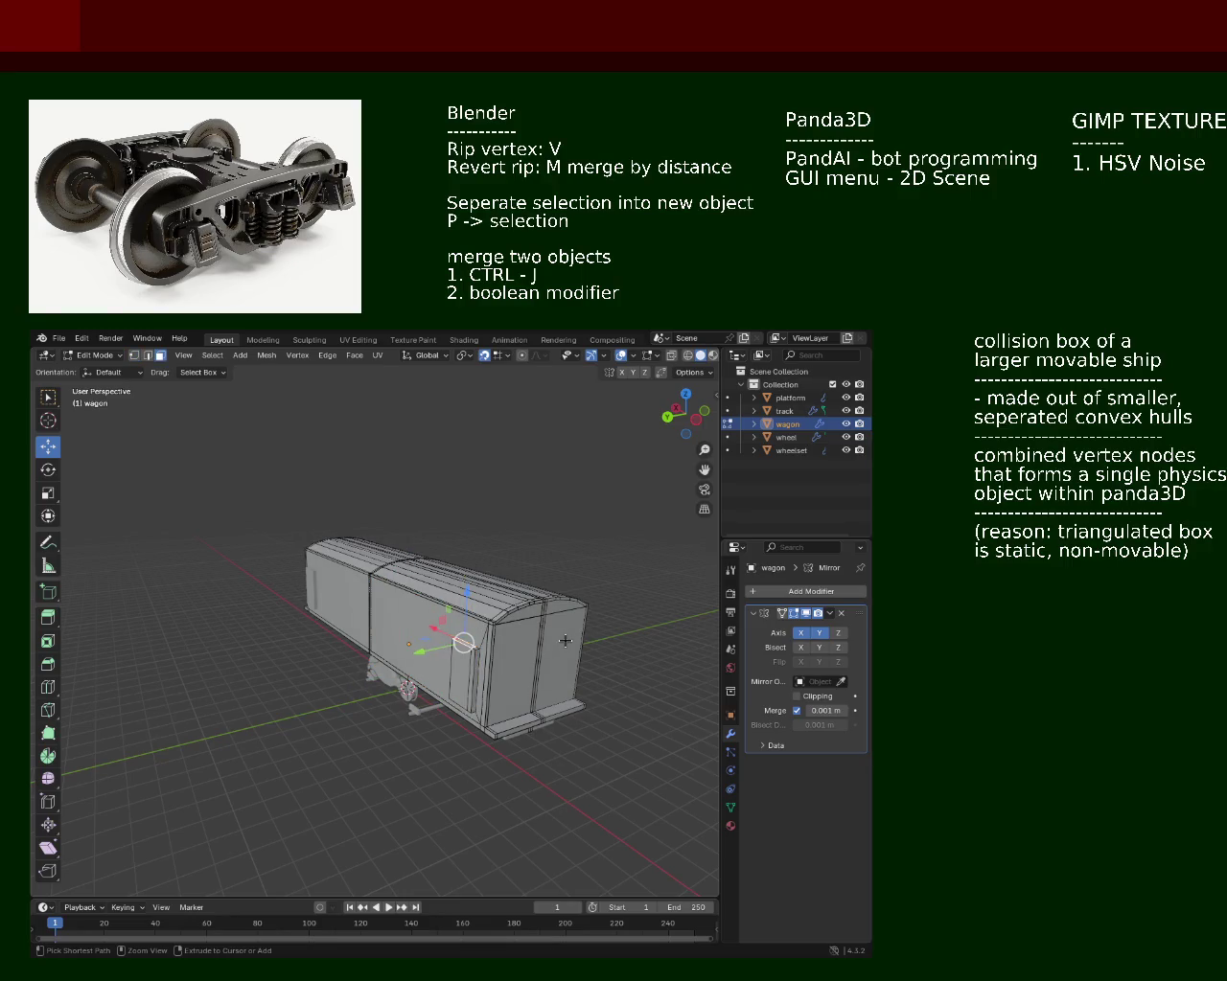
key(ctrl+z)
Step: Join the door plate Cube.001 into the track object with Ctrl+J
drag(565, 647, 466, 621)
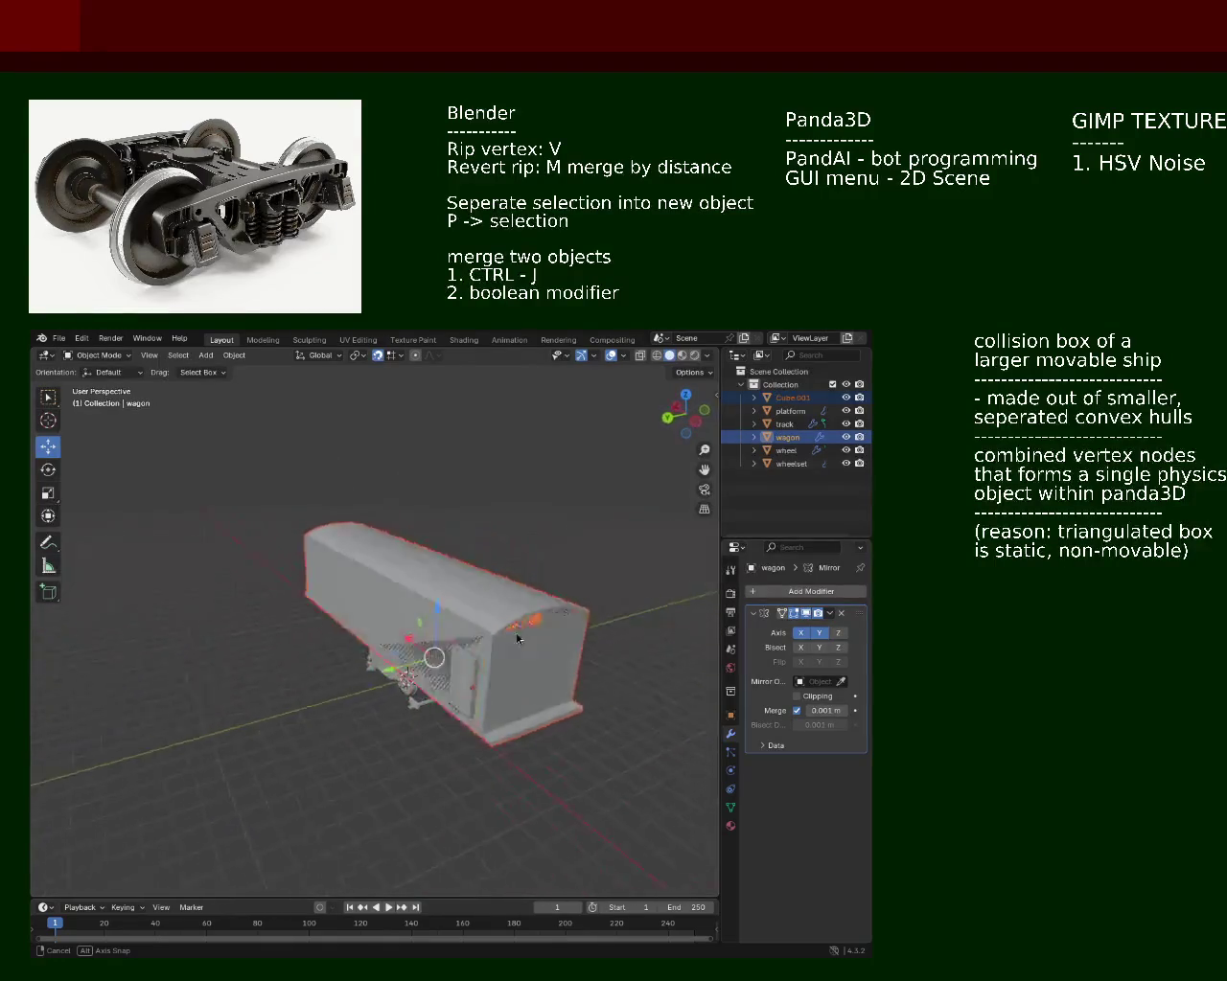
drag(466, 621, 429, 643)
scroll(up, 3)
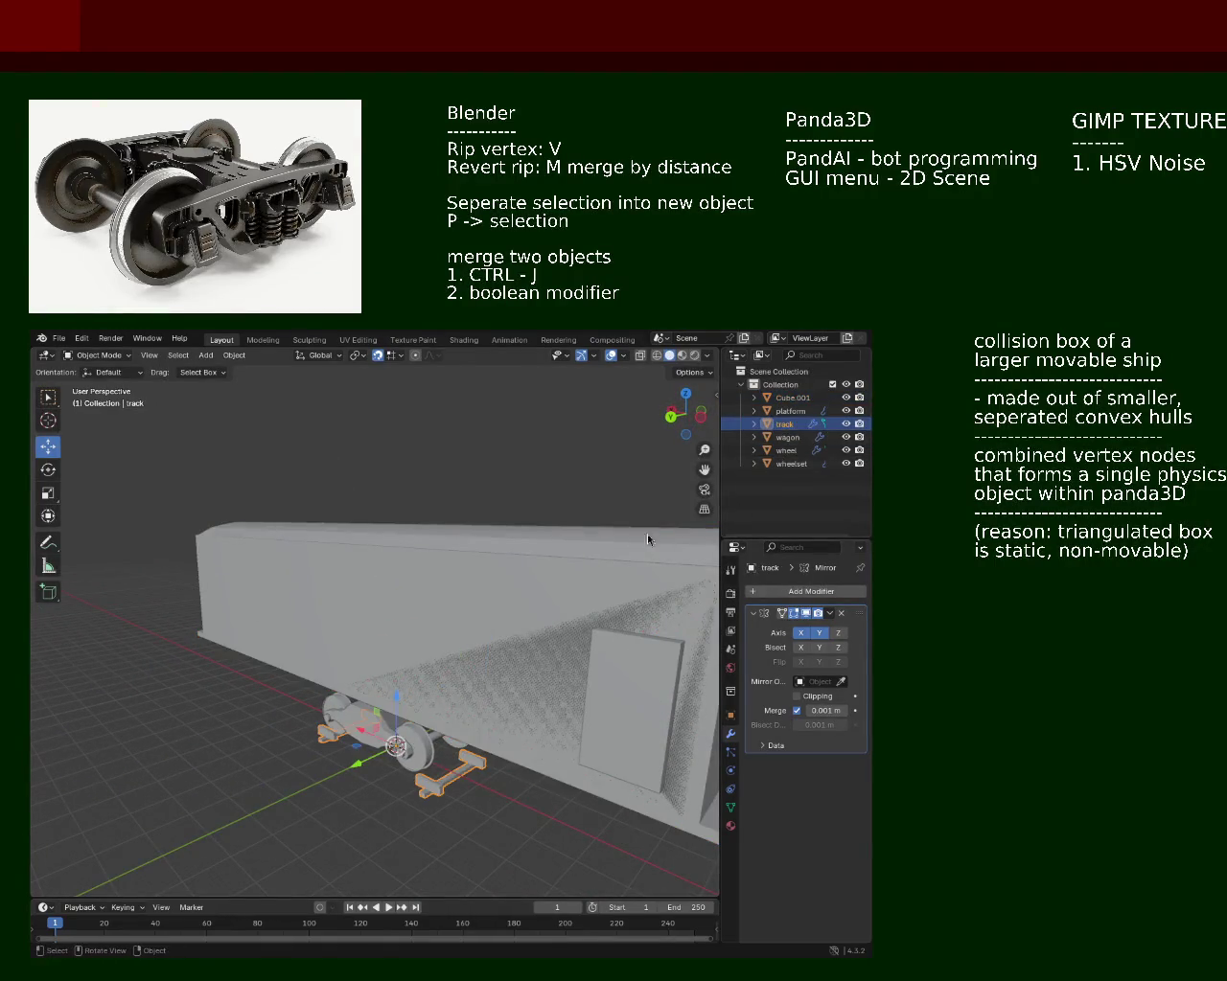
click(790, 397)
click(784, 424)
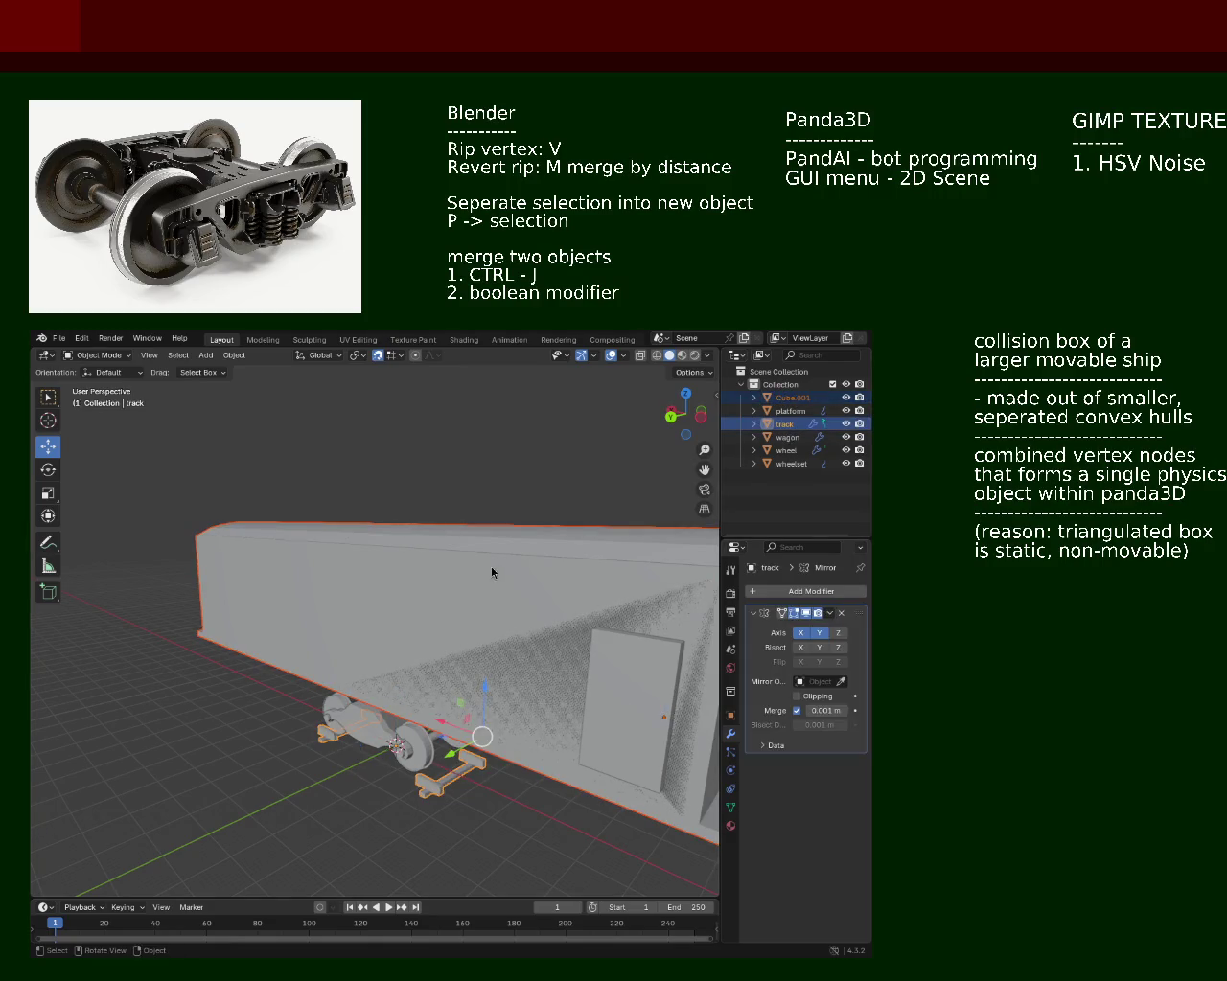
key(ctrl+j)
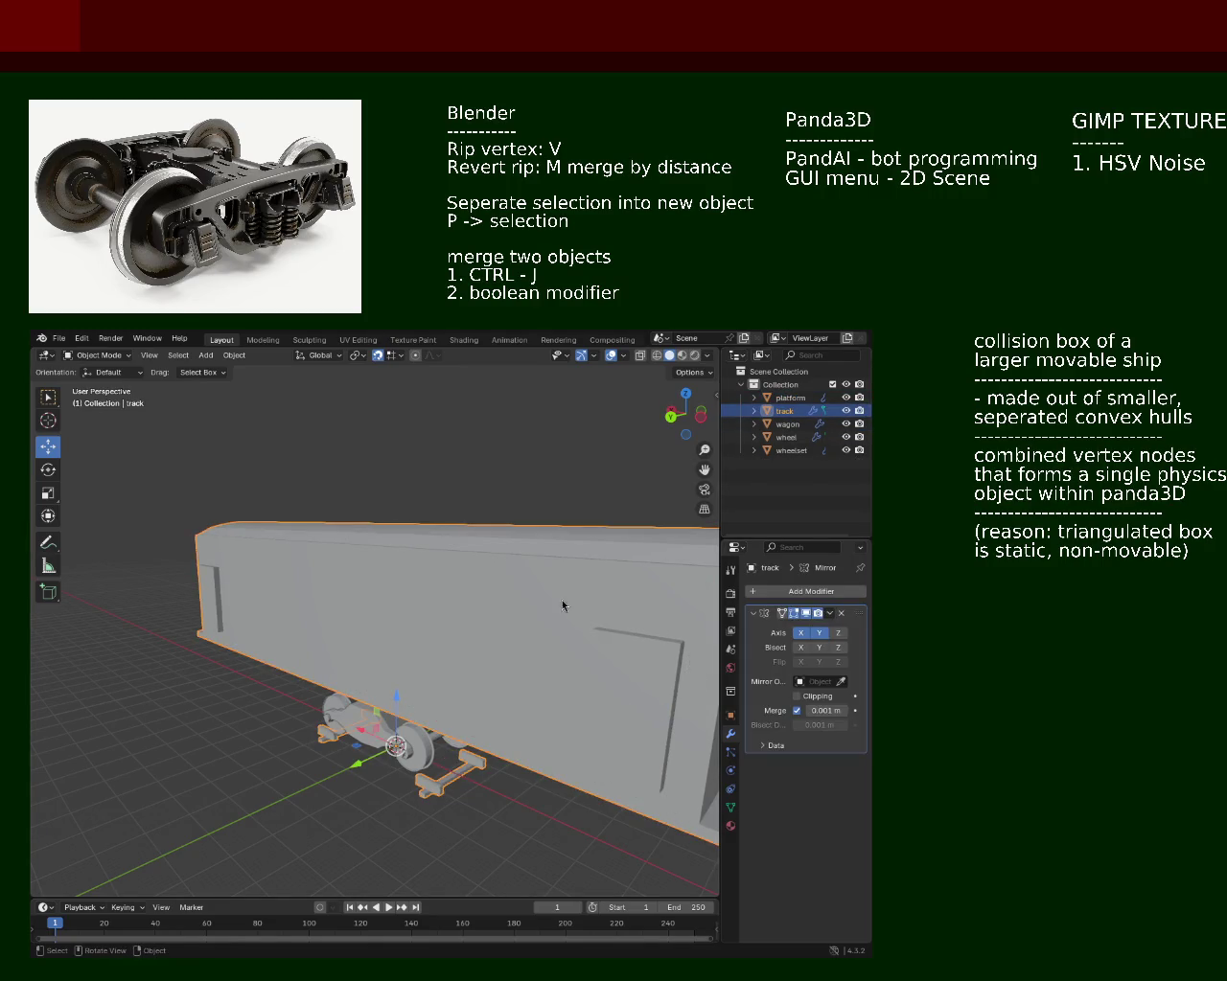
Step: Inspect the wagon's side in Edit Mode, then return to object mode with track active
drag(599, 616, 632, 628)
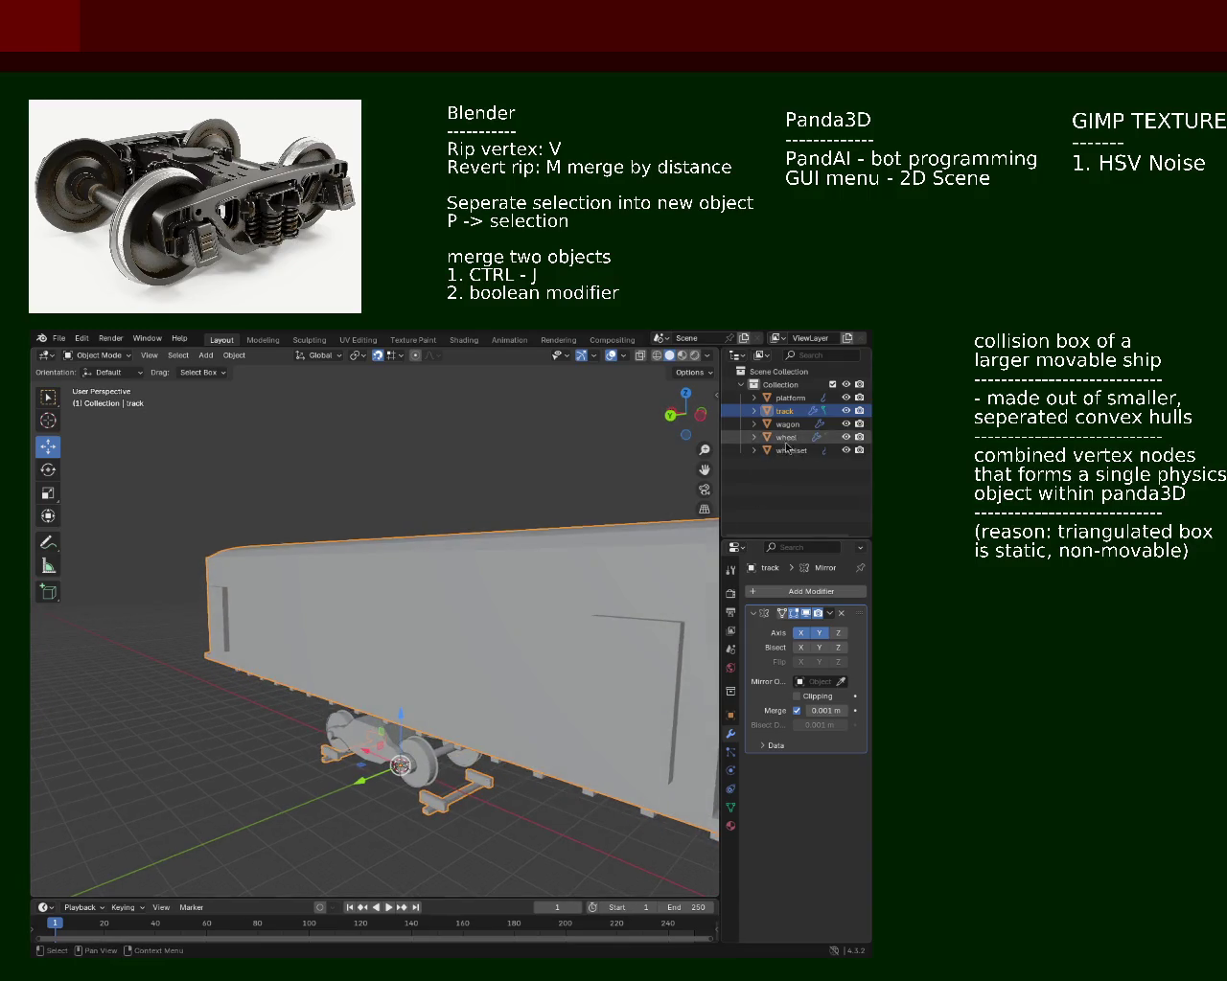
click(787, 423)
key(Tab)
drag(540, 652, 613, 671)
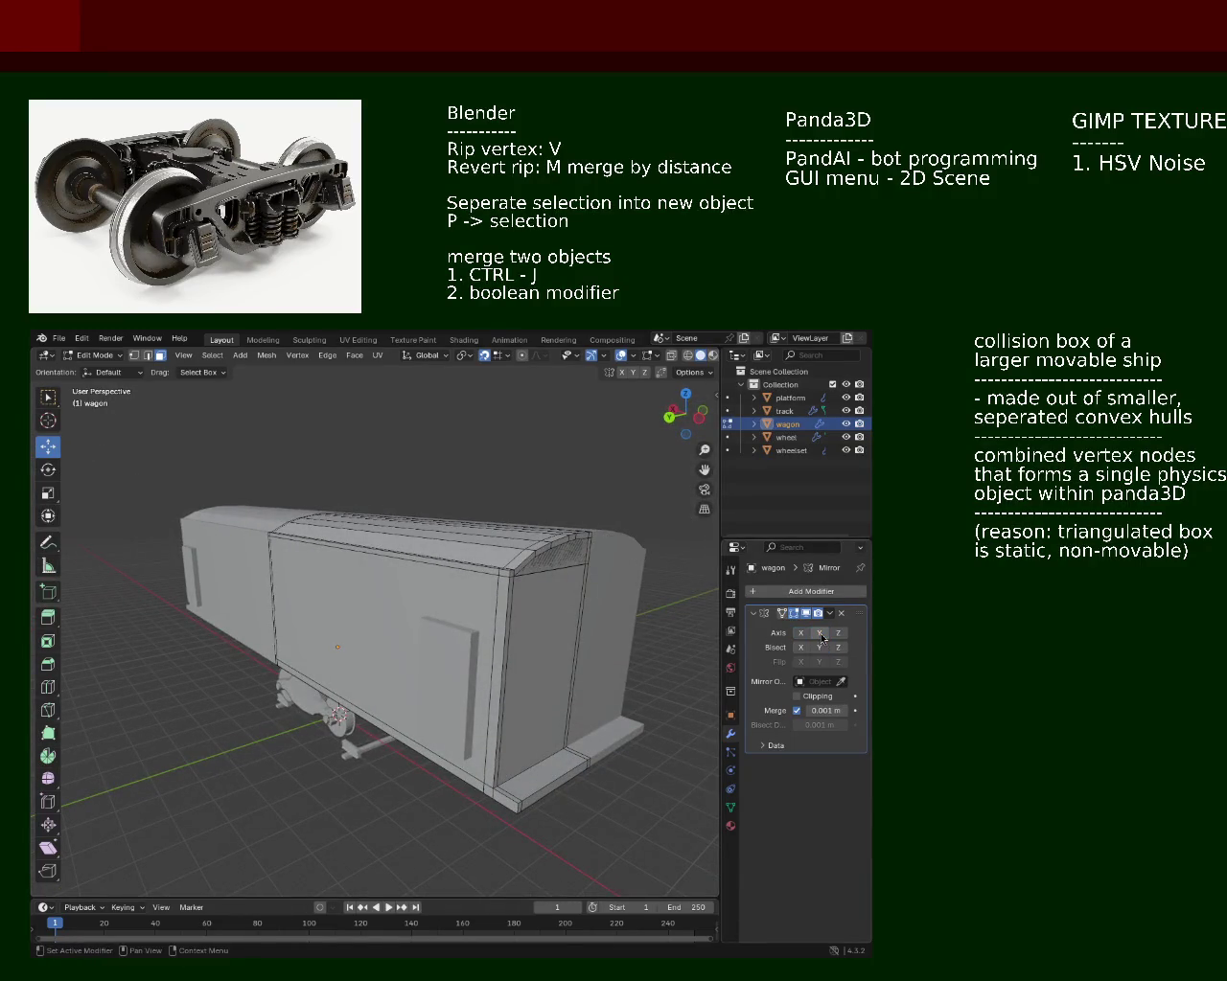
scroll(up, 3)
drag(431, 613, 467, 602)
key(Tab)
click(468, 601)
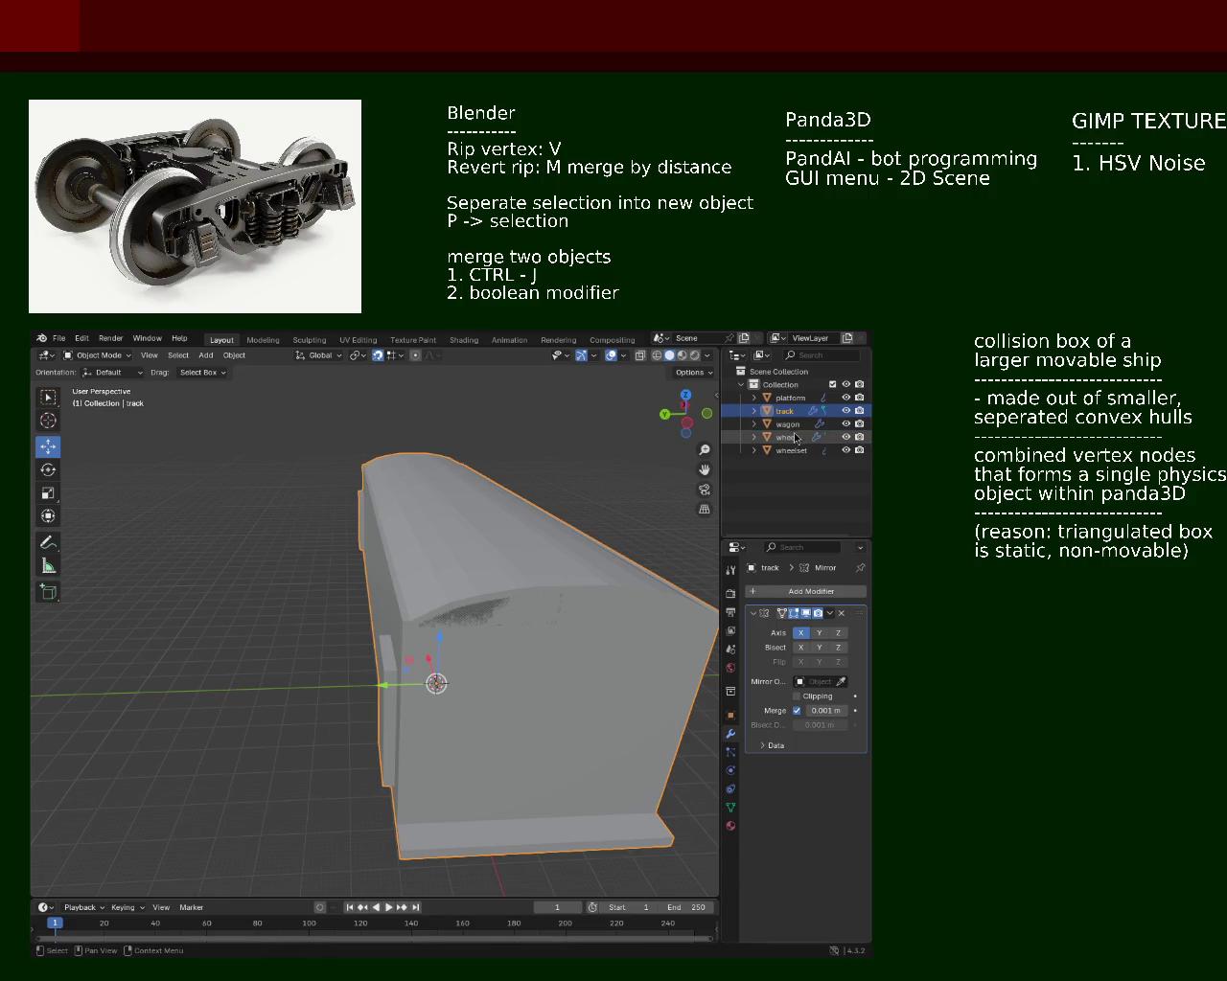
Step: Add Y to the track's Mirror axes and turn off X mirroring on the wagon
click(818, 632)
click(793, 423)
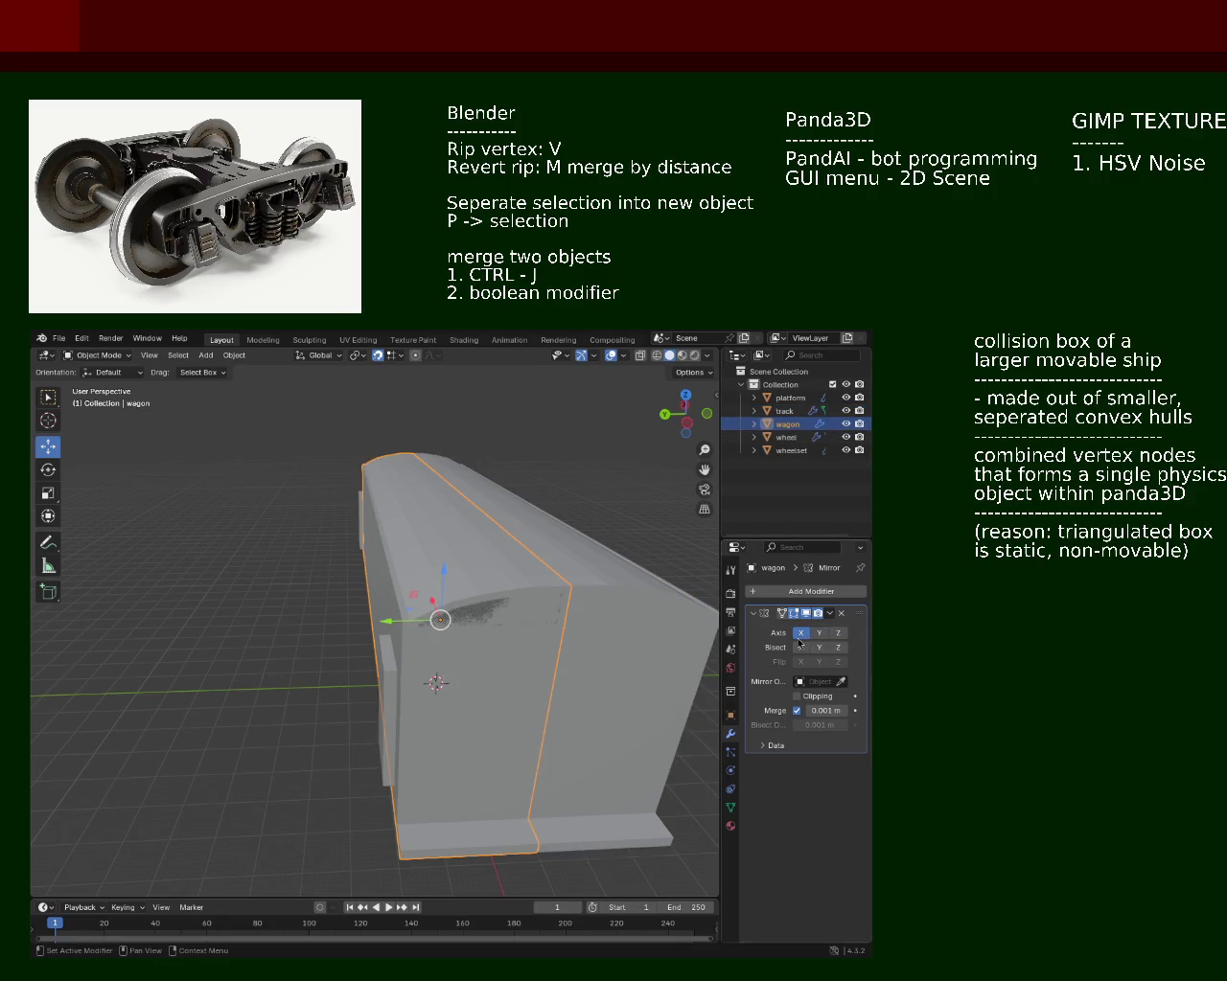
click(800, 633)
drag(498, 671, 494, 643)
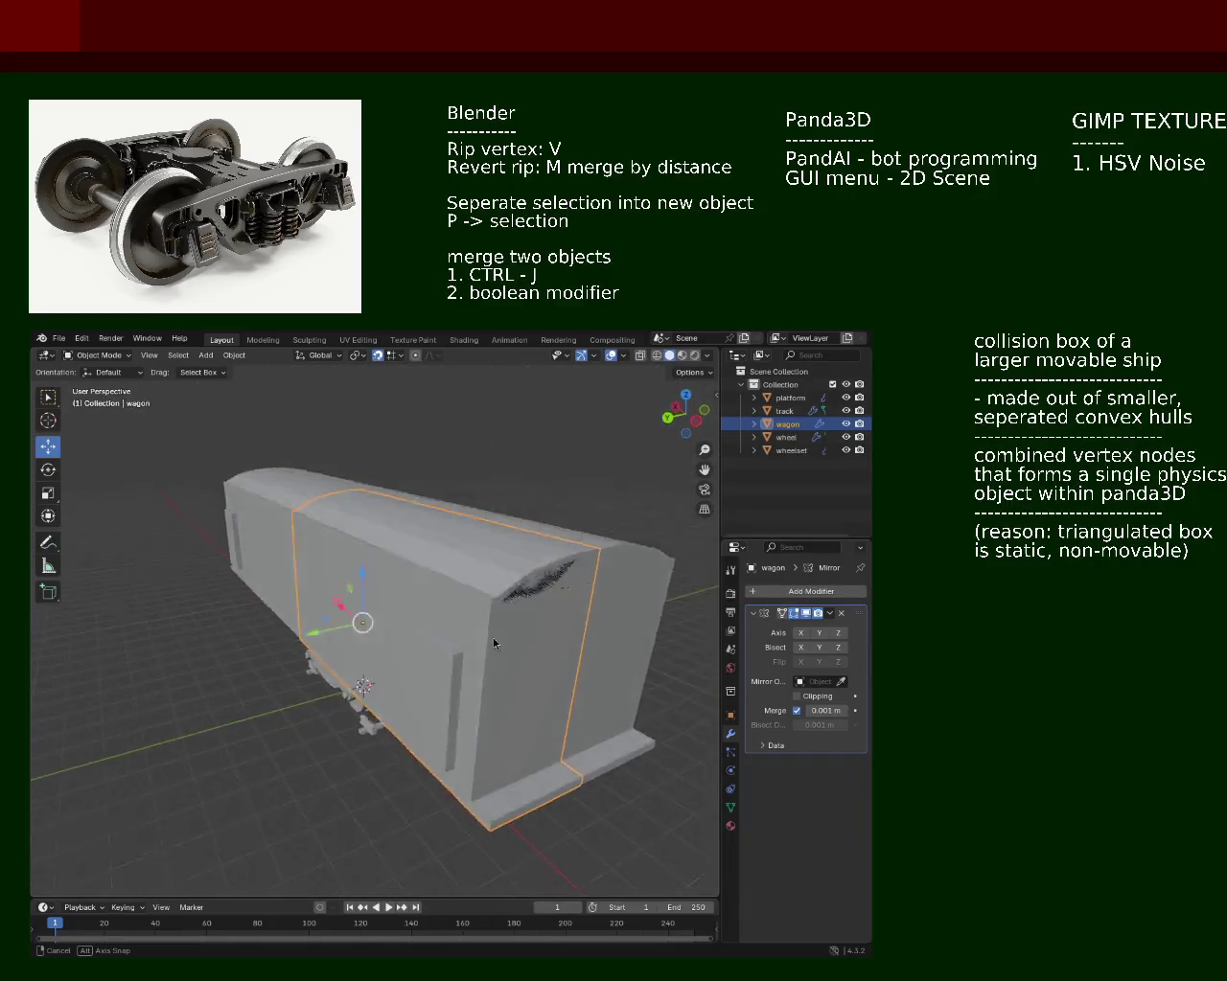
drag(493, 643, 514, 616)
Step: Undo these changes to restore the separate Cube.001 and the wagon's X/Y mirror
key(ctrl+z)
key(ctrl+z)
key(ctrl+z)
key(ctrl+z)
key(ctrl+shift+z)
key(ctrl+z)
key(ctrl+z)
key(ctrl+shift+z)
key(ctrl+z)
drag(516, 625, 509, 681)
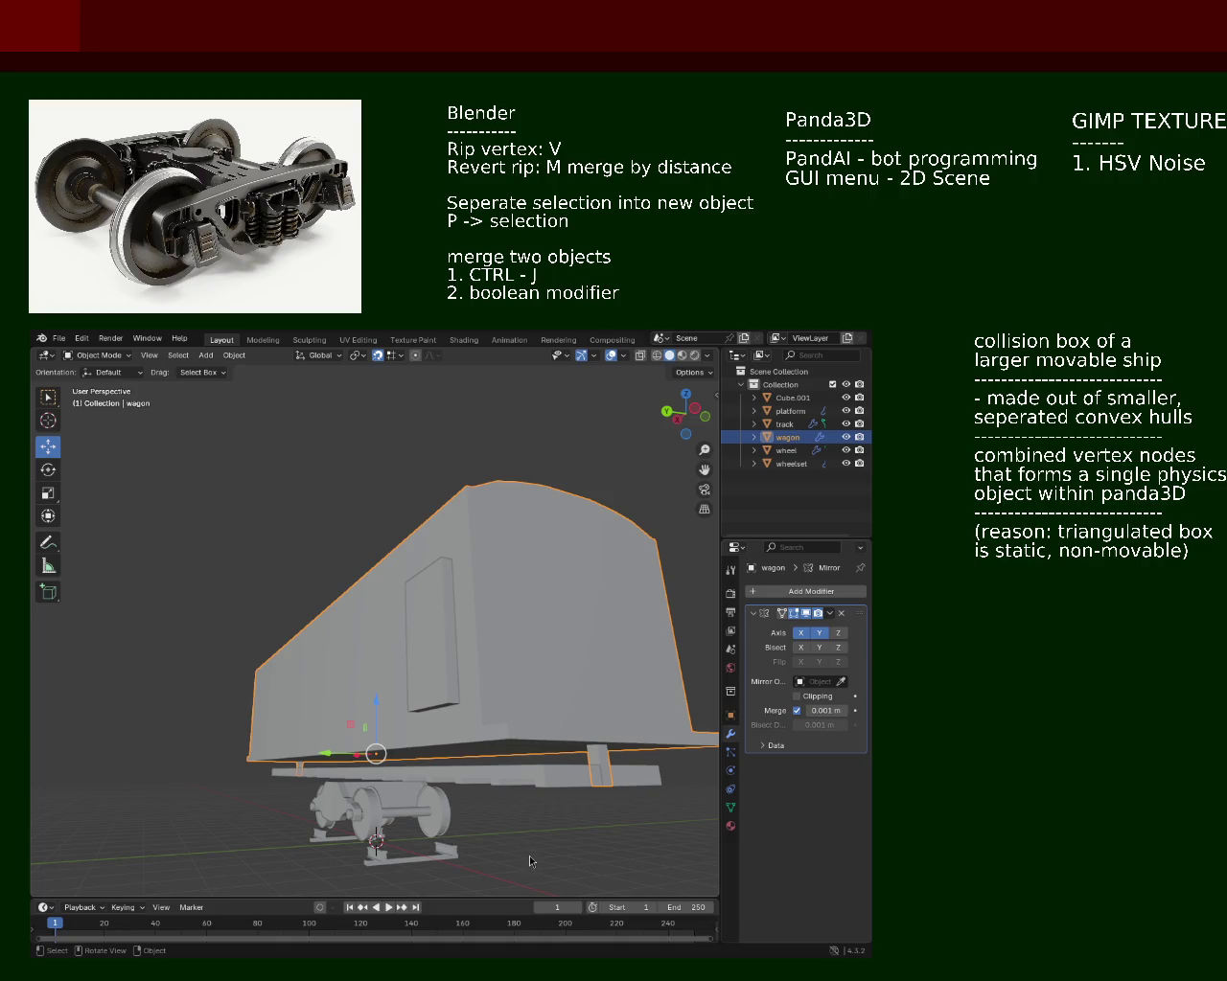
Step: Slide the door box Cube.001 along the Y axis with the gizmo arrow
drag(292, 533, 308, 634)
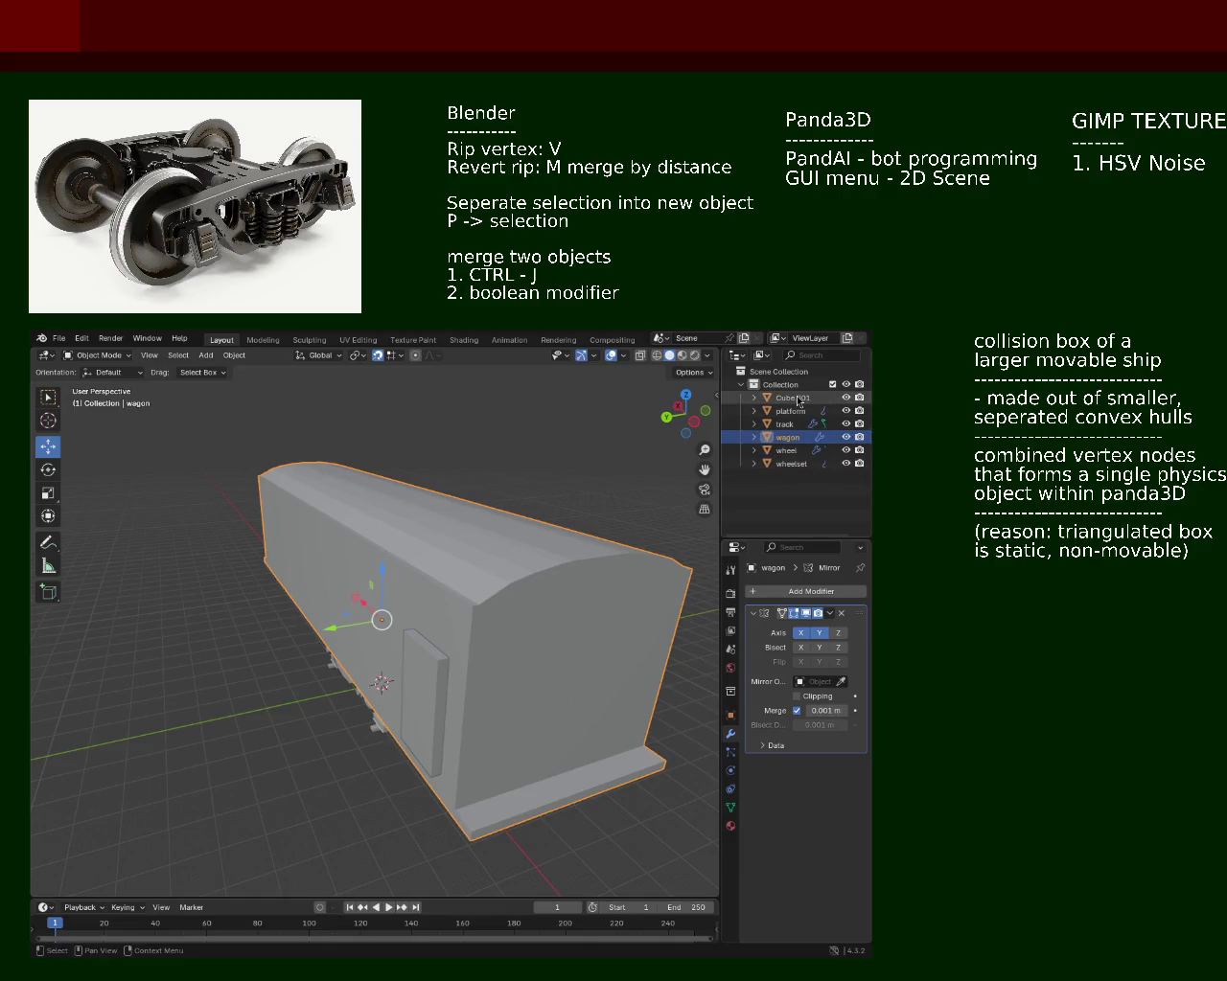
click(792, 398)
drag(395, 731, 416, 706)
drag(417, 707, 441, 706)
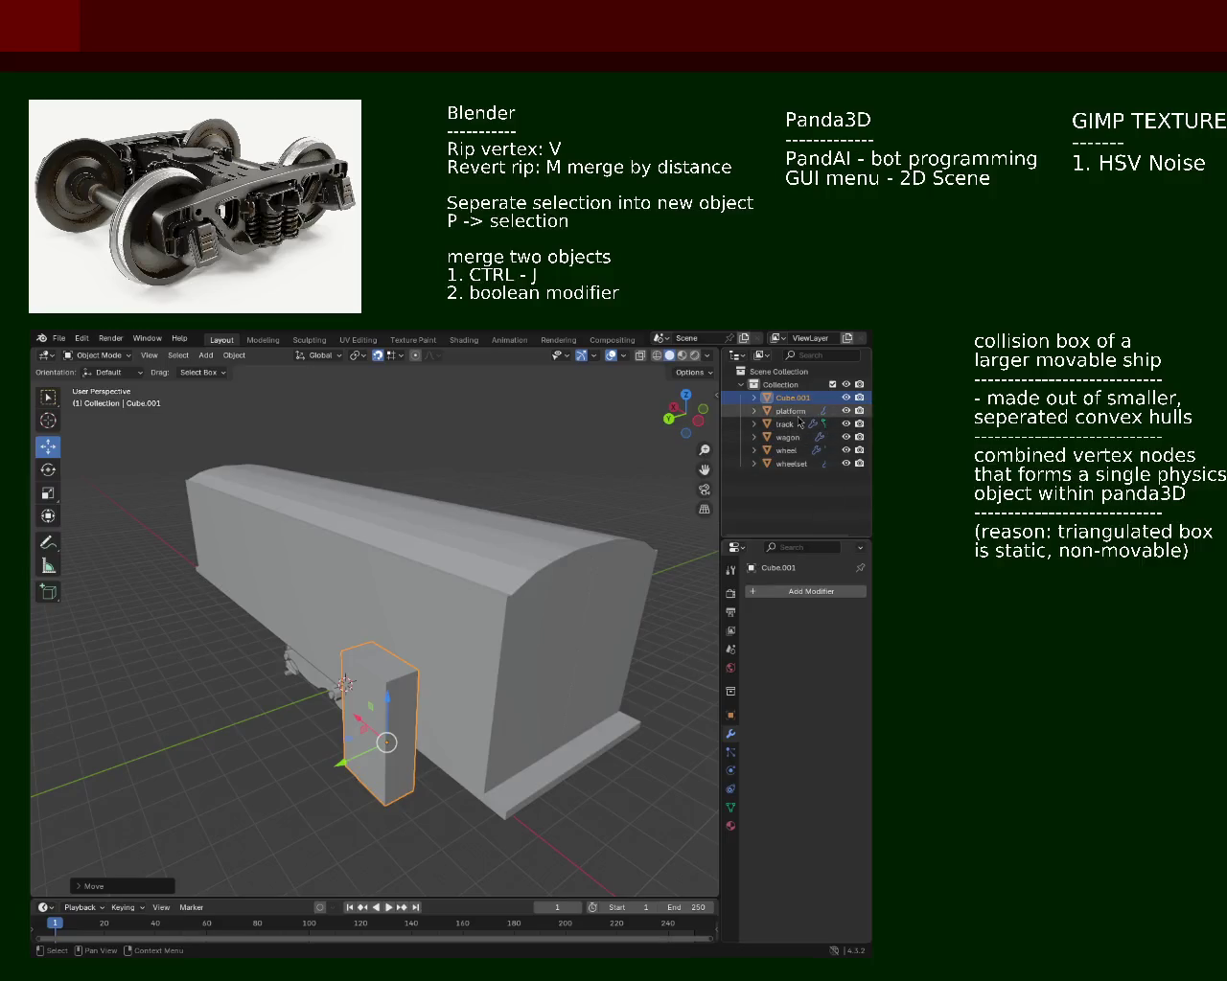
Step: Turn off the wagon's Mirror modifier on both X and Y
click(788, 437)
click(819, 632)
click(801, 633)
drag(460, 624, 640, 505)
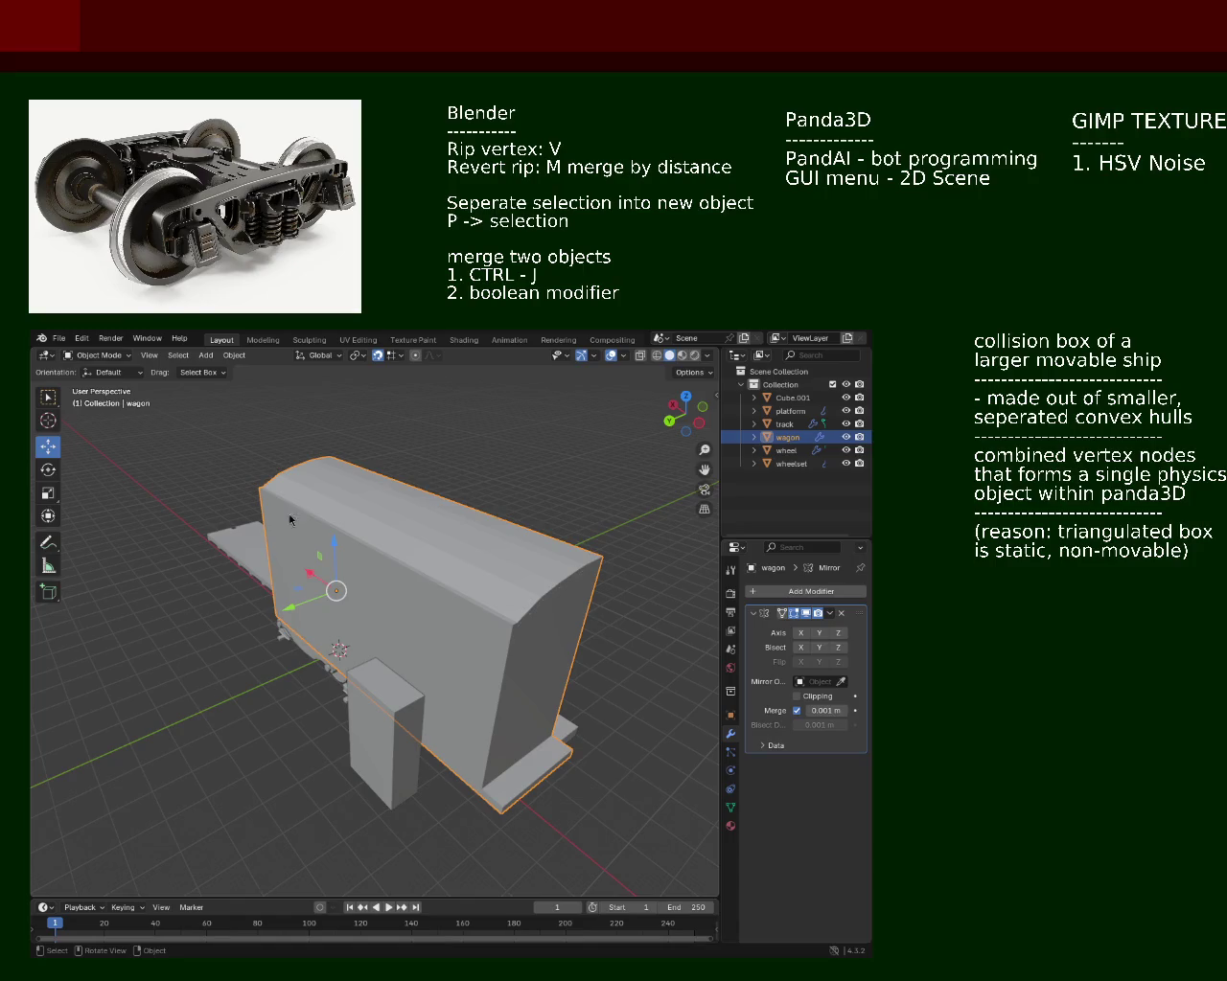
drag(352, 627, 525, 619)
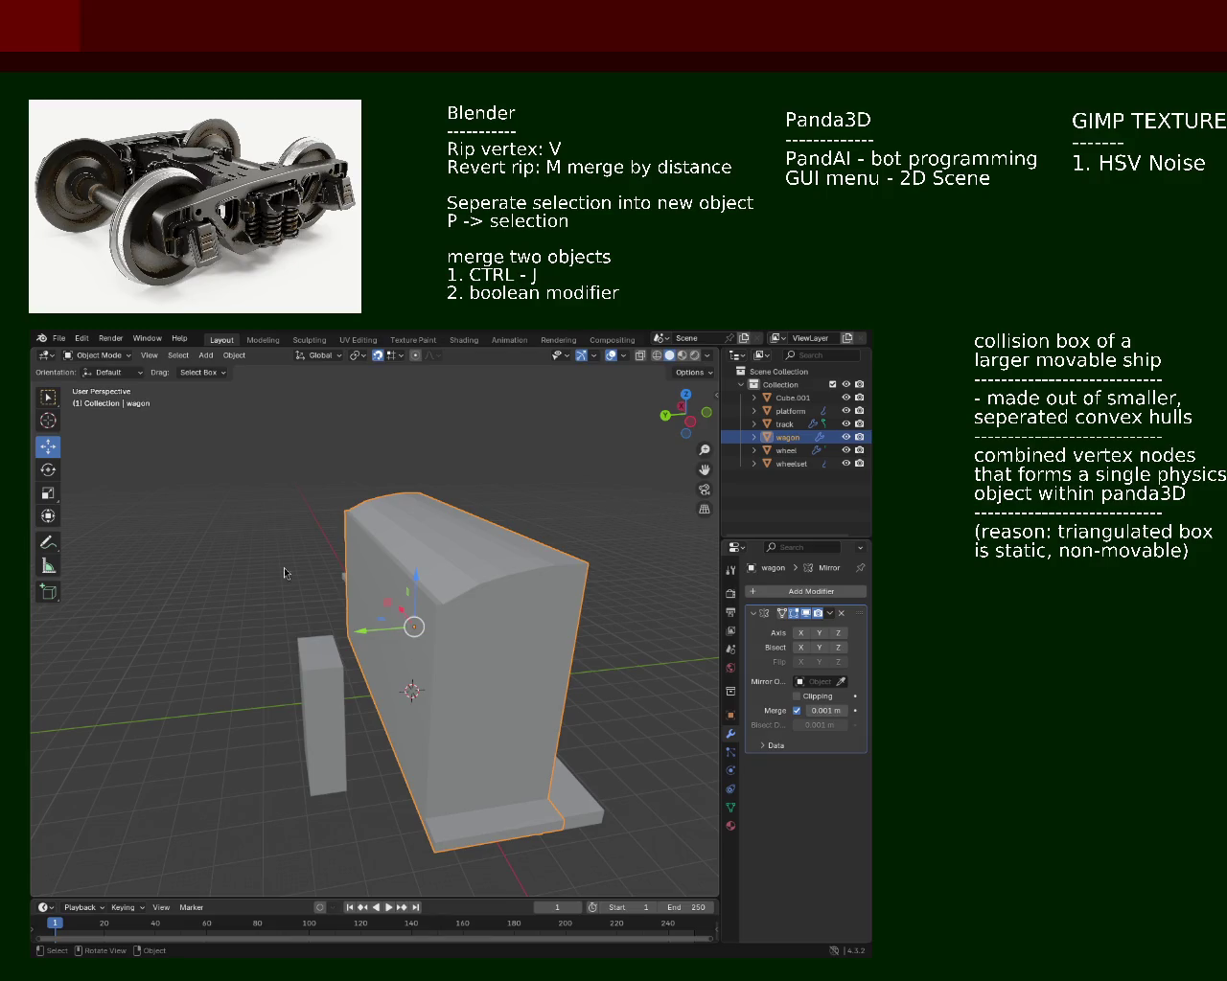
drag(302, 605, 418, 659)
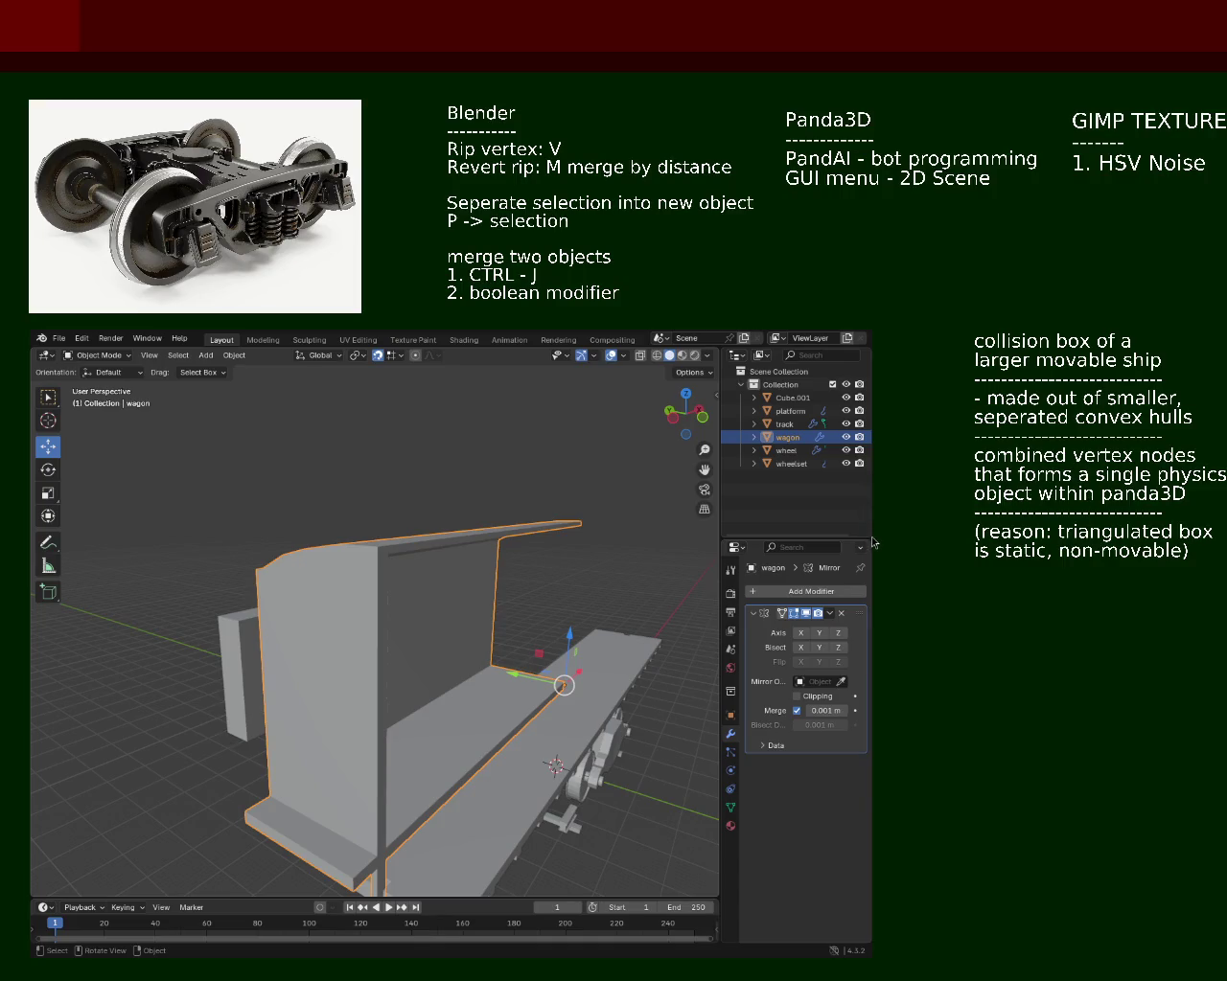
drag(363, 545, 438, 562)
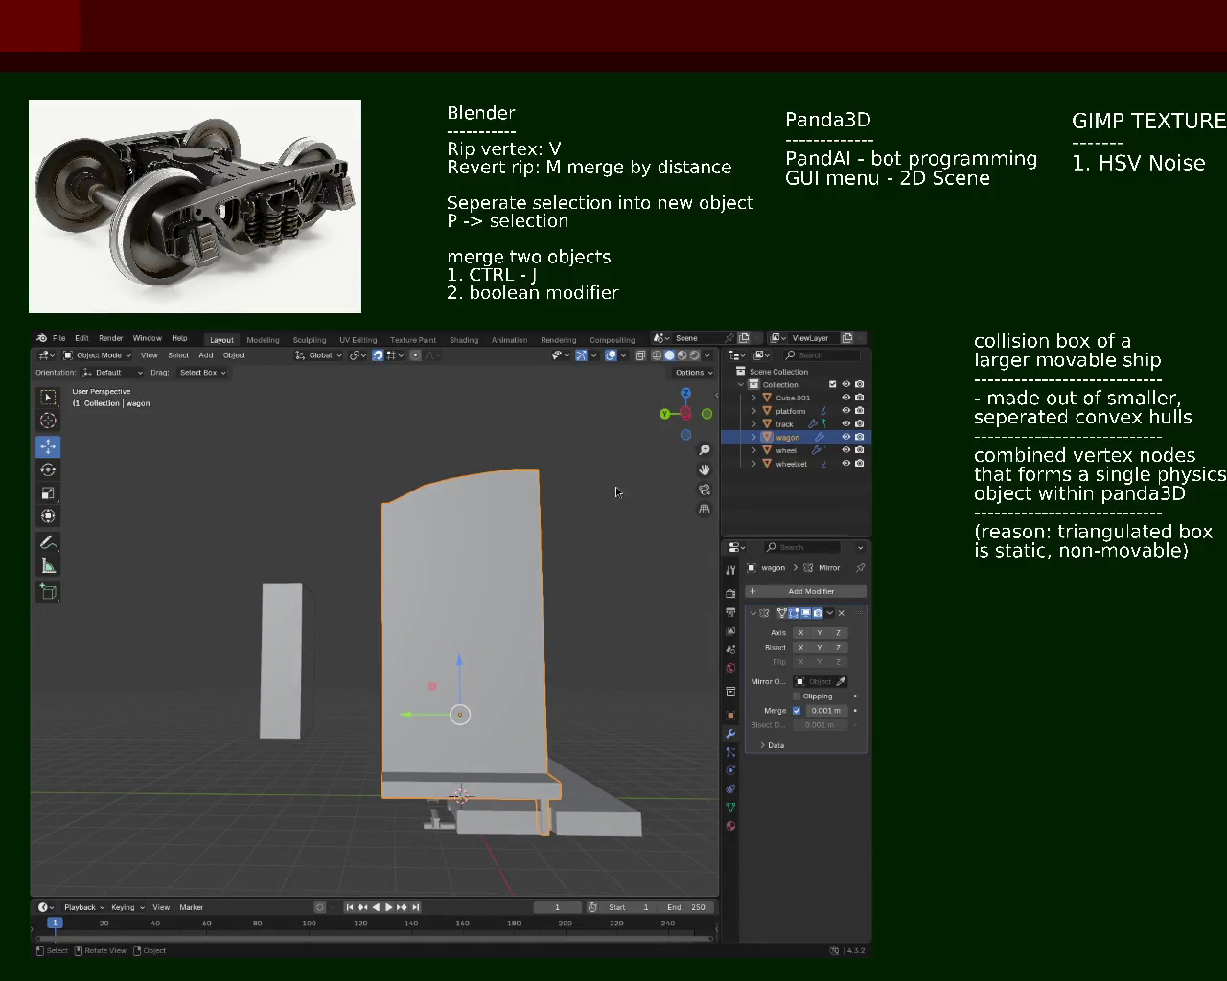
click(791, 397)
drag(475, 592, 345, 714)
Step: Move the door box Cube.001 4 m along Y
key(g)
key(y)
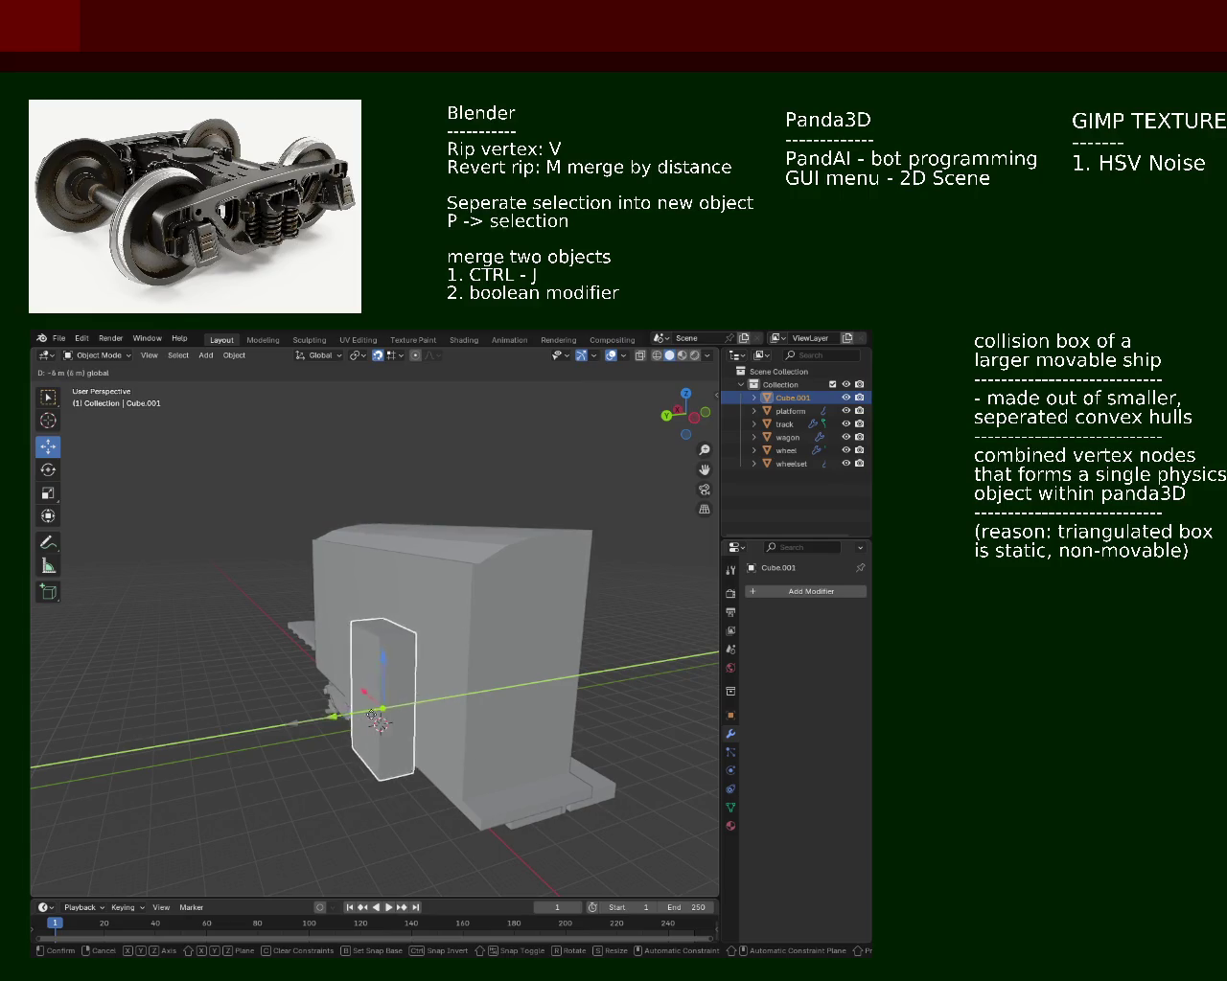
click(374, 717)
drag(523, 578, 575, 536)
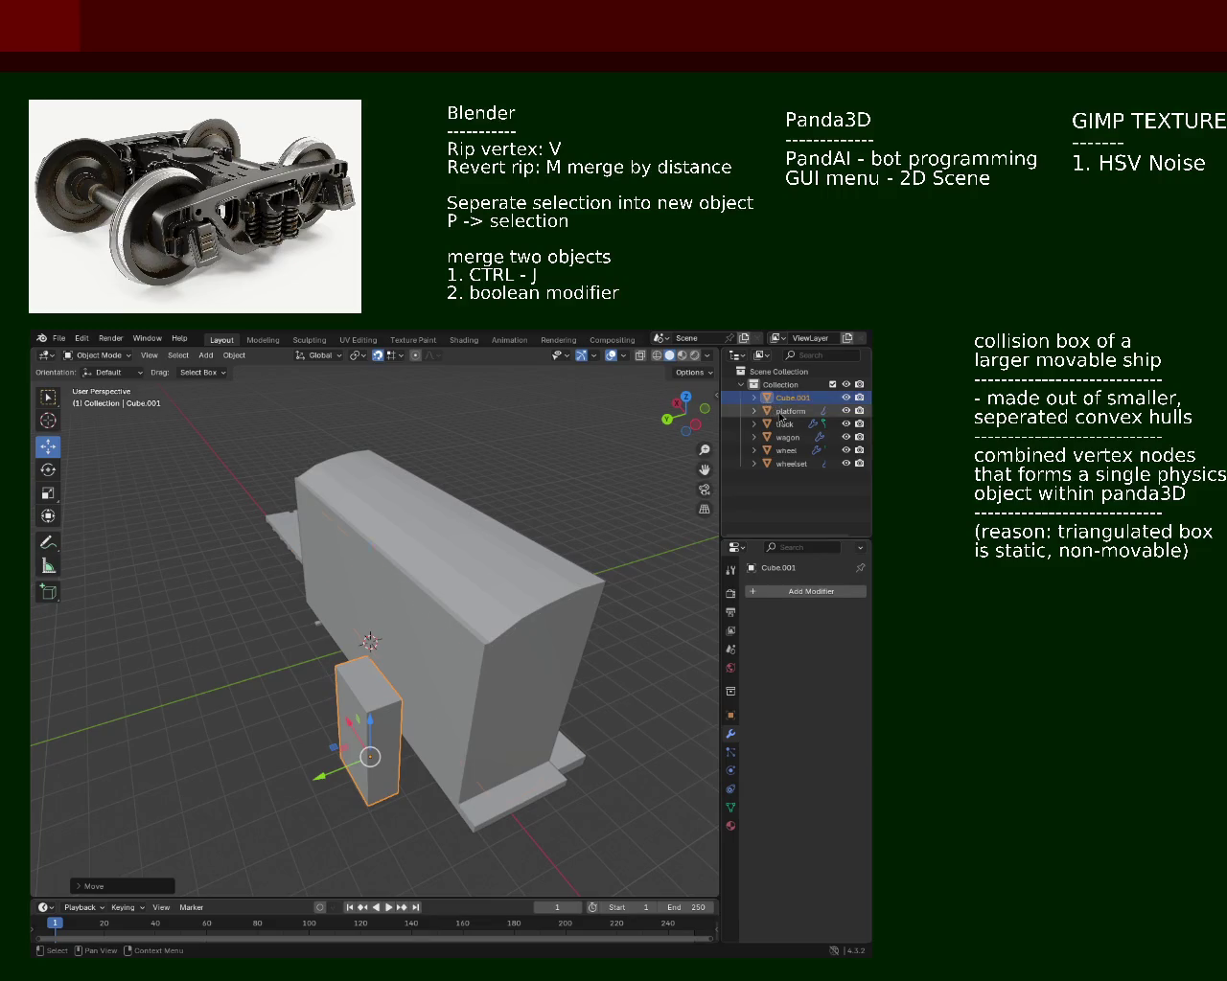
Step: Remove the Mirror modifier from both the platform and the wagon
click(788, 411)
click(840, 616)
drag(399, 635, 511, 608)
drag(614, 585, 590, 557)
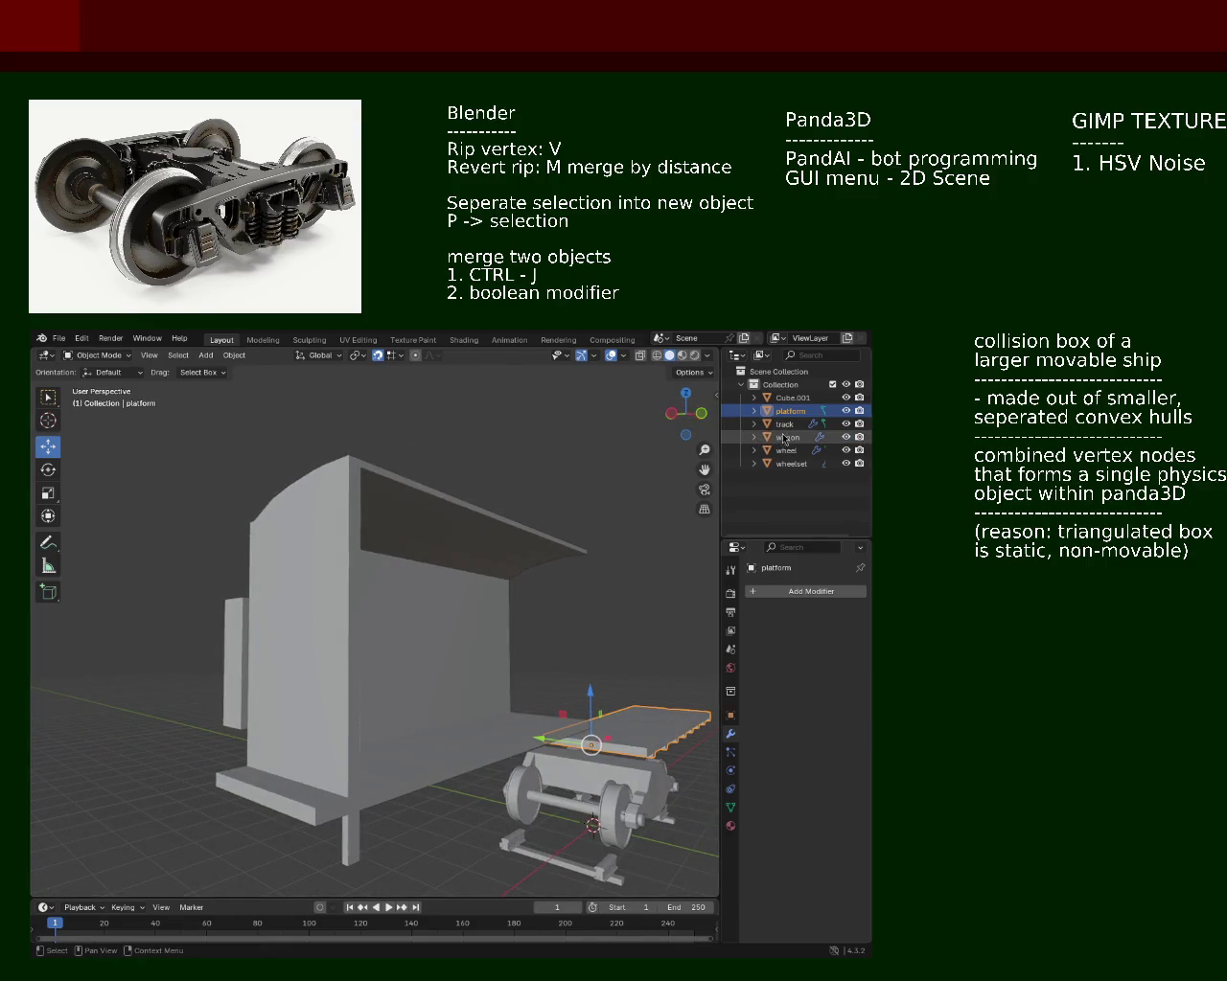
click(788, 437)
click(841, 614)
drag(671, 499, 487, 550)
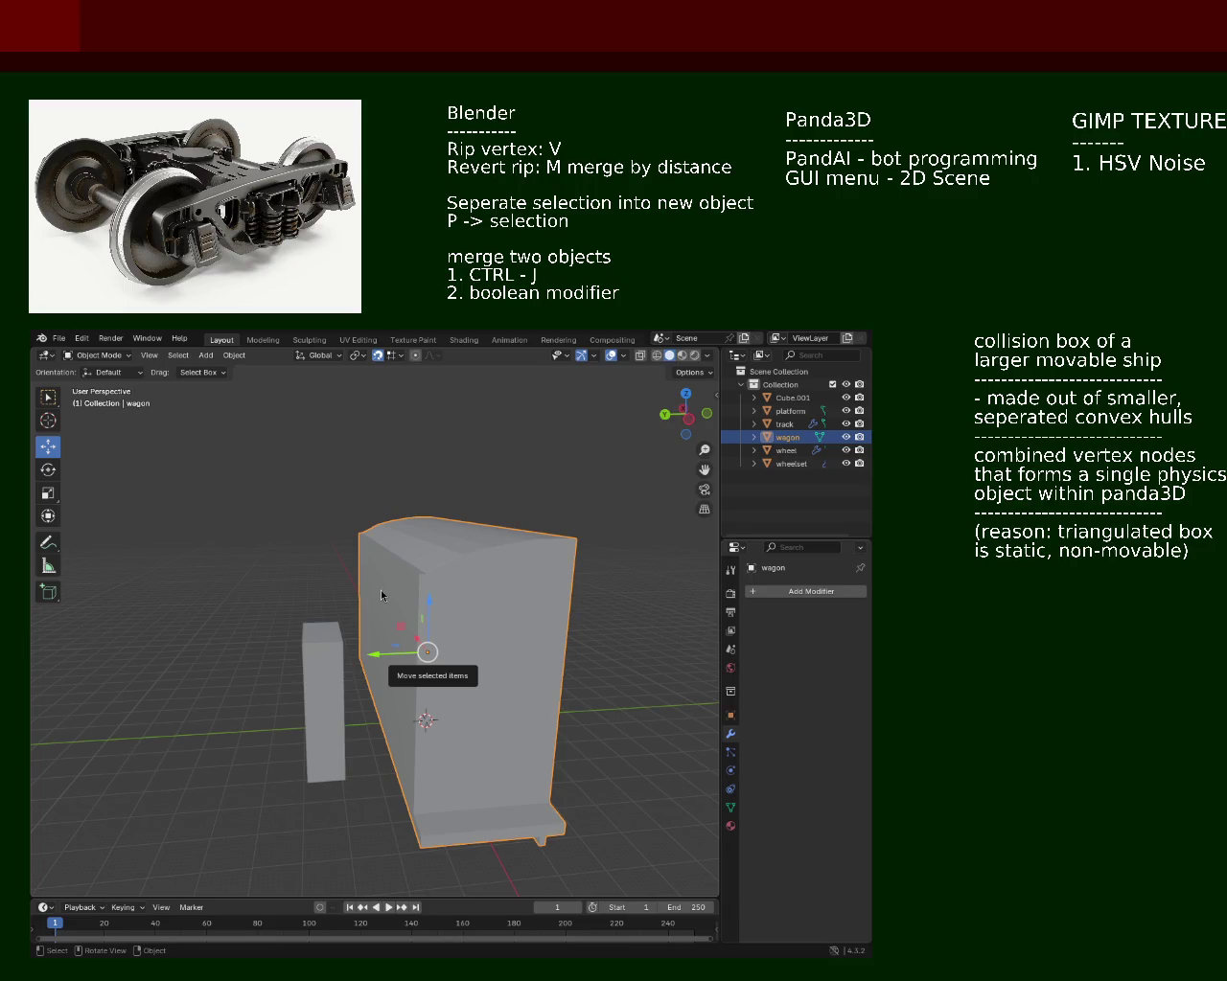
drag(251, 473, 290, 698)
Step: Slide the door box Cube.001 along Y until it touches the wagon's side wall
click(401, 661)
drag(291, 698, 468, 627)
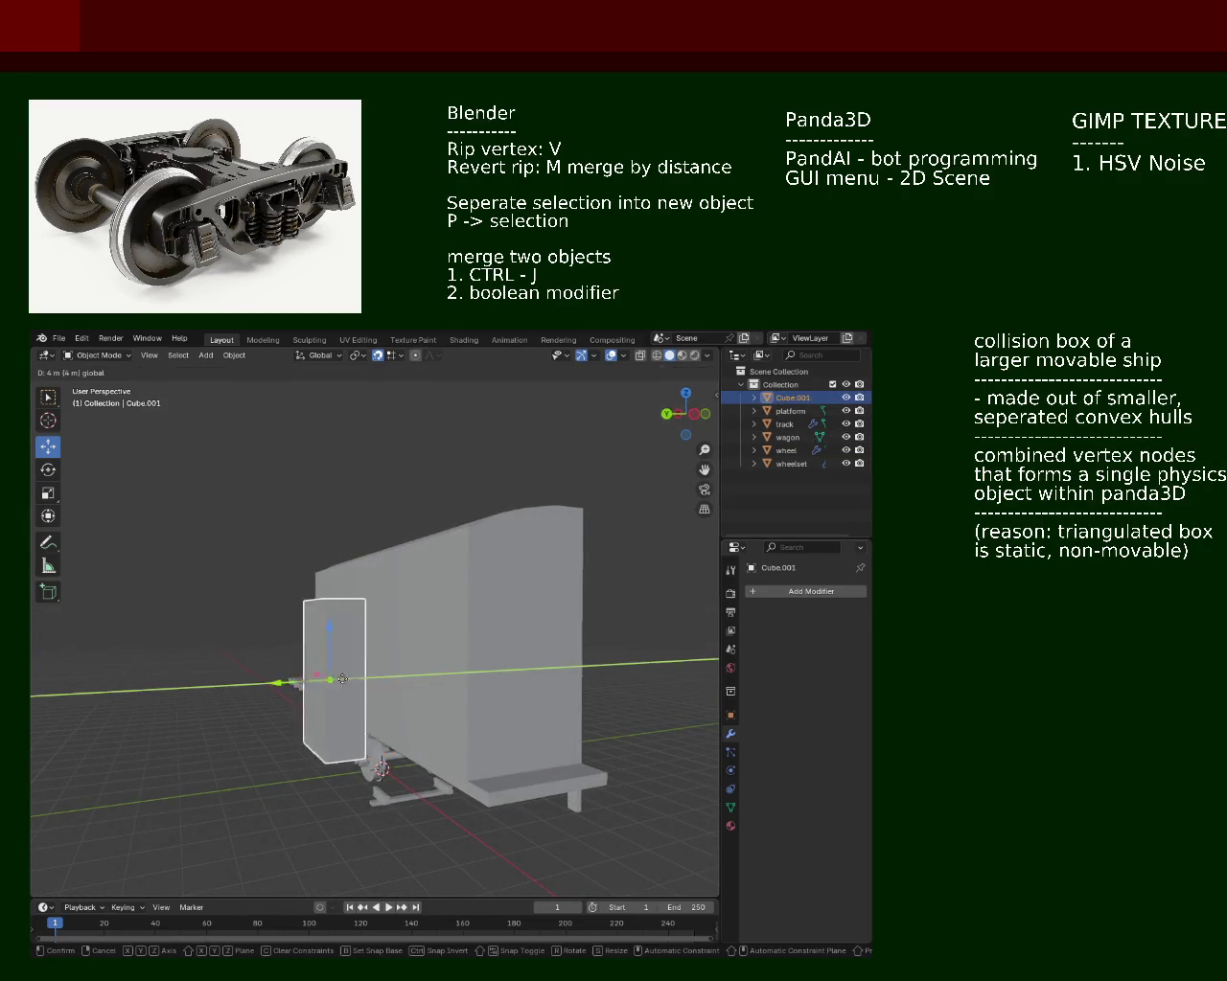
drag(468, 627, 476, 666)
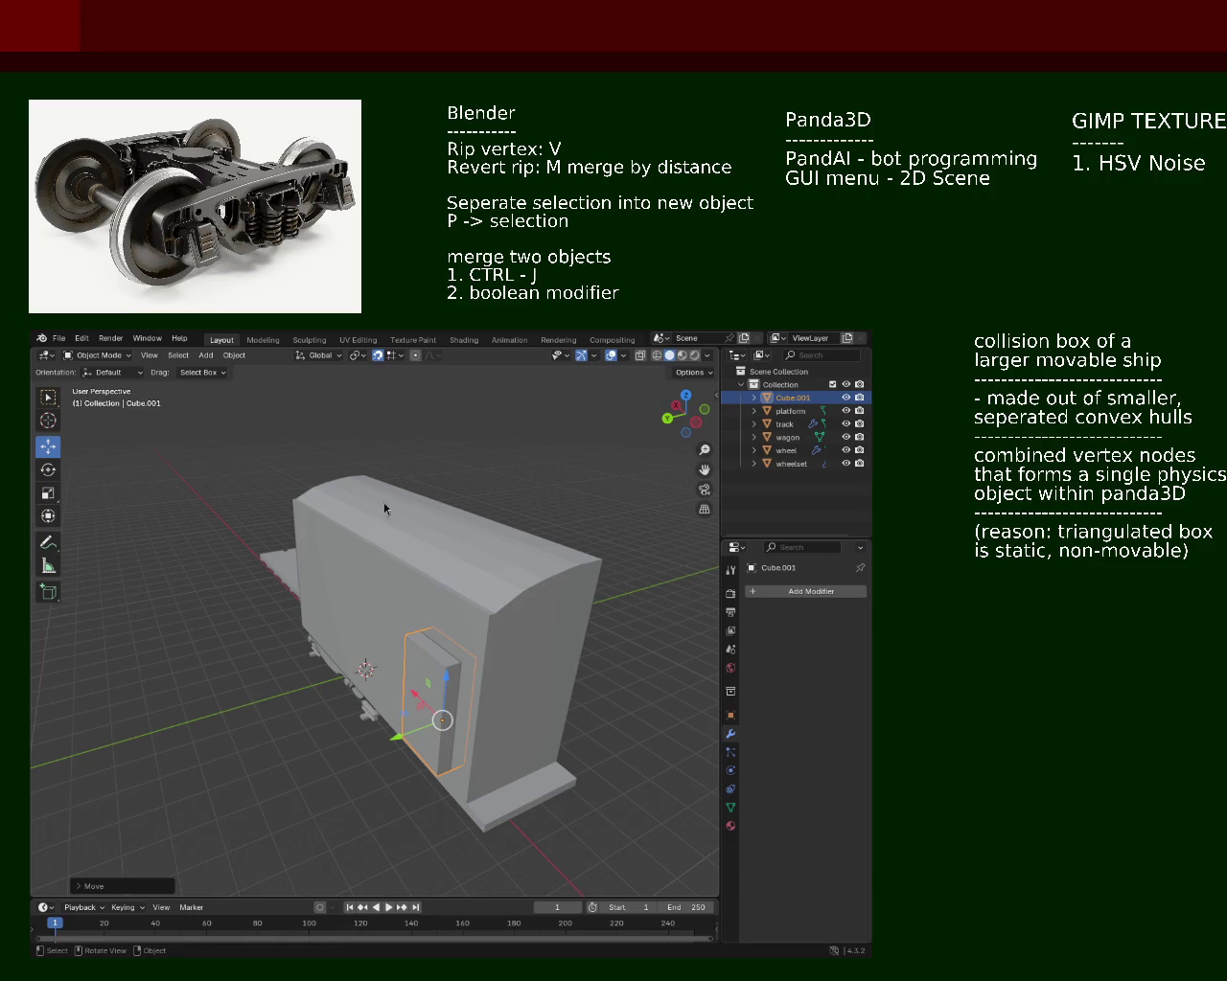
drag(384, 543, 374, 527)
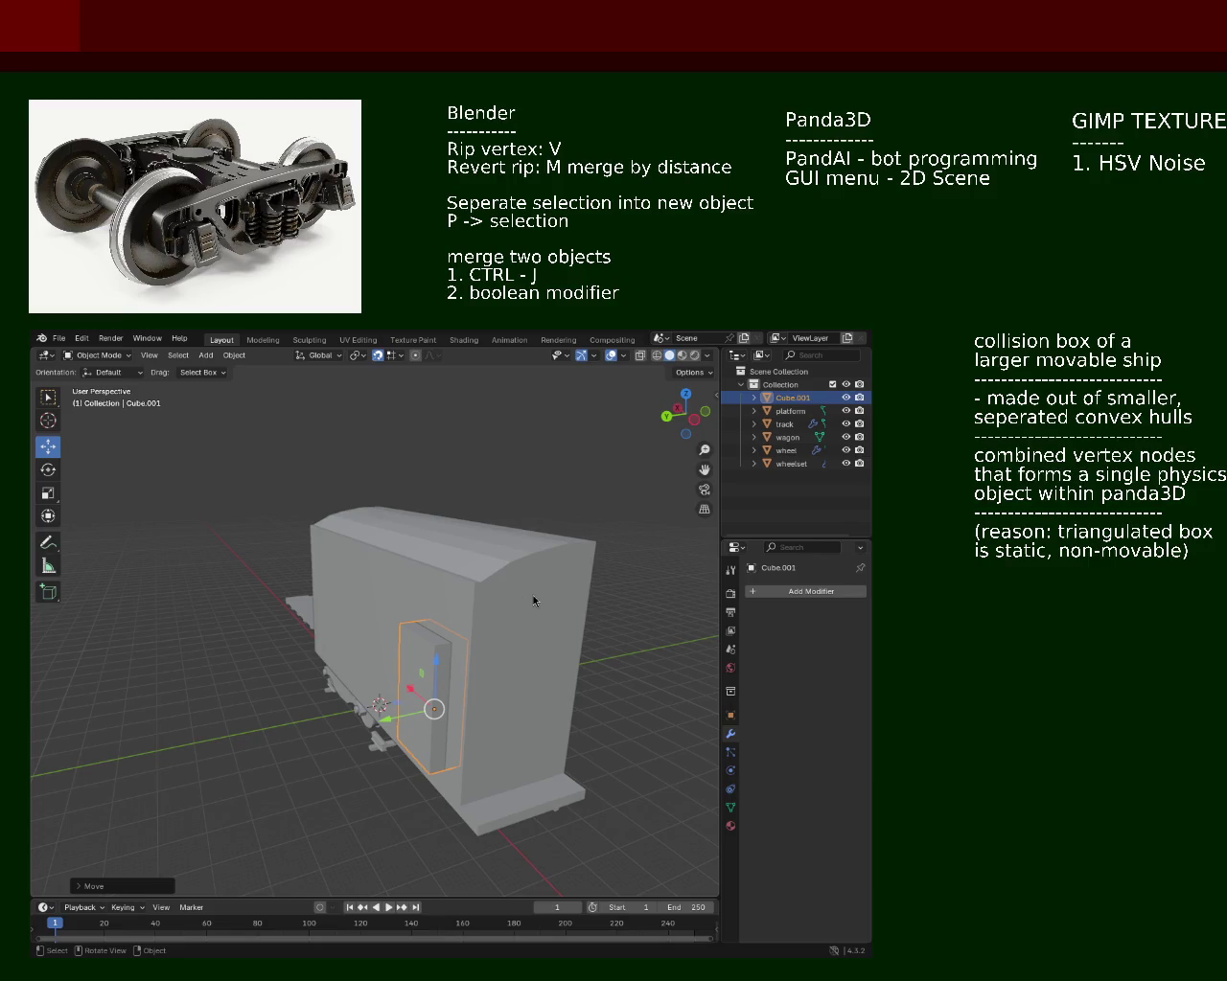
drag(609, 645, 500, 706)
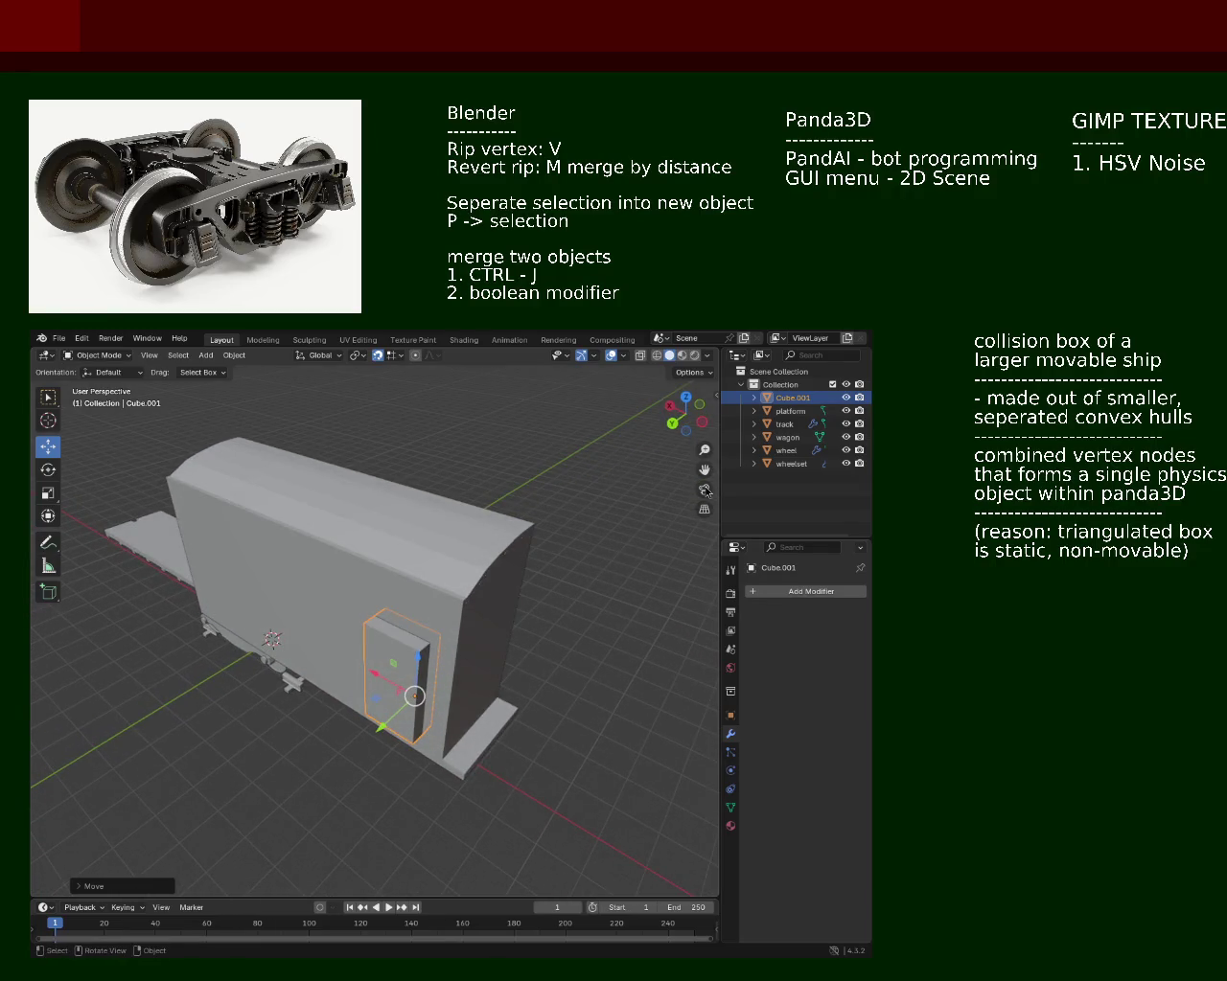
Step: Give Cube.001 a Boolean modifier targeting the wagon and apply it
click(792, 438)
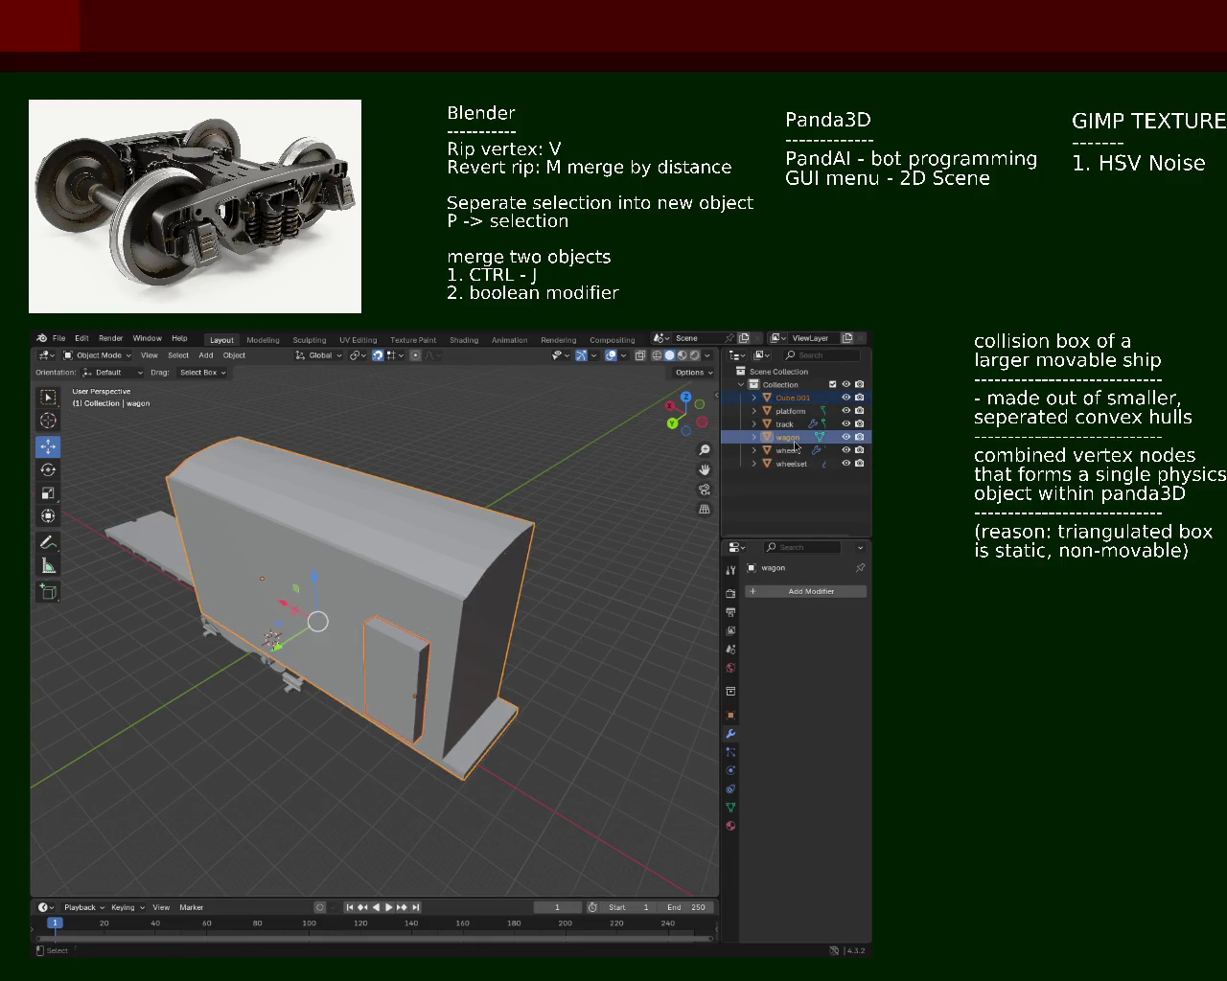
click(792, 397)
click(806, 591)
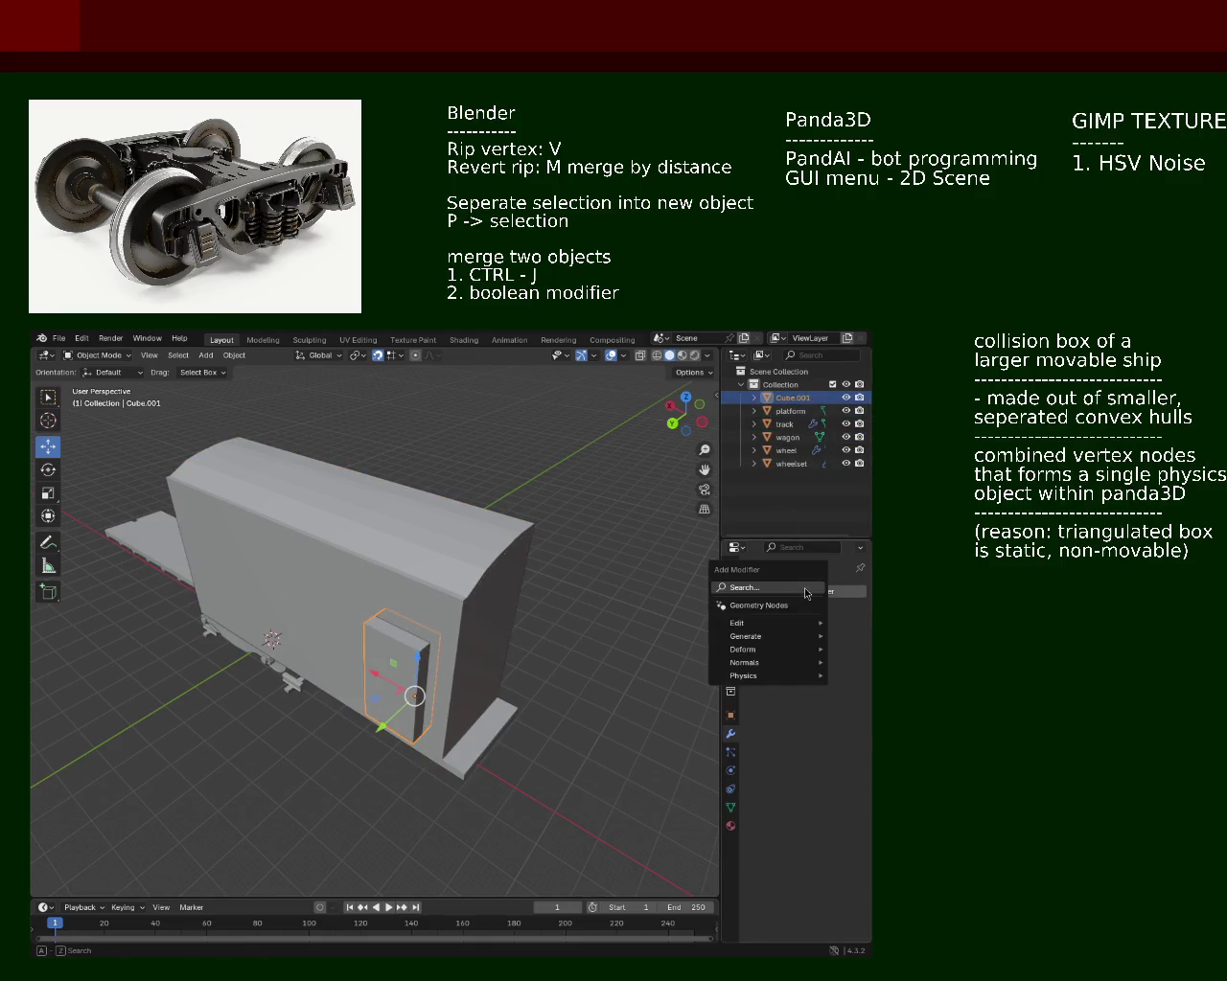
click(757, 594)
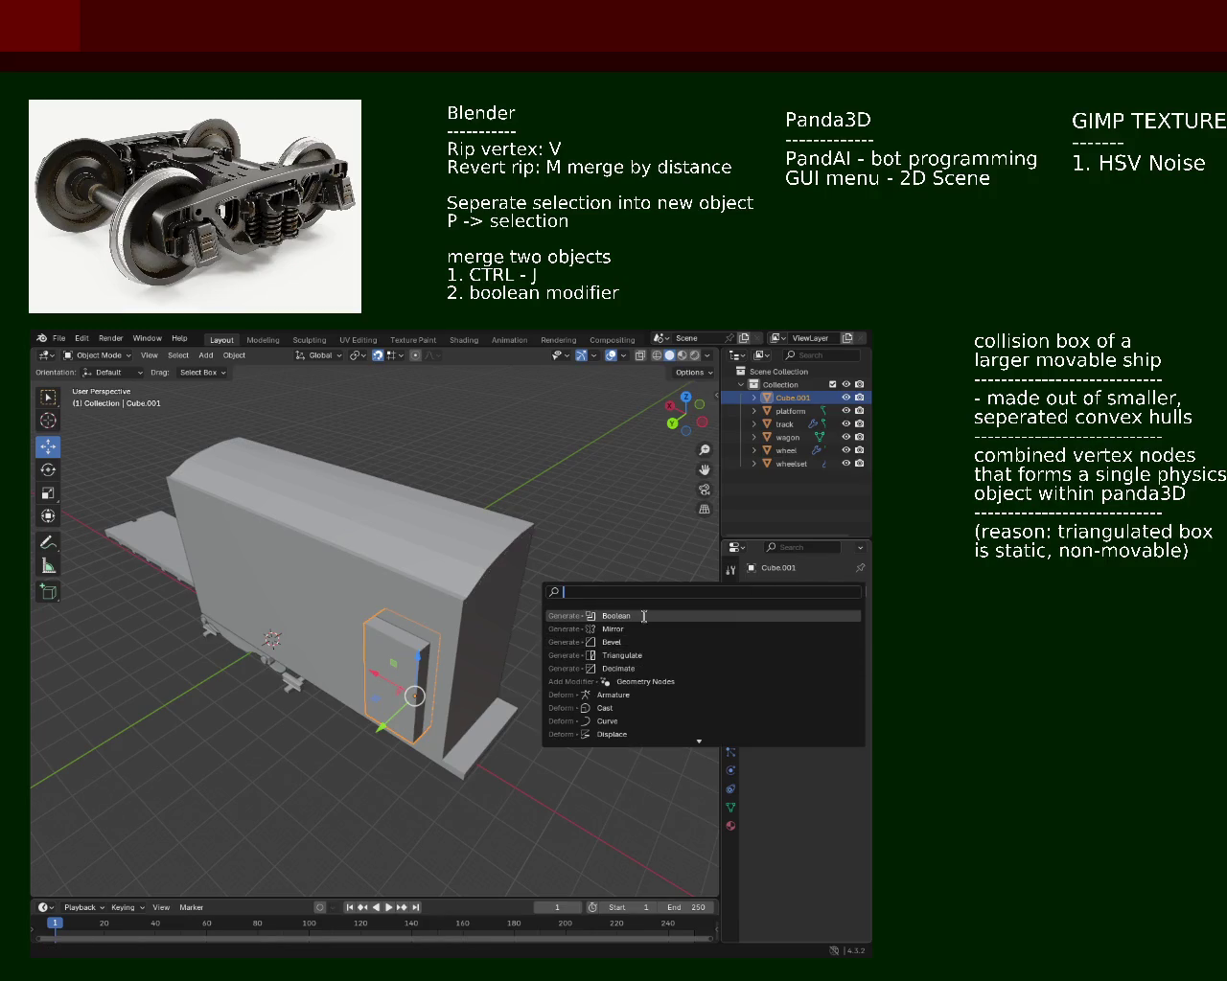
click(645, 615)
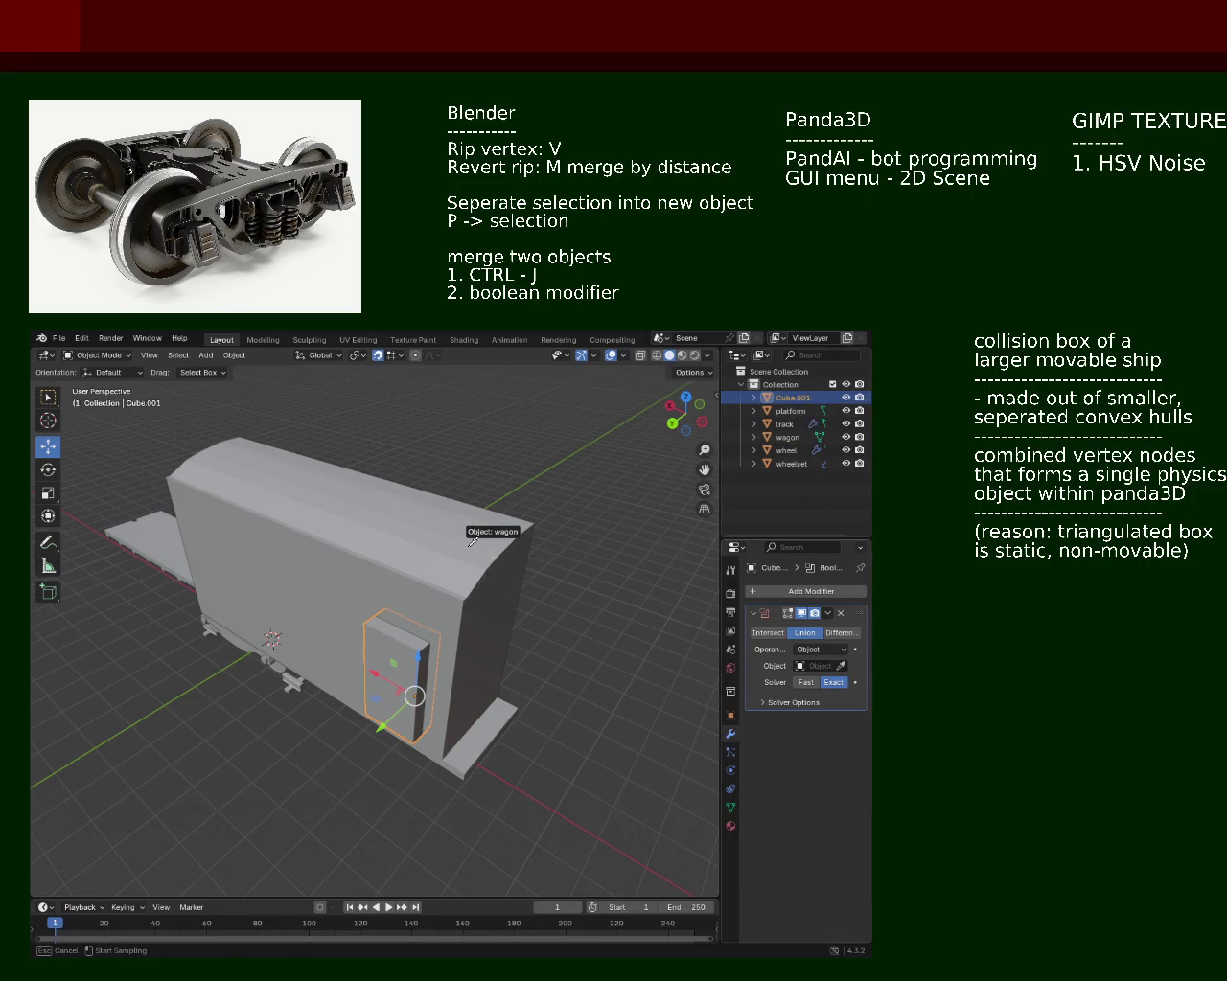
click(469, 544)
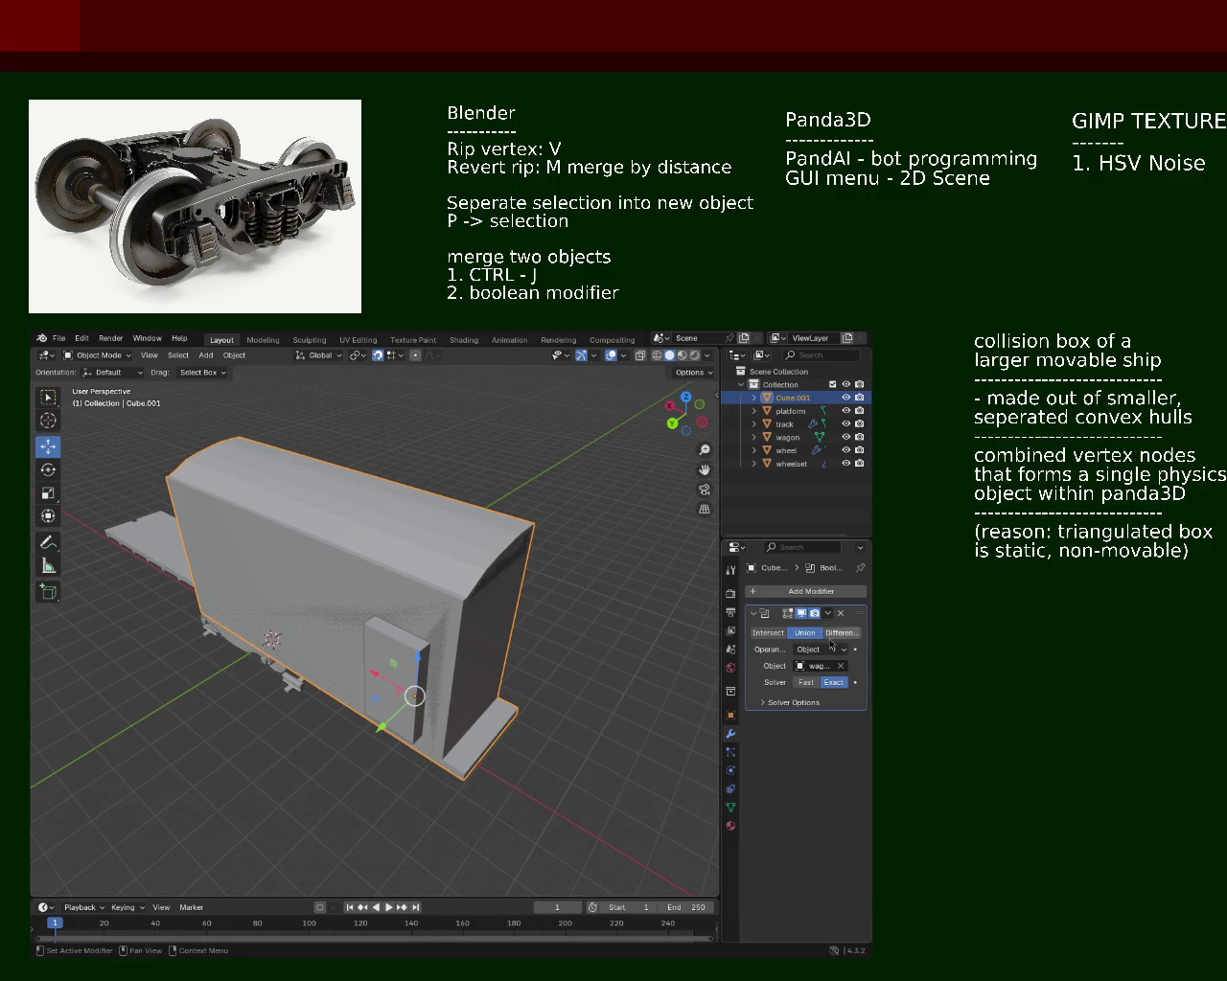
click(828, 615)
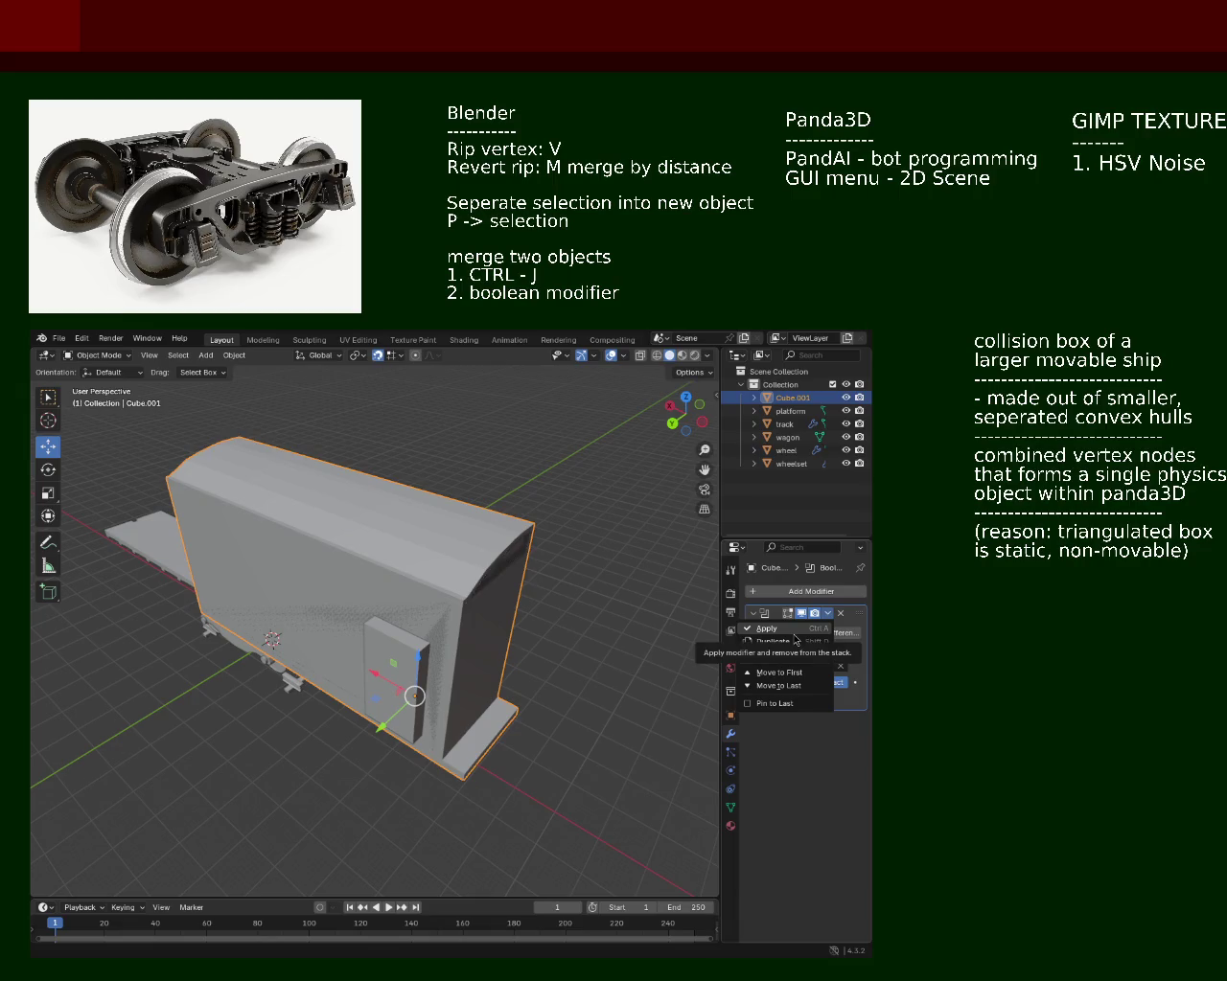
click(795, 636)
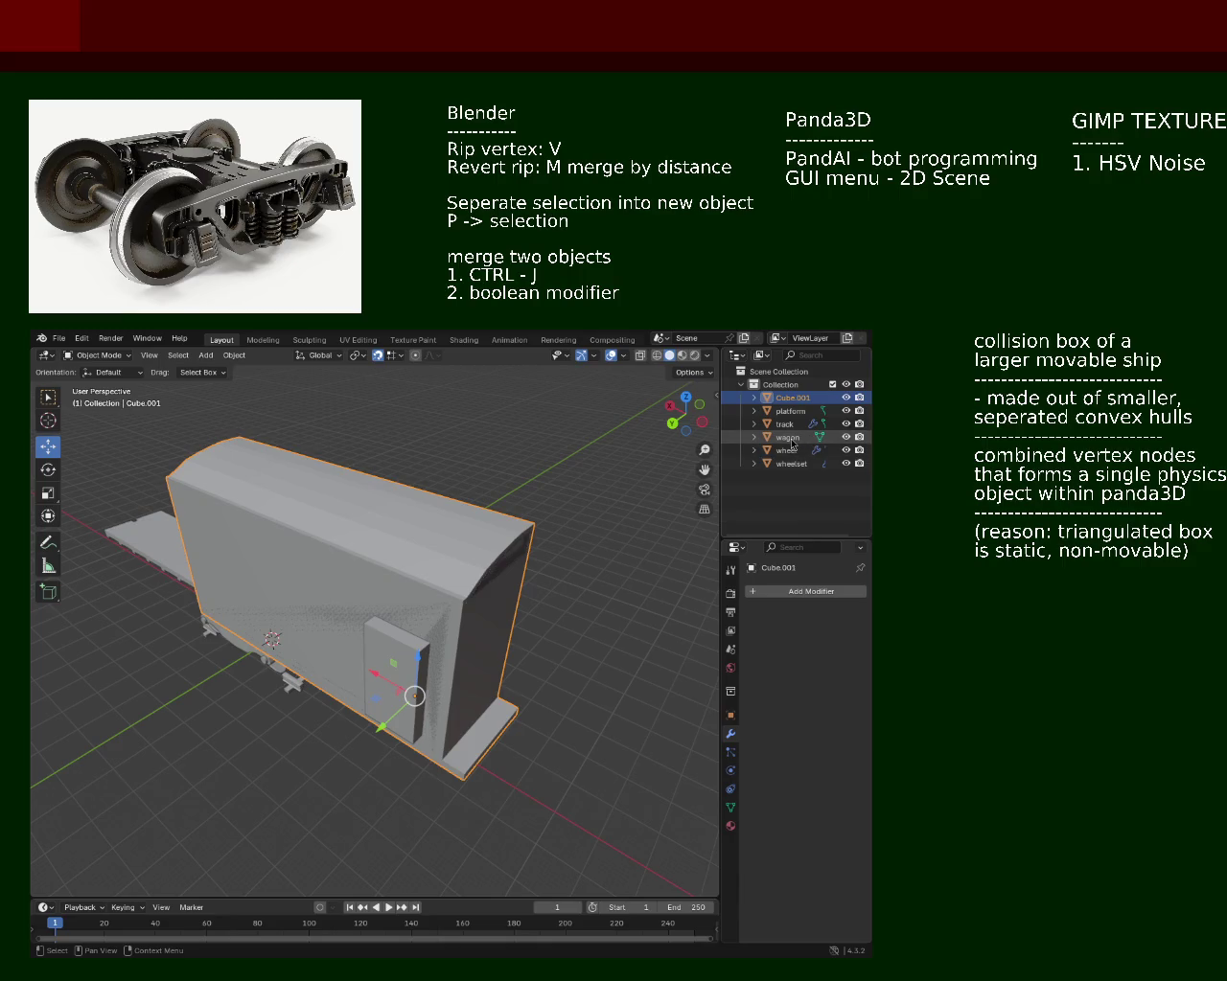
click(788, 437)
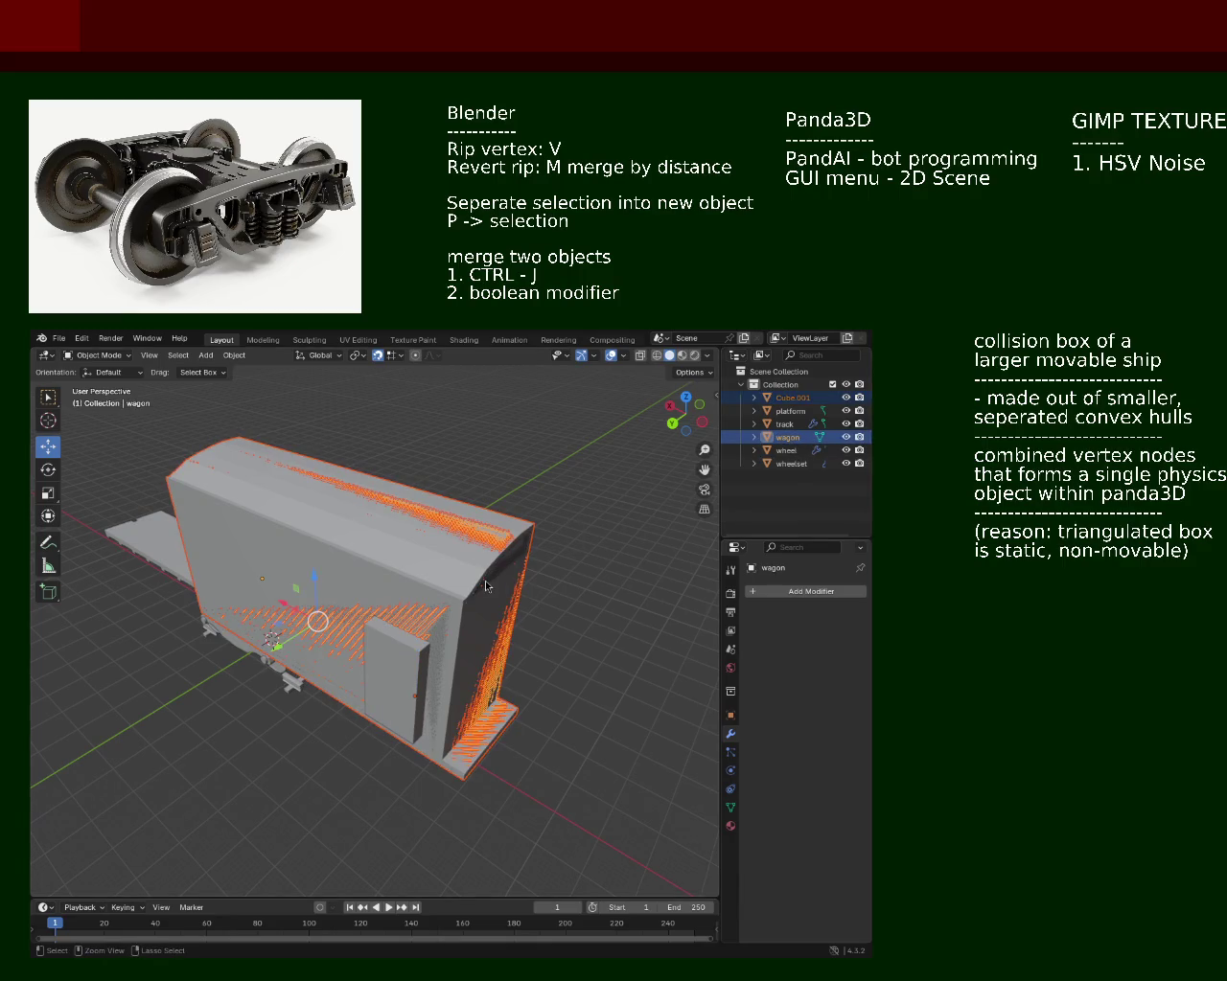
Step: Delete the door box Cube.001 and put the wagon into Edit Mode
key(Delete)
drag(484, 589, 384, 663)
key(Tab)
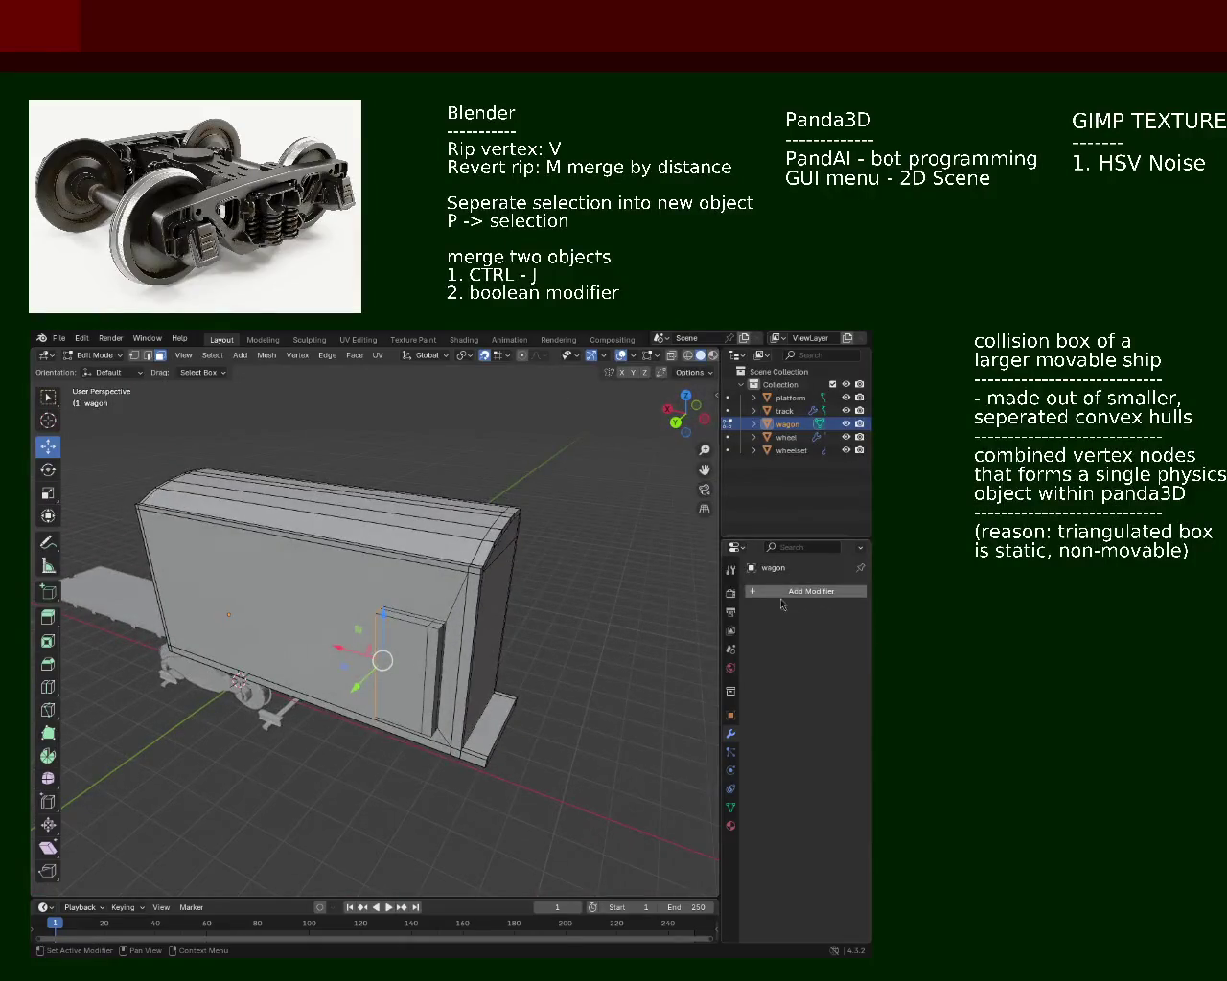
Step: Add a Mirror modifier to the wagon on X and Y, and turn on X-ray
click(807, 593)
text(mir)
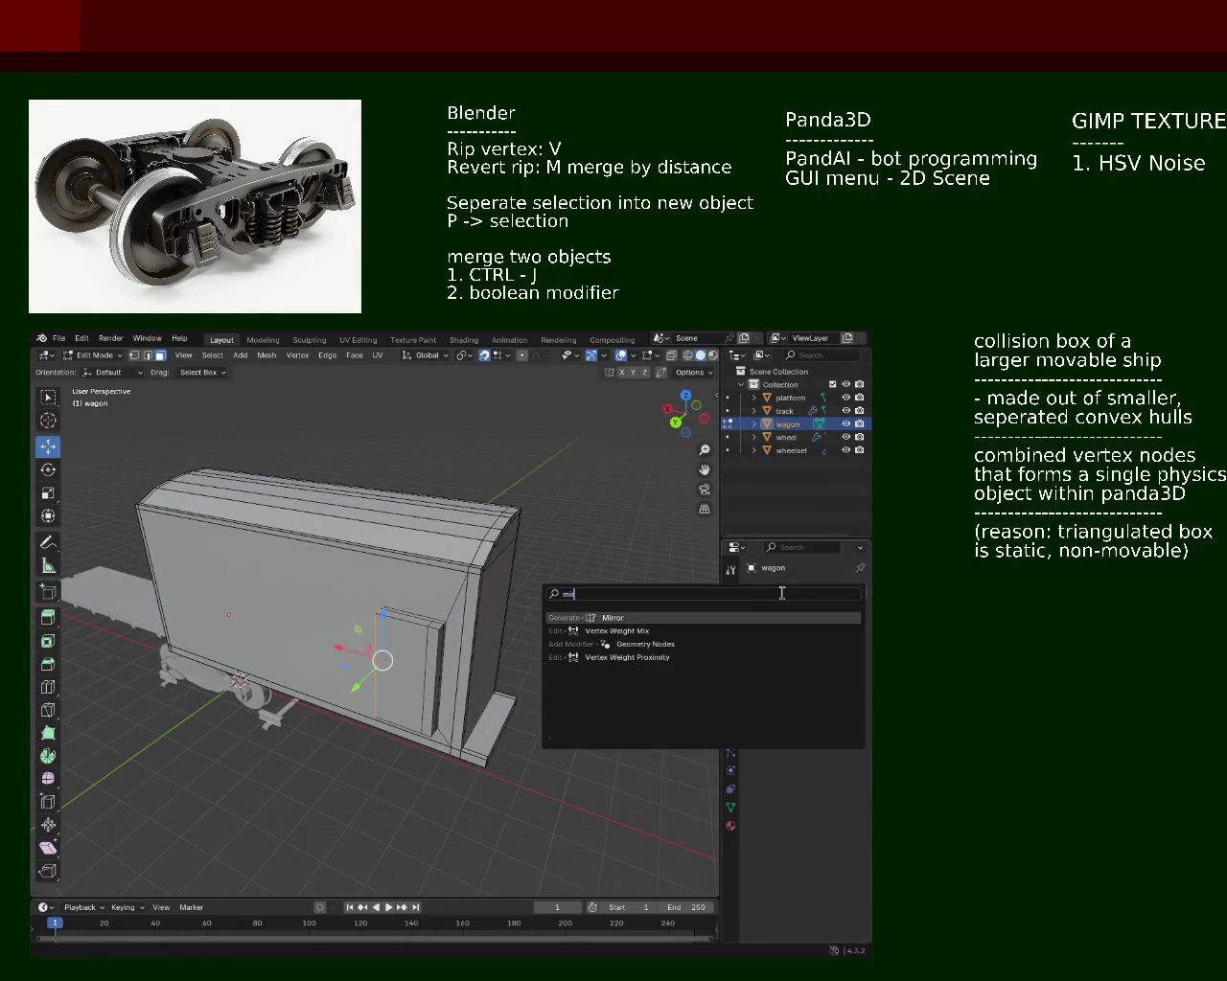
click(792, 620)
click(819, 633)
drag(403, 662, 544, 549)
click(686, 356)
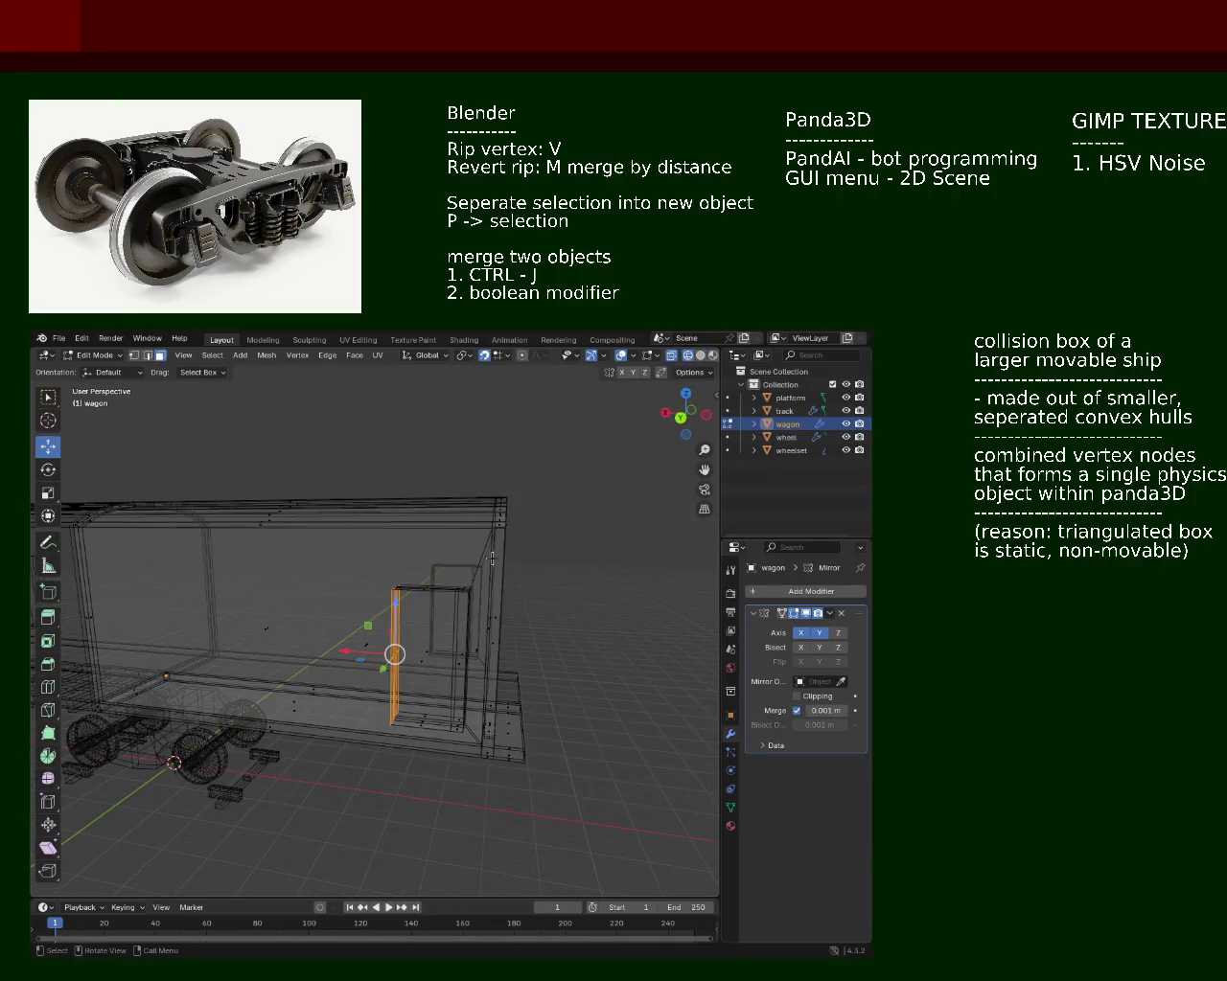
Step: Slide the door block along Y onto the side wall, turn X-ray off, and select the side face
drag(398, 608, 361, 558)
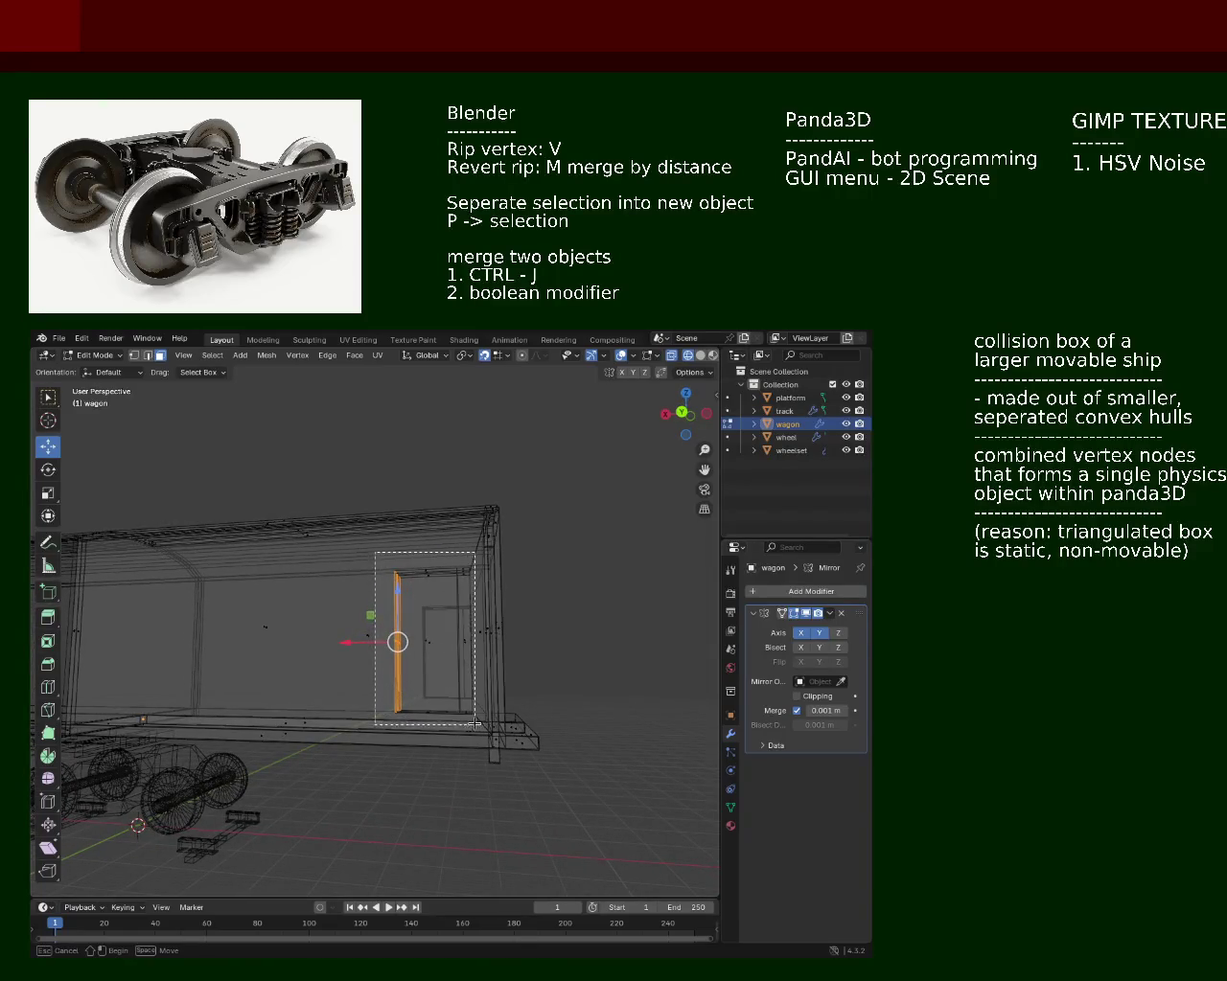
drag(474, 714, 320, 719)
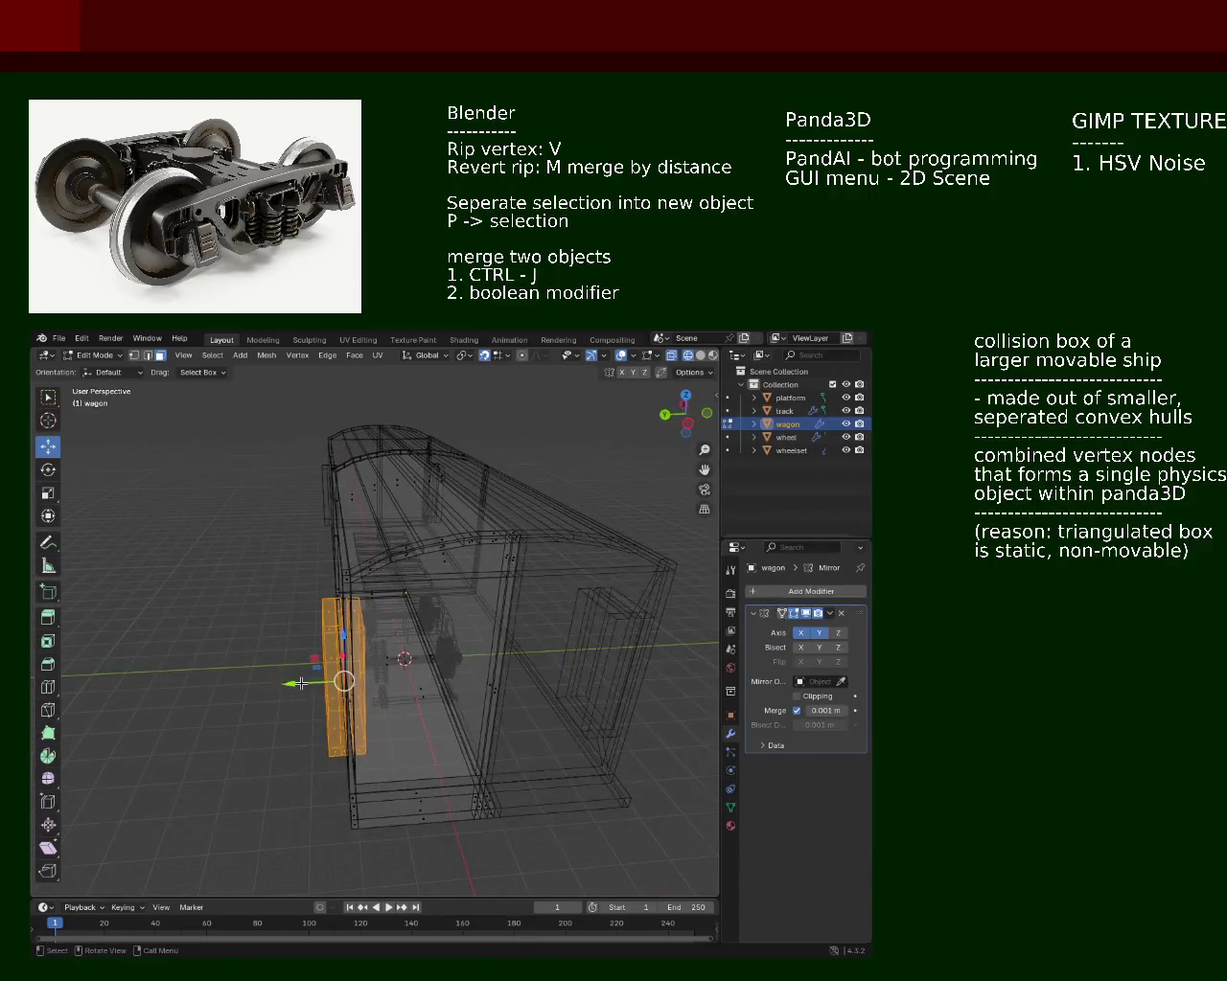
drag(301, 683, 351, 681)
drag(383, 671, 663, 475)
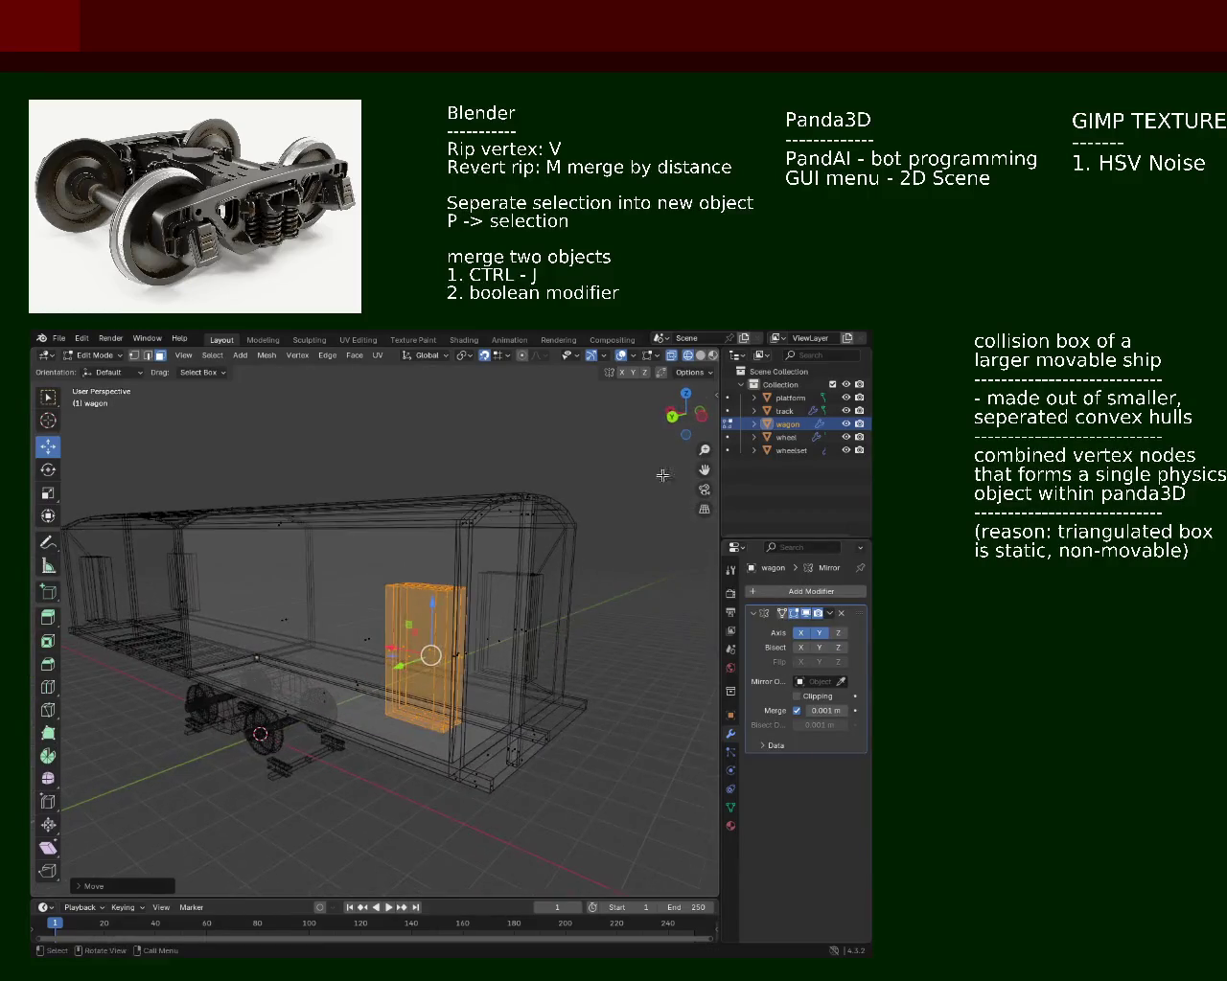
click(700, 355)
drag(536, 594, 403, 614)
scroll(up, 3)
click(287, 594)
drag(287, 594, 445, 603)
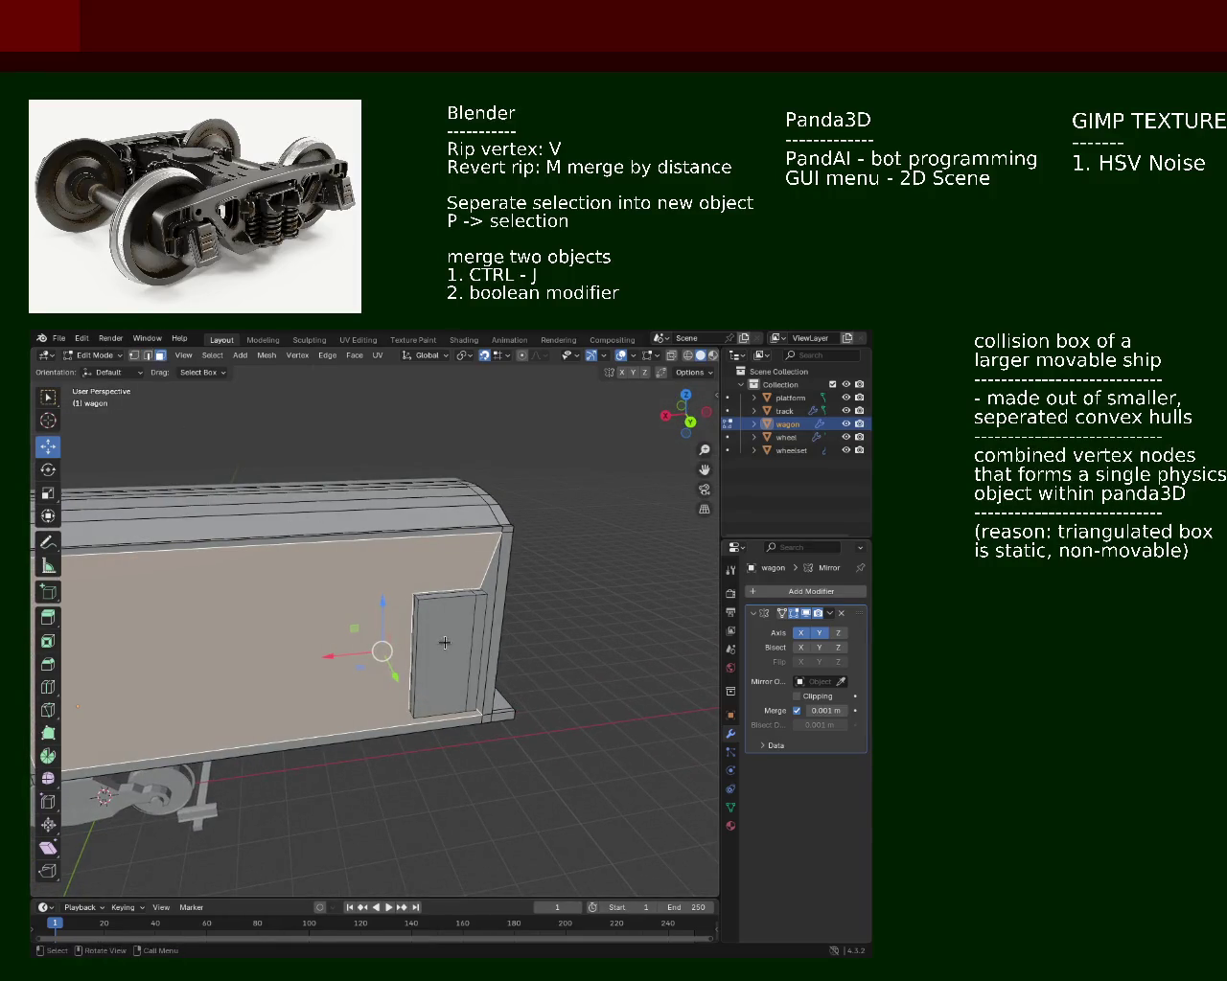
Step: Bring up the delete menu three times and cancel each time, leaving the face intact
key(x)
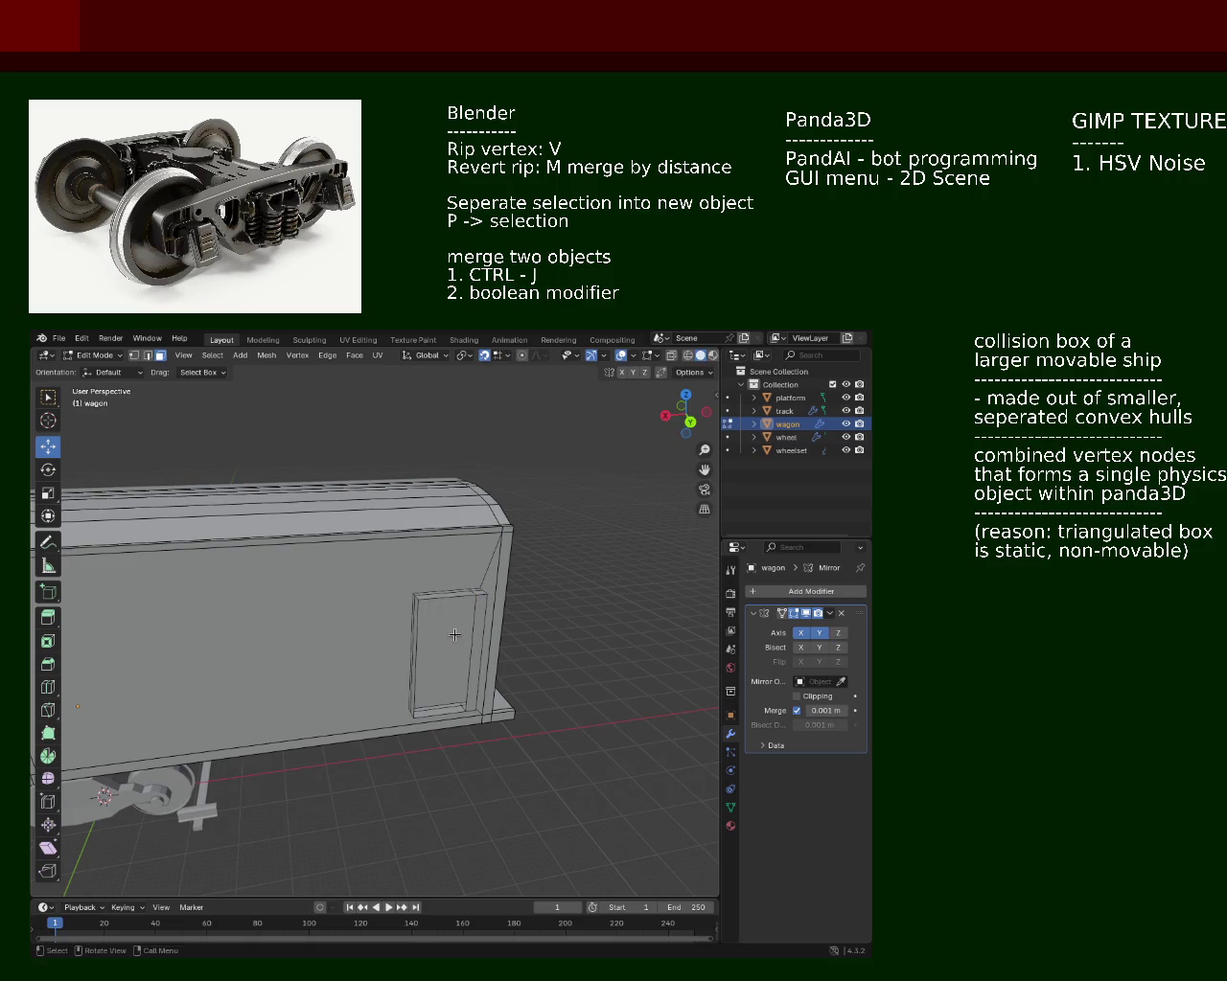
click(454, 634)
key(x)
key(Escape)
drag(455, 635, 463, 673)
key(x)
key(Escape)
scroll(up, 3)
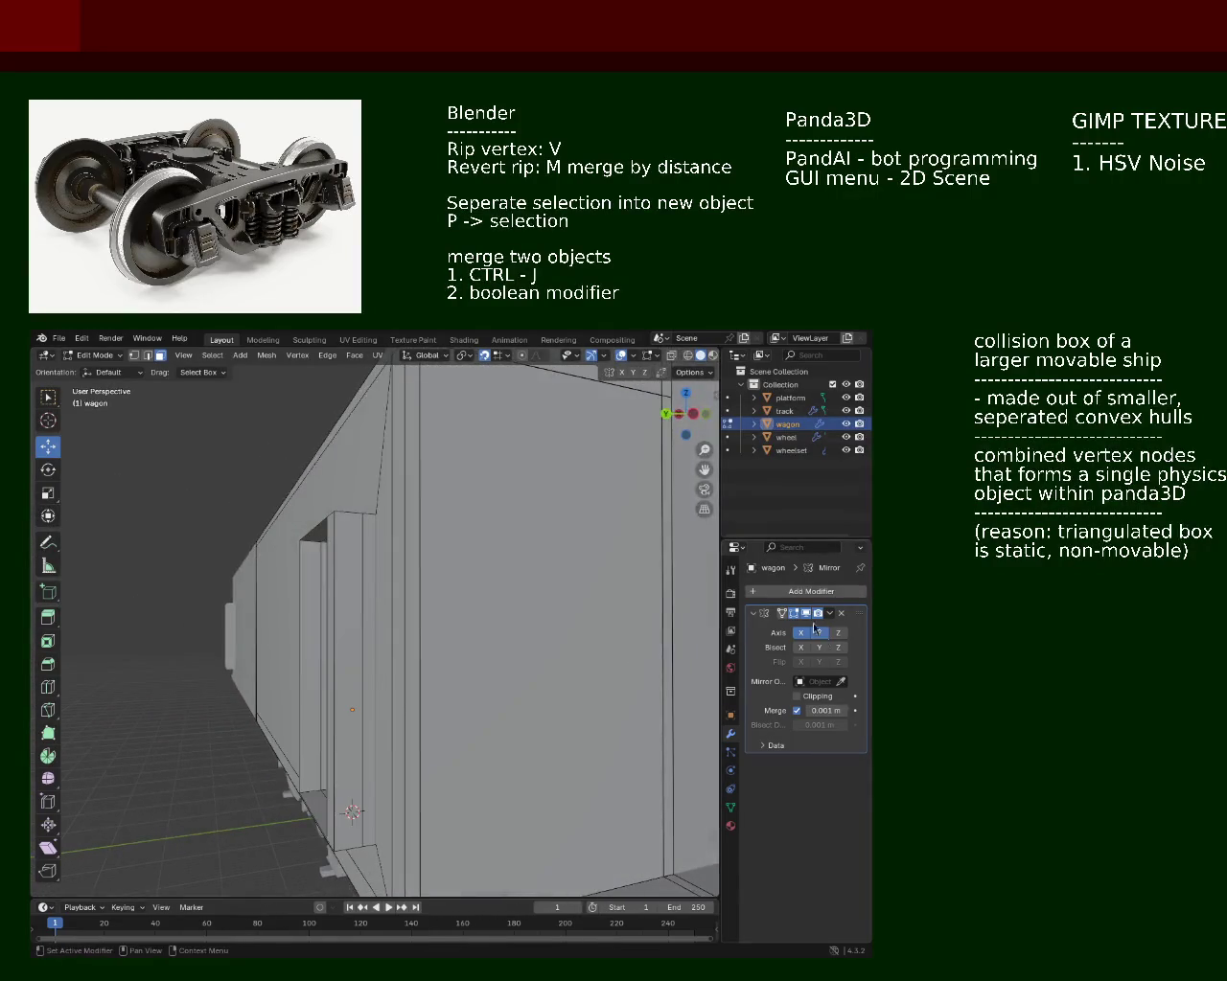
Step: Switch off the Mirror modifier's axis to expose the doorway, then select a frame pillar face
click(801, 633)
drag(431, 632, 474, 546)
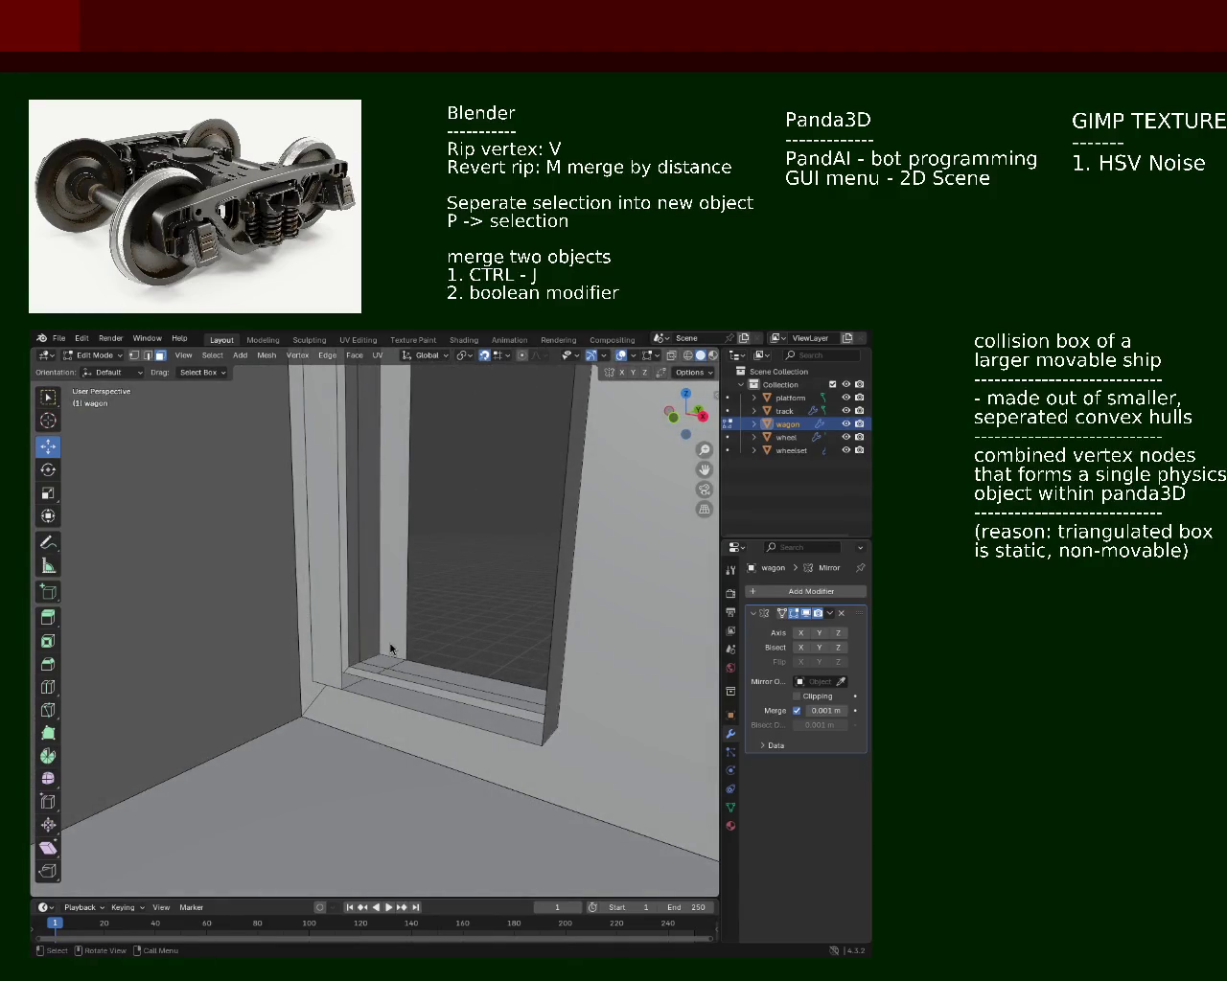
drag(367, 526, 310, 487)
click(432, 621)
Step: Delete the pillar face and the next selected geometry inside the doorway frame
key(x)
click(433, 619)
key(x)
click(384, 608)
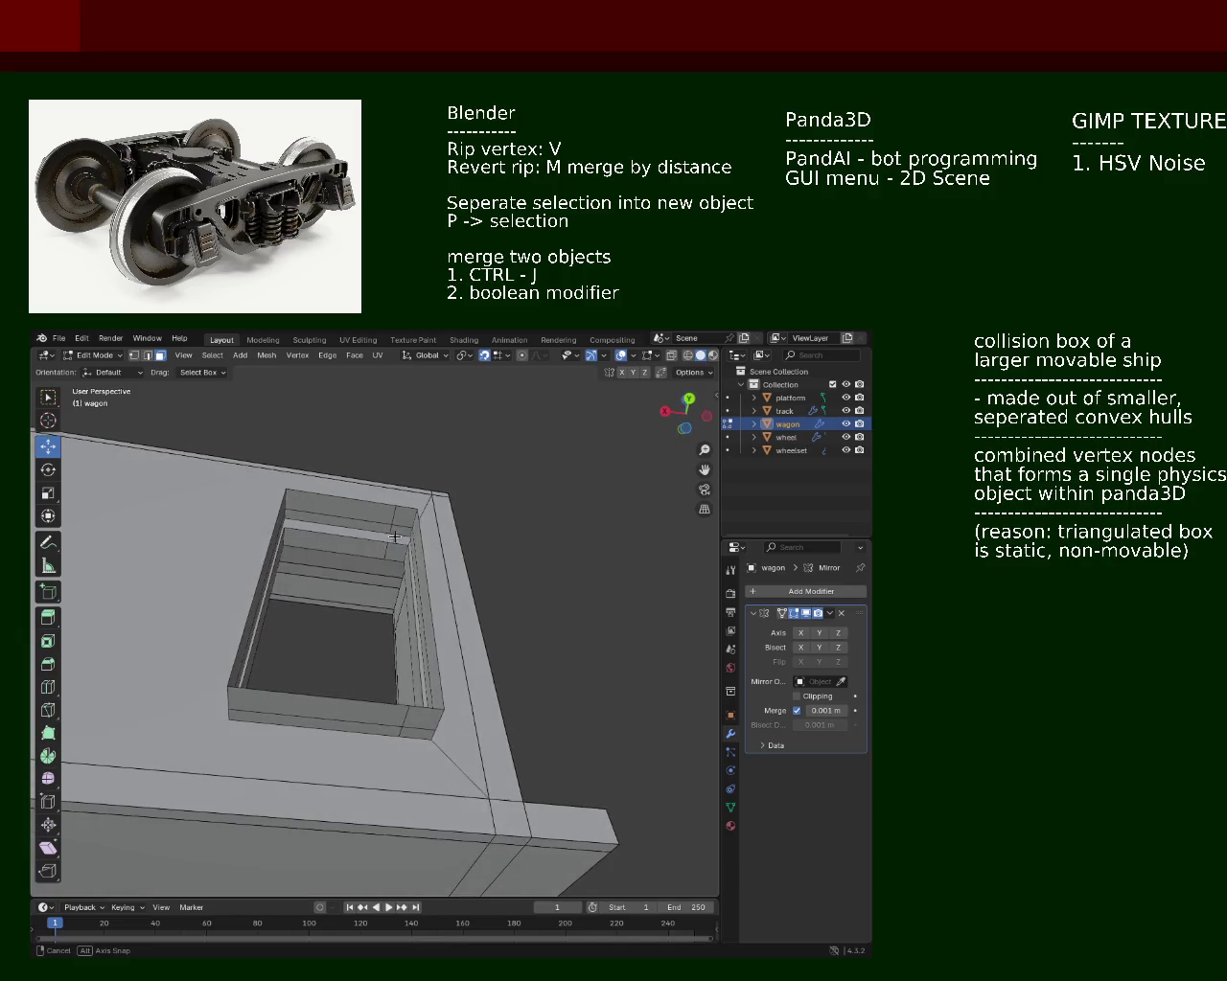
drag(398, 573, 218, 453)
Step: In edge mode, dissolve the surplus edge loops around the doorway frame
key(2)
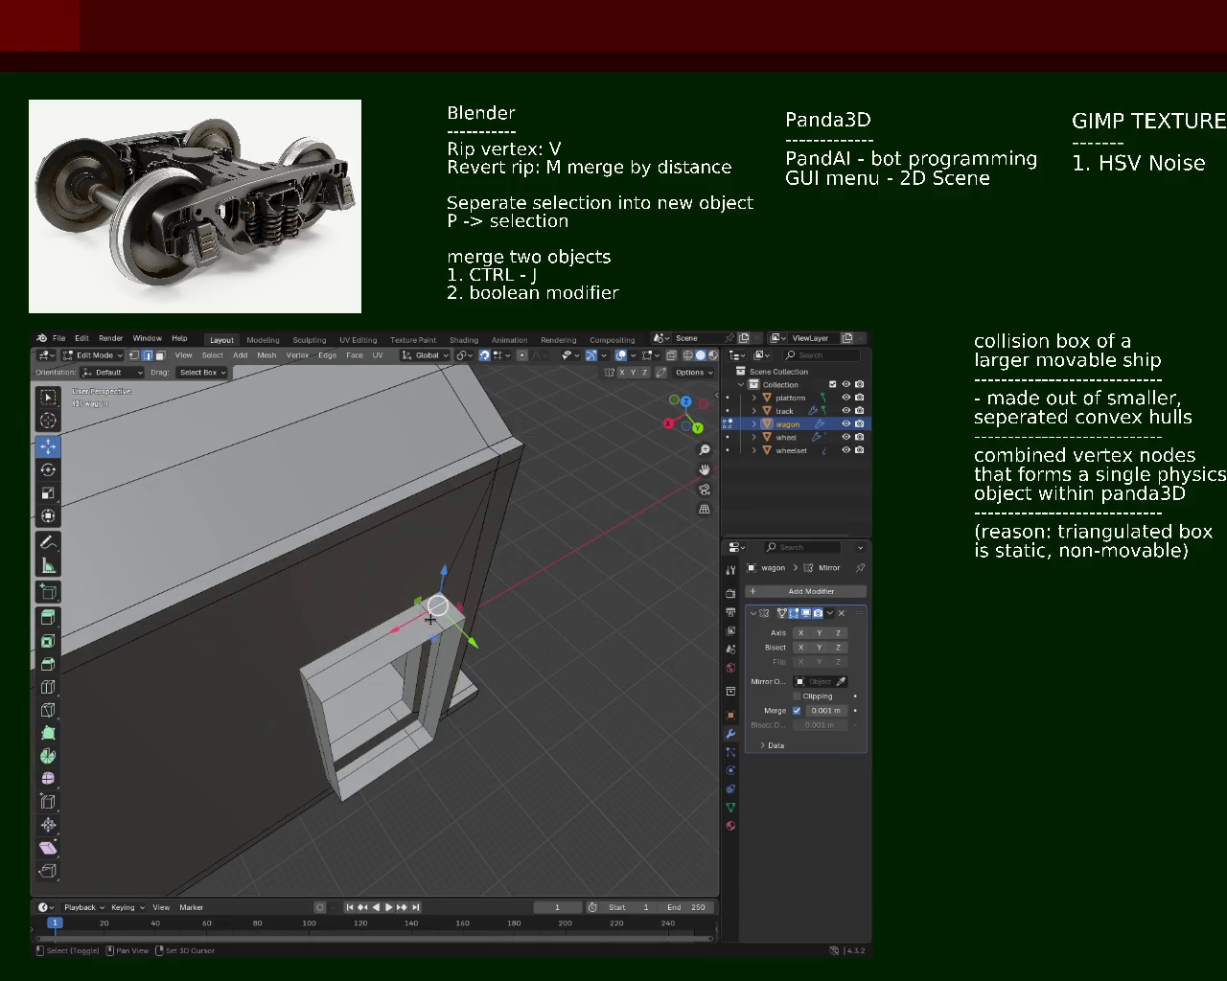
drag(415, 624, 425, 694)
click(474, 733)
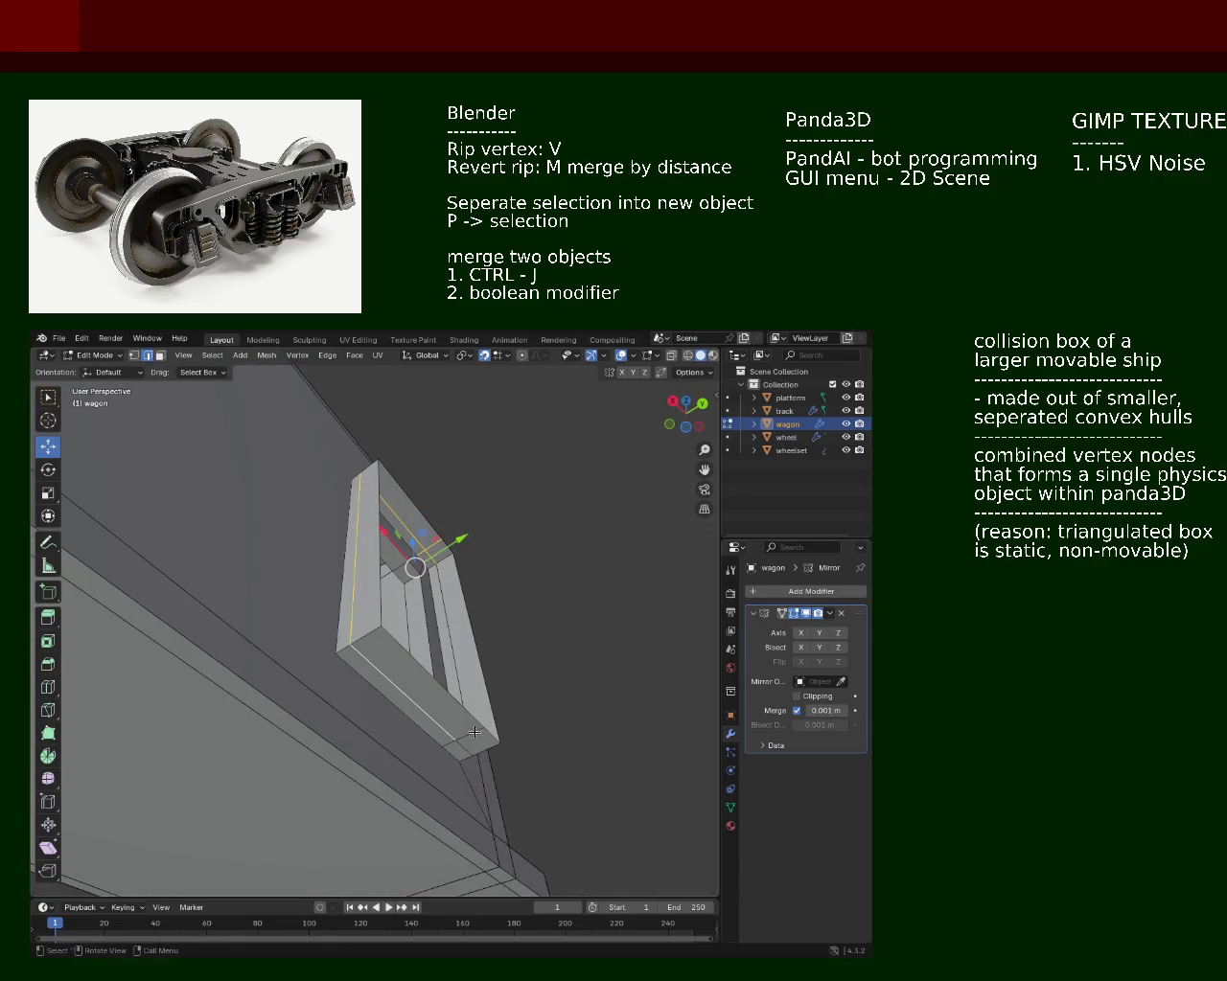
key(x)
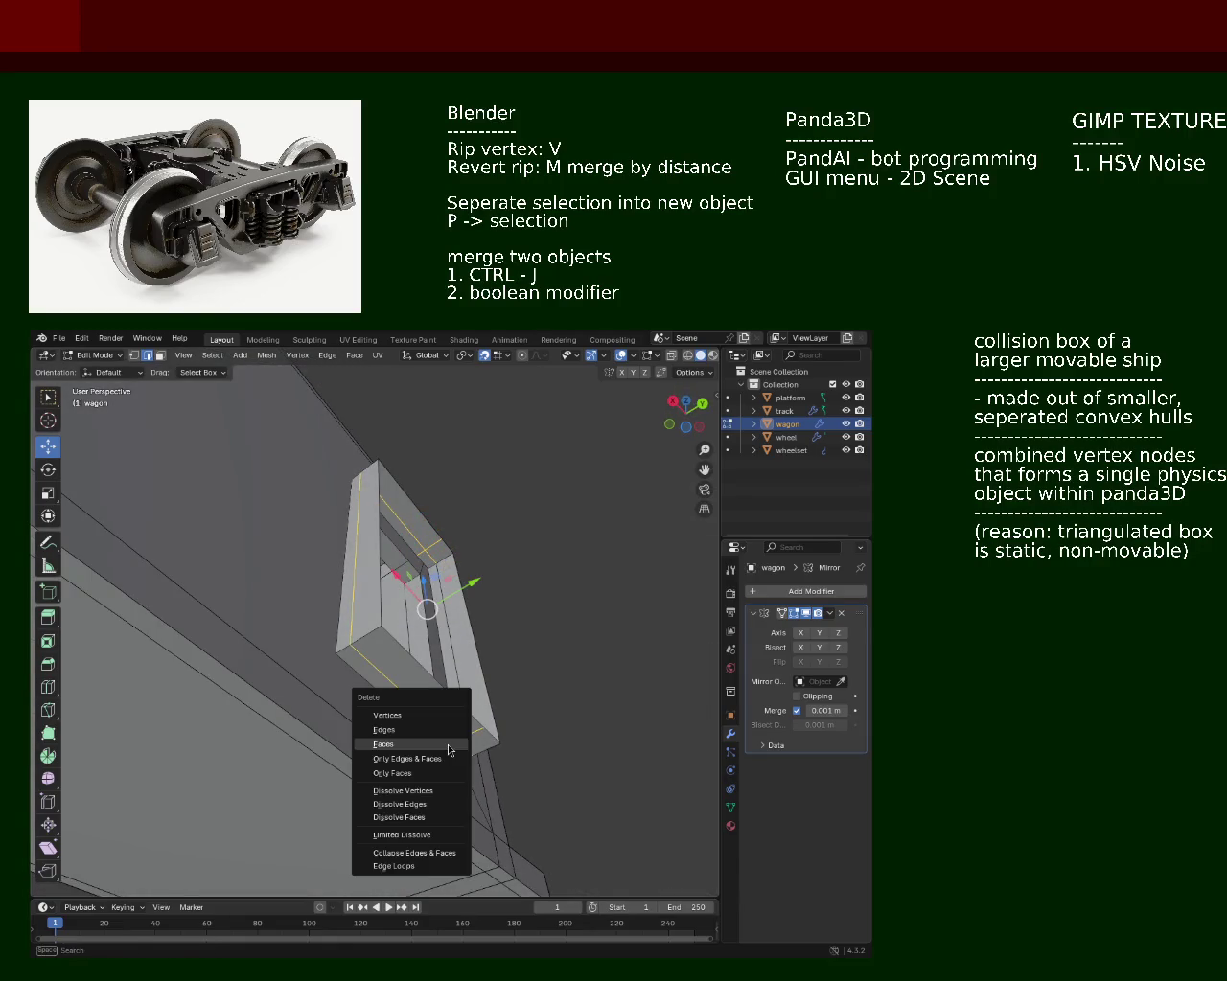
click(441, 803)
drag(460, 721, 396, 711)
click(341, 721)
key(x)
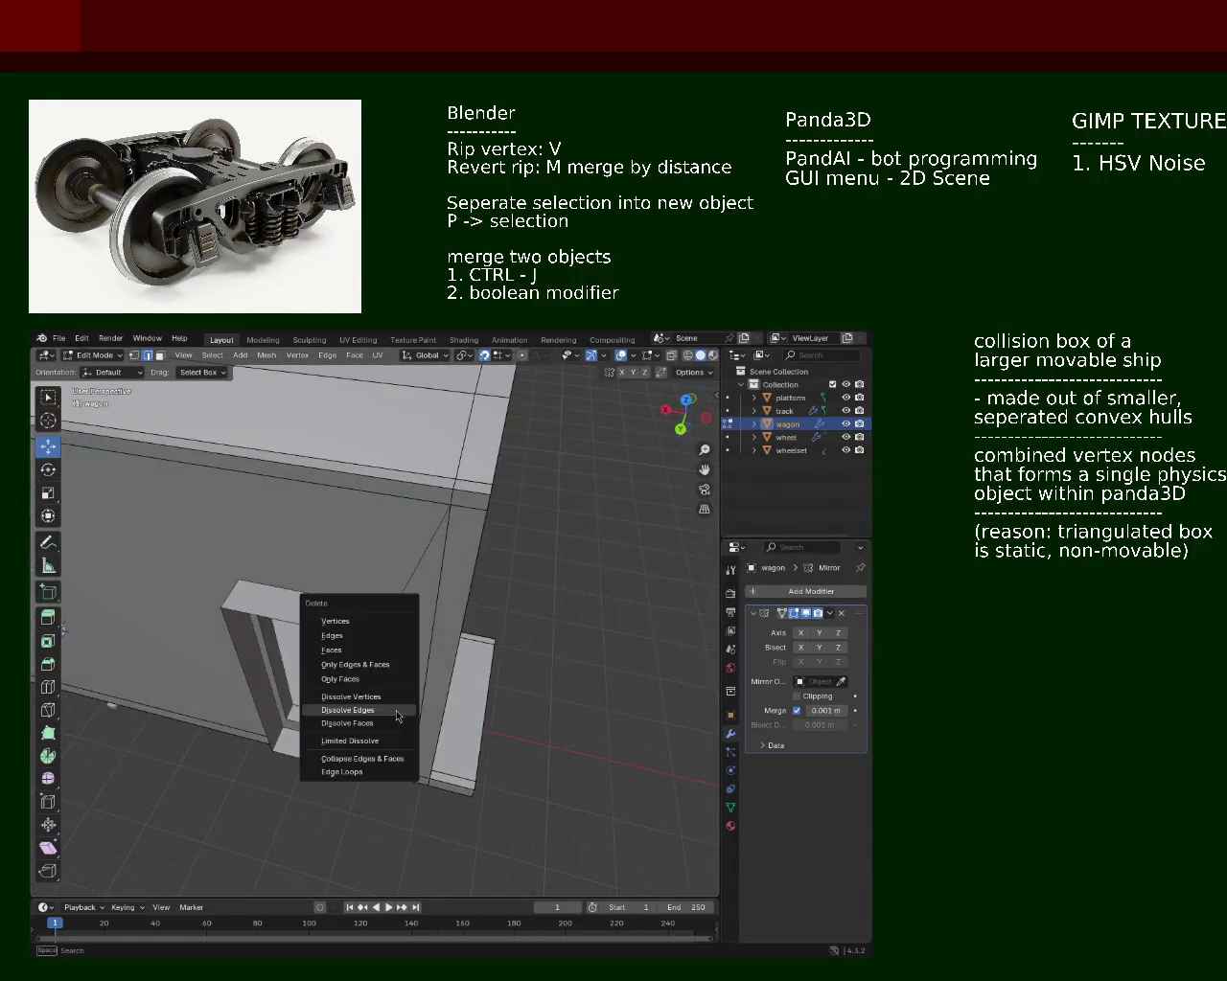
click(373, 712)
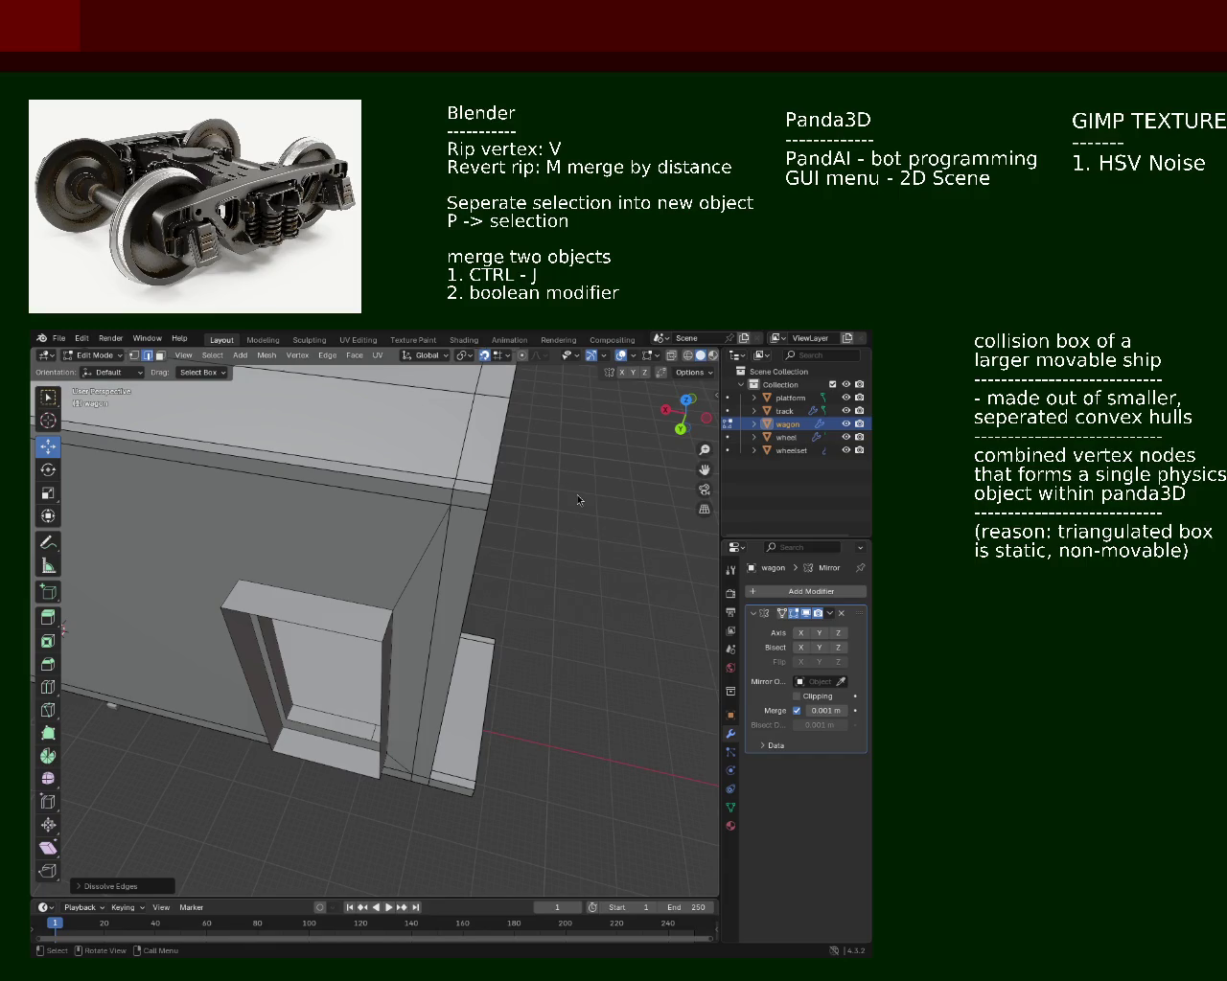
drag(269, 538, 274, 497)
Step: Dissolve the door frame's top edge and the extra doorway edges
click(393, 536)
key(x)
click(393, 533)
key(x)
click(311, 714)
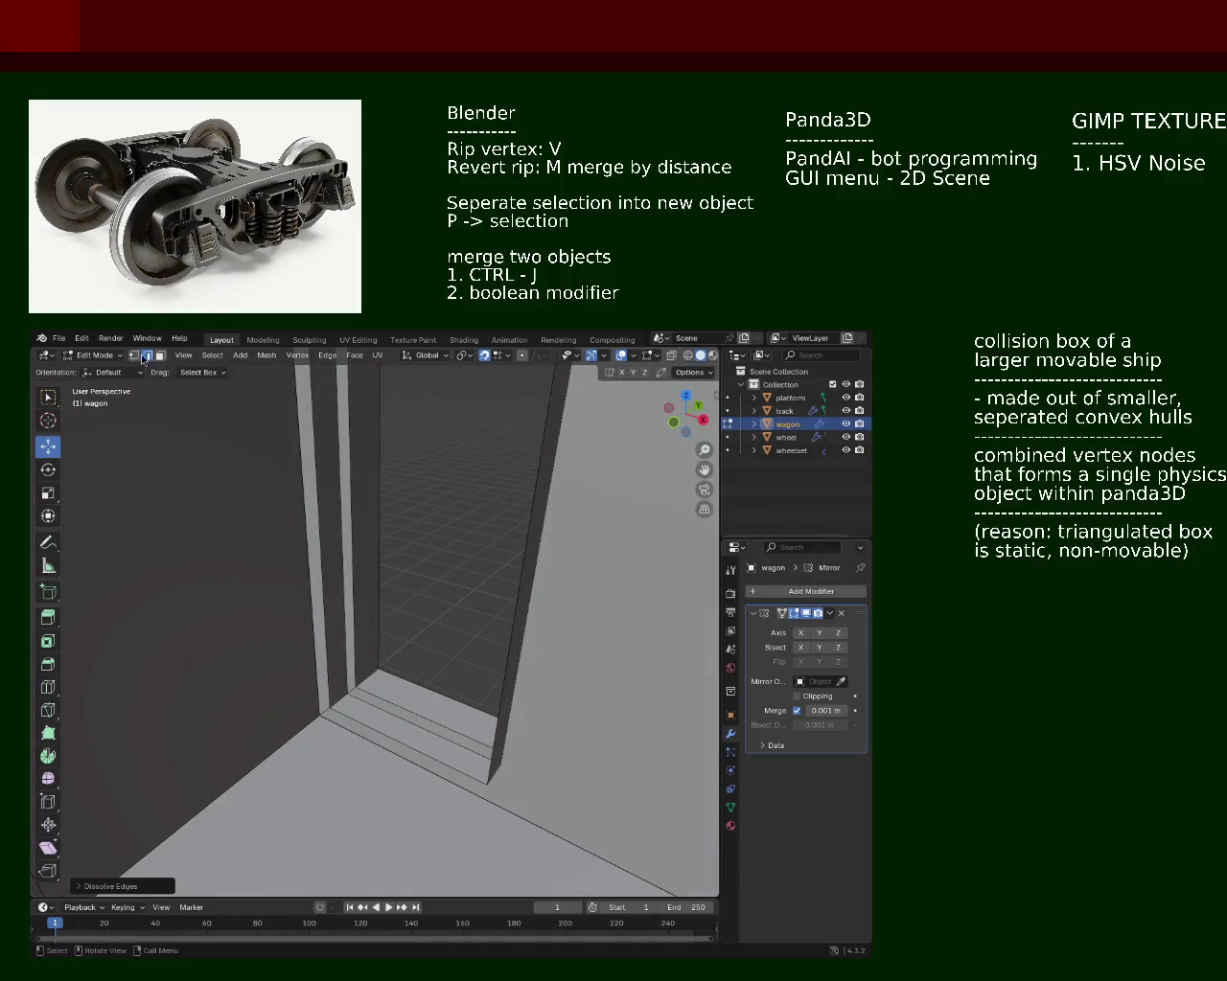
Step: In vertex mode, select the corners of the narrow door-frame face
click(146, 355)
click(356, 686)
drag(356, 686, 486, 725)
click(487, 709)
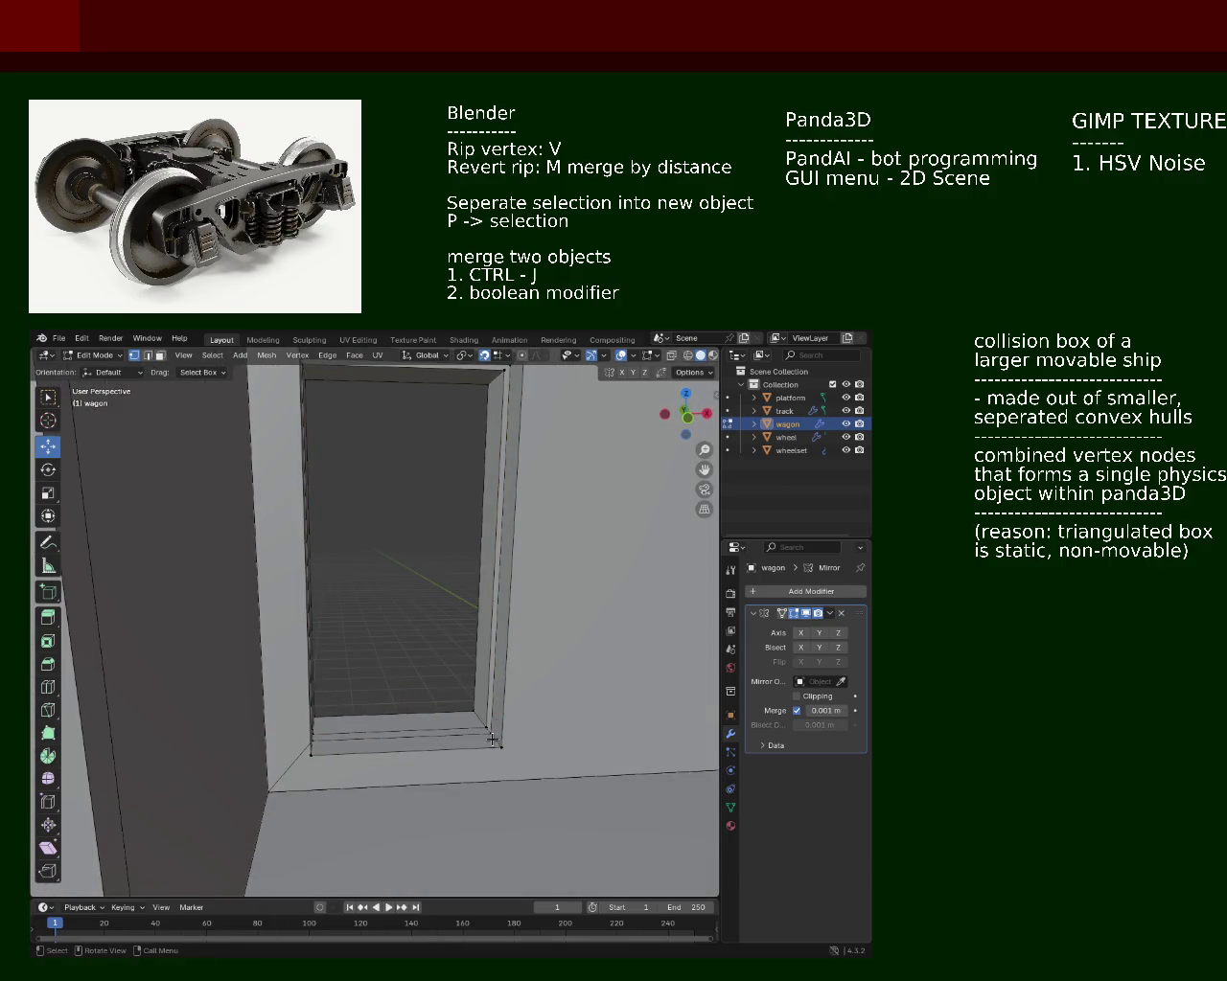
drag(480, 725, 471, 516)
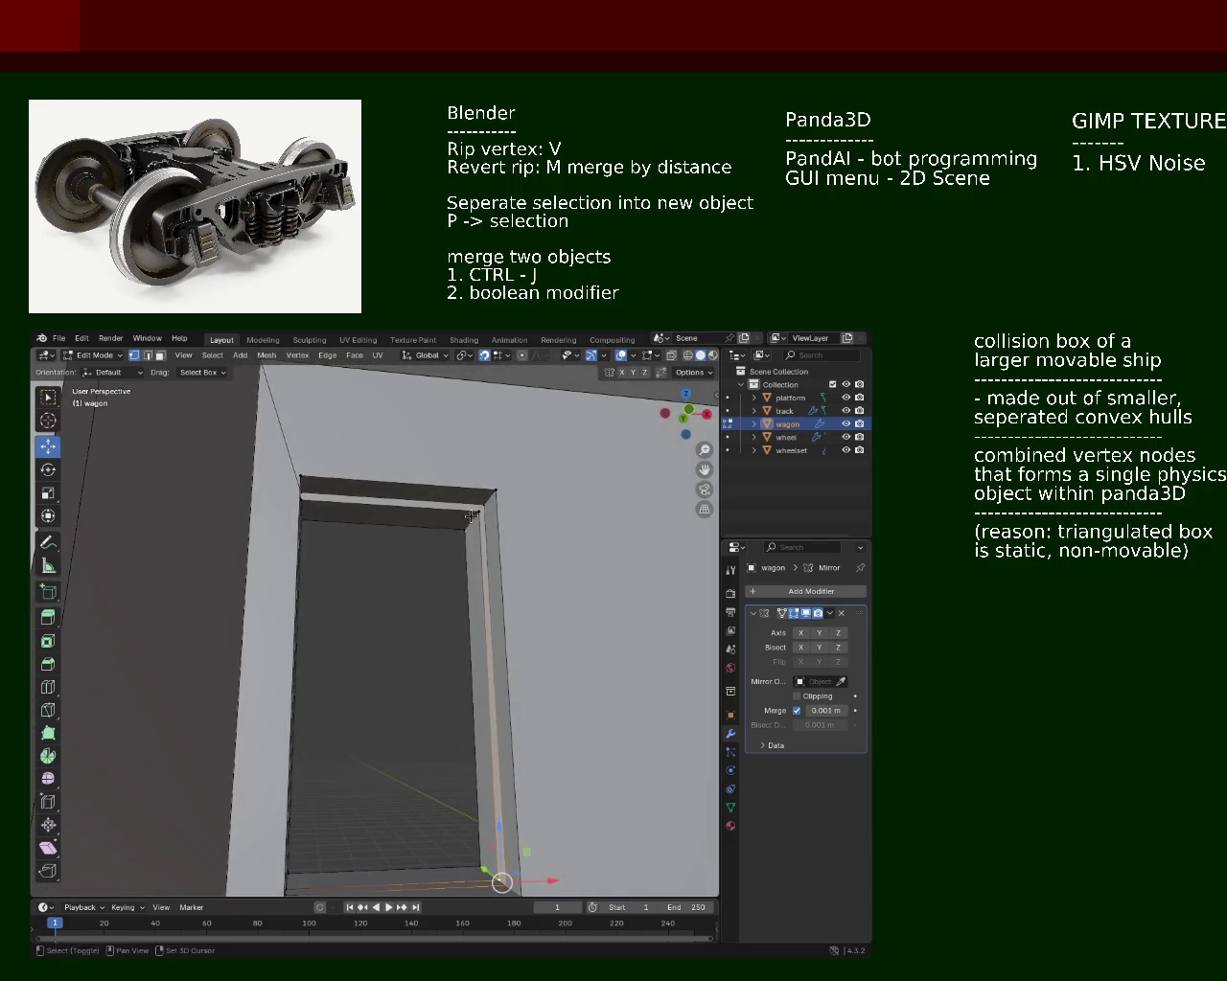
click(485, 505)
drag(469, 507, 445, 646)
click(314, 521)
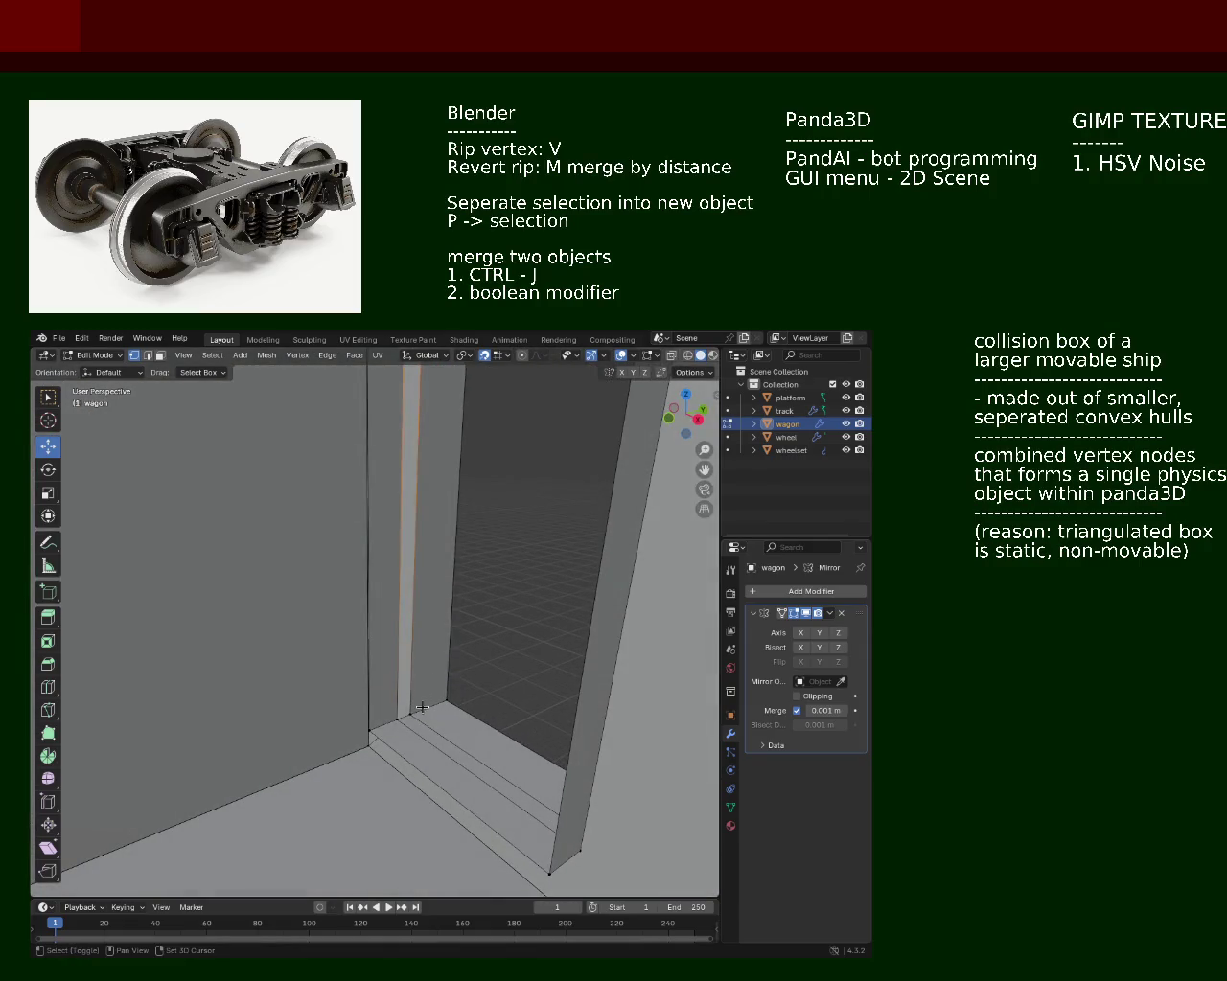
click(389, 714)
drag(511, 591, 463, 618)
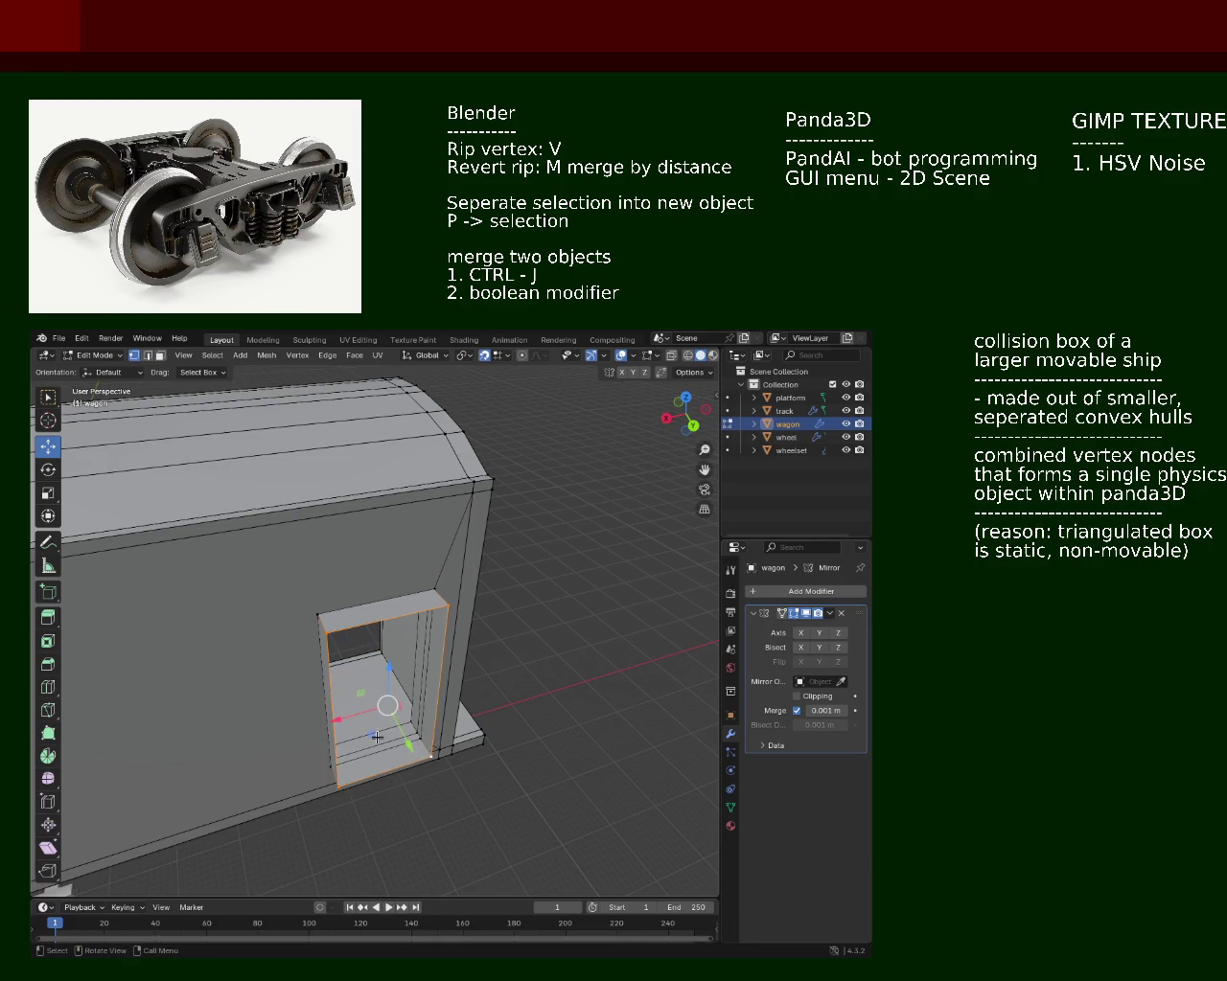
Step: Move the door-frame face along Y to open a clean hole through the wall
drag(410, 754, 369, 699)
drag(369, 698, 264, 643)
drag(309, 645, 348, 644)
click(511, 659)
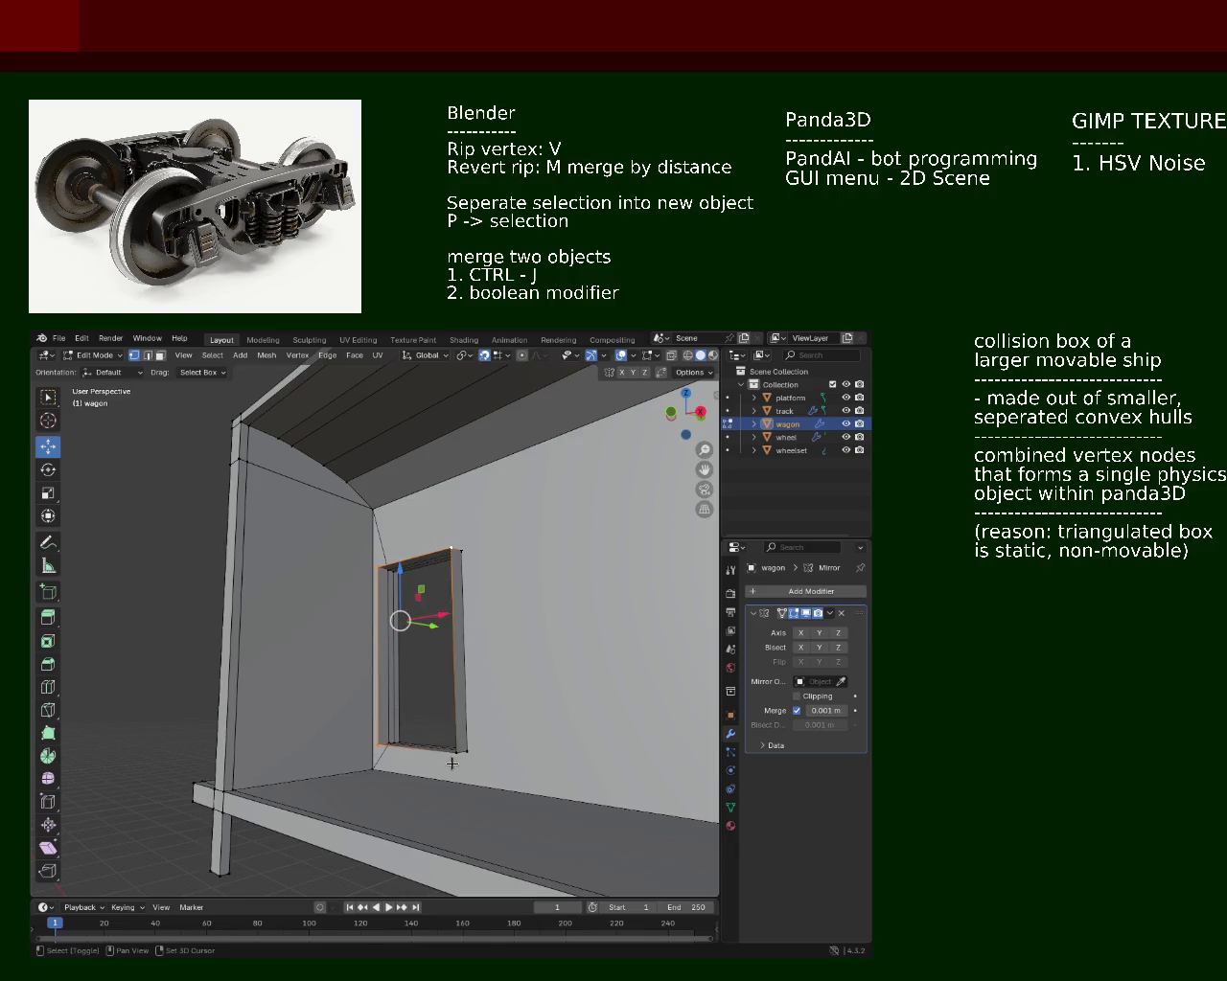
drag(453, 751, 450, 647)
key(g)
key(y)
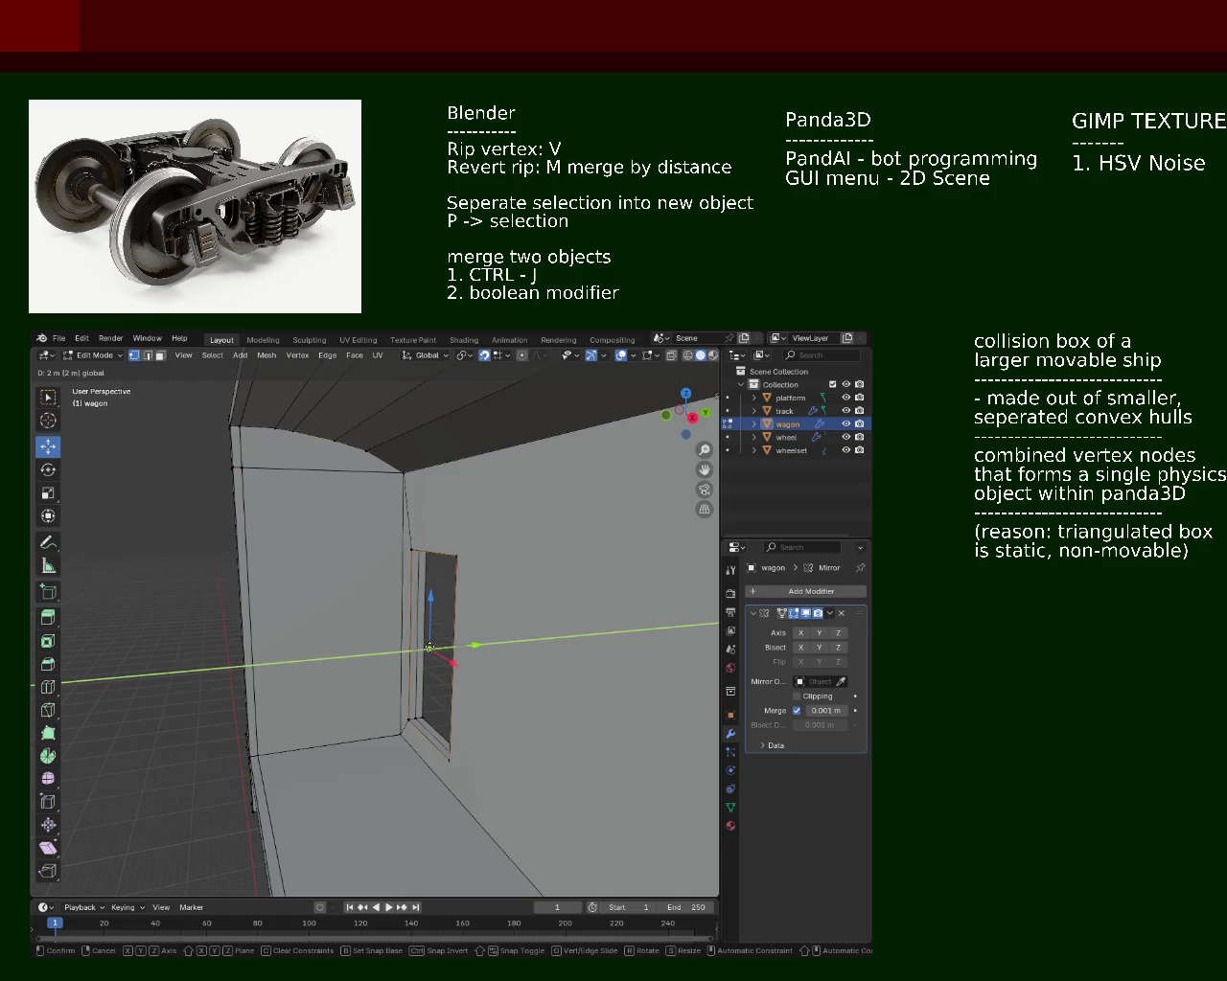
click(420, 648)
drag(420, 648, 690, 671)
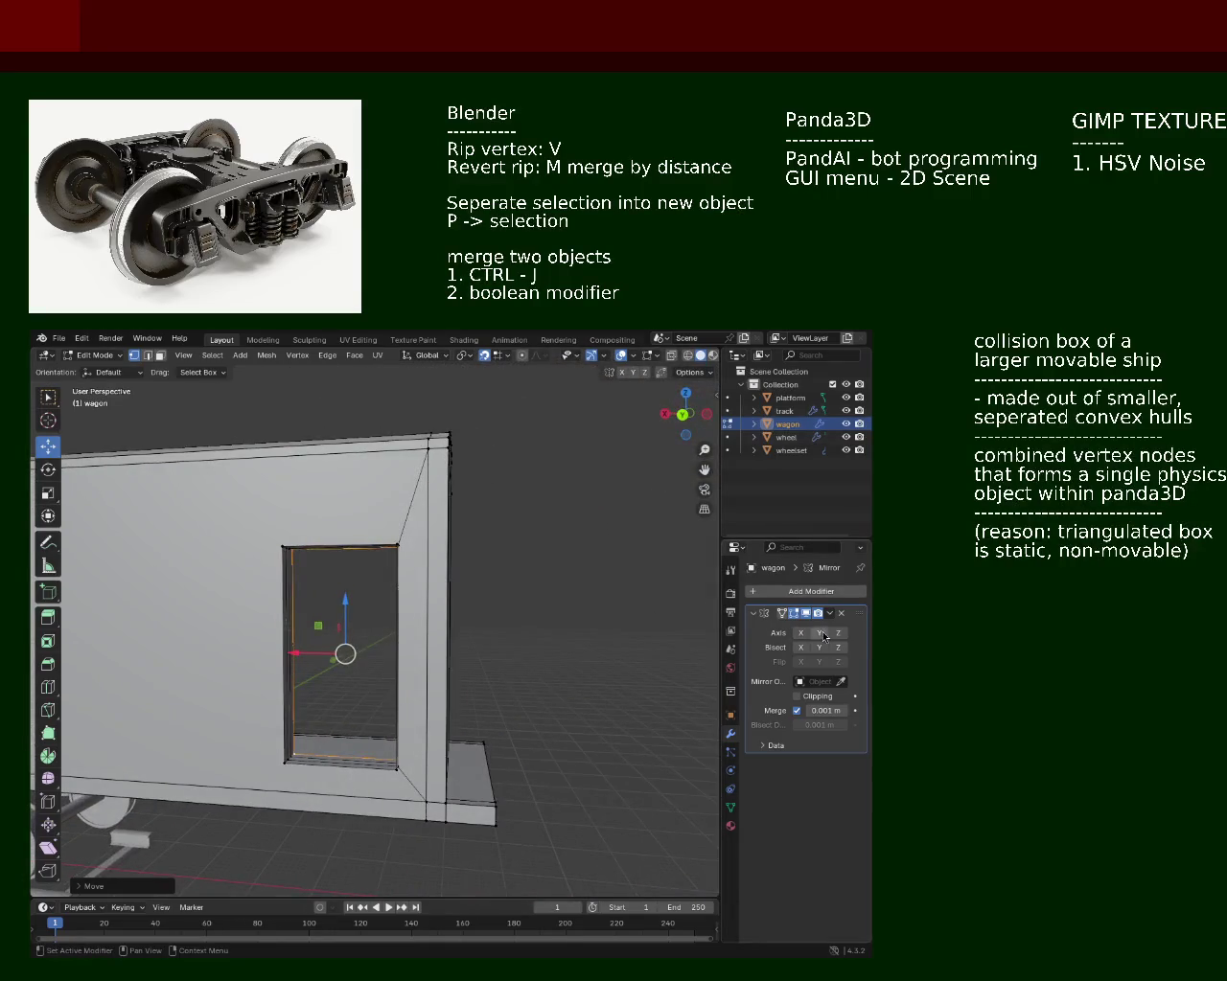
click(802, 633)
scroll(down, 3)
drag(454, 581, 519, 626)
scroll(down, 3)
scroll(up, 3)
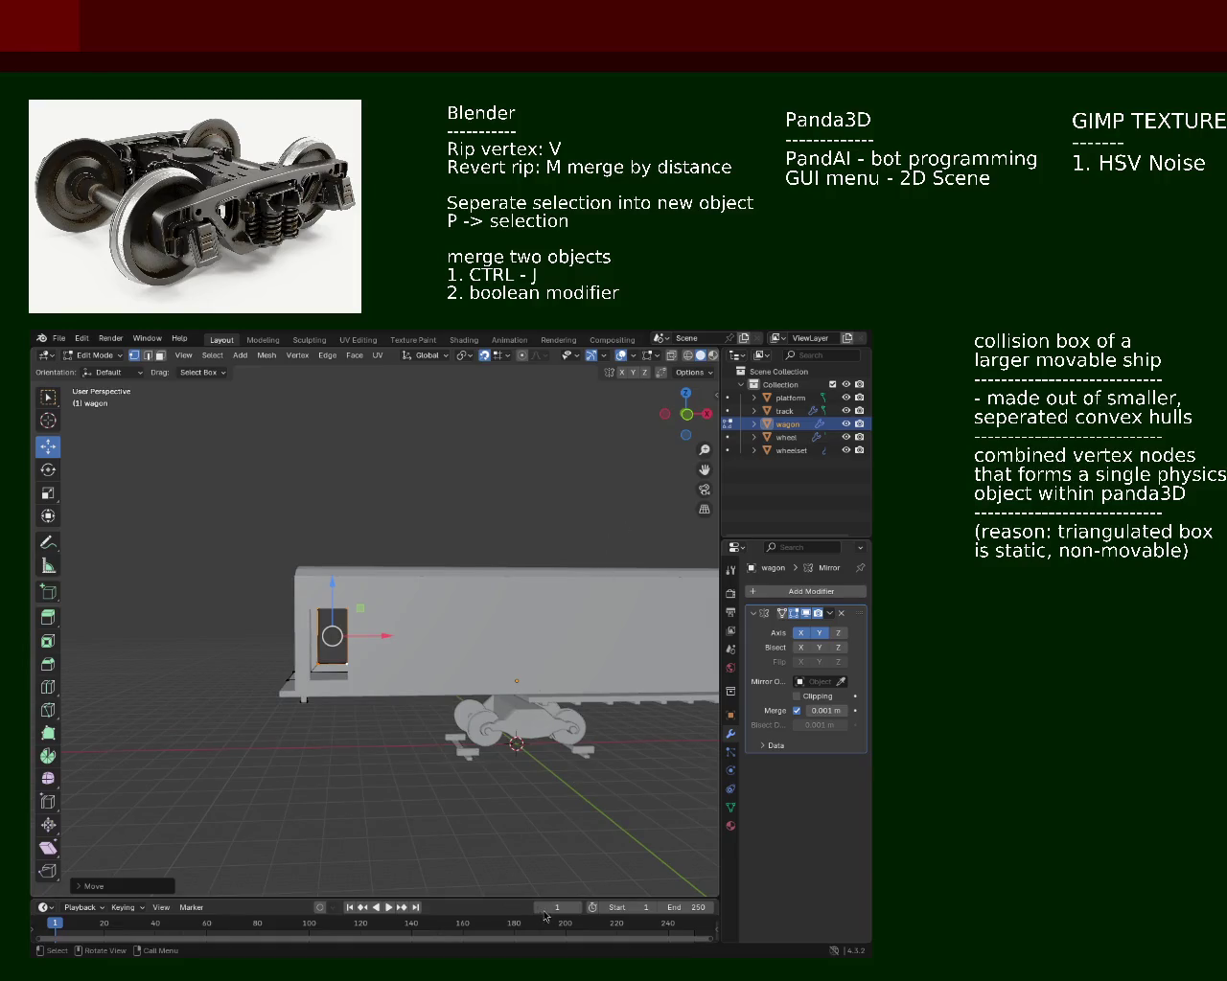
scroll(up, 3)
drag(254, 510, 362, 664)
scroll(down, 3)
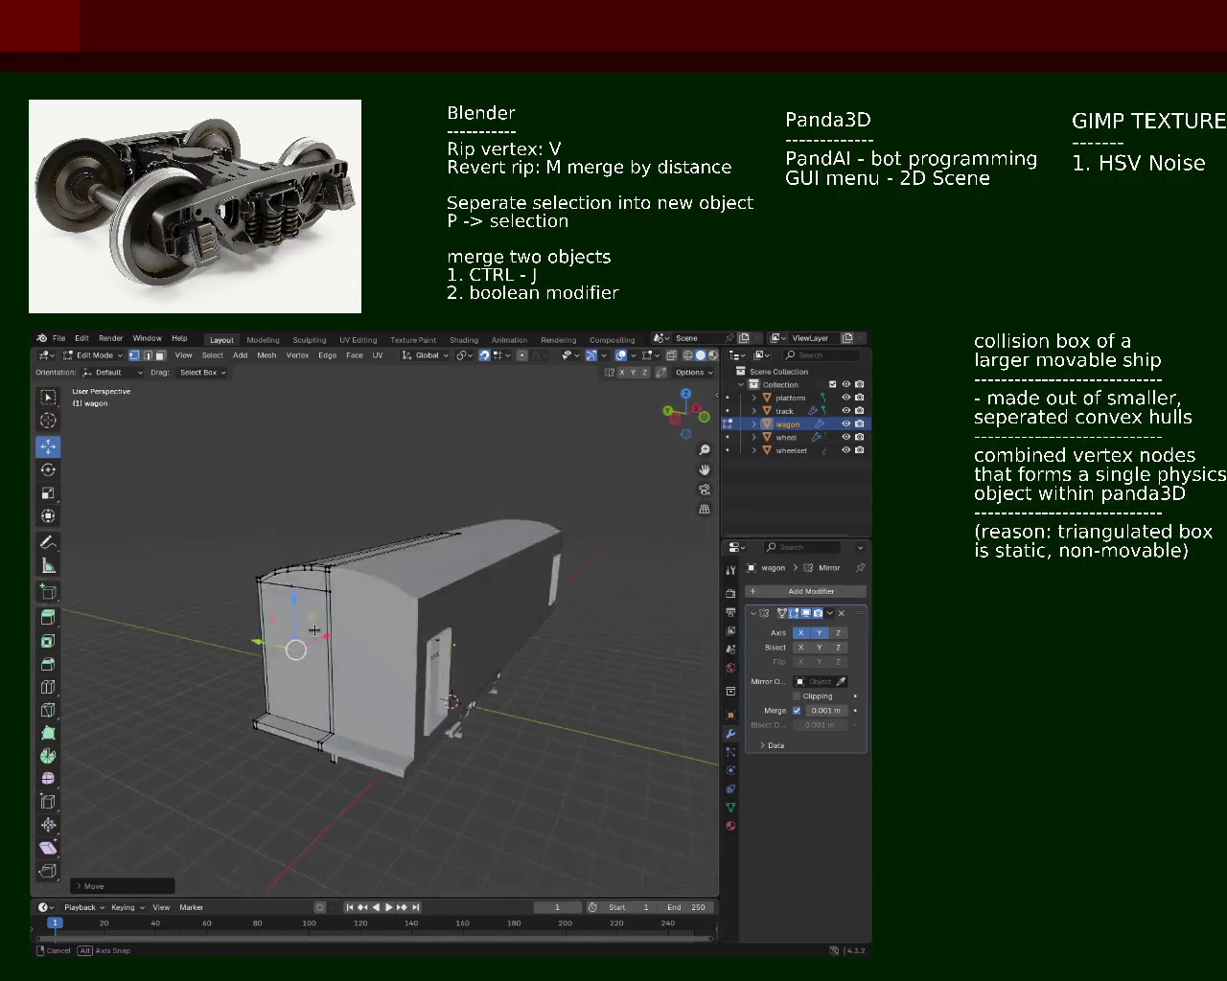
drag(412, 705, 555, 697)
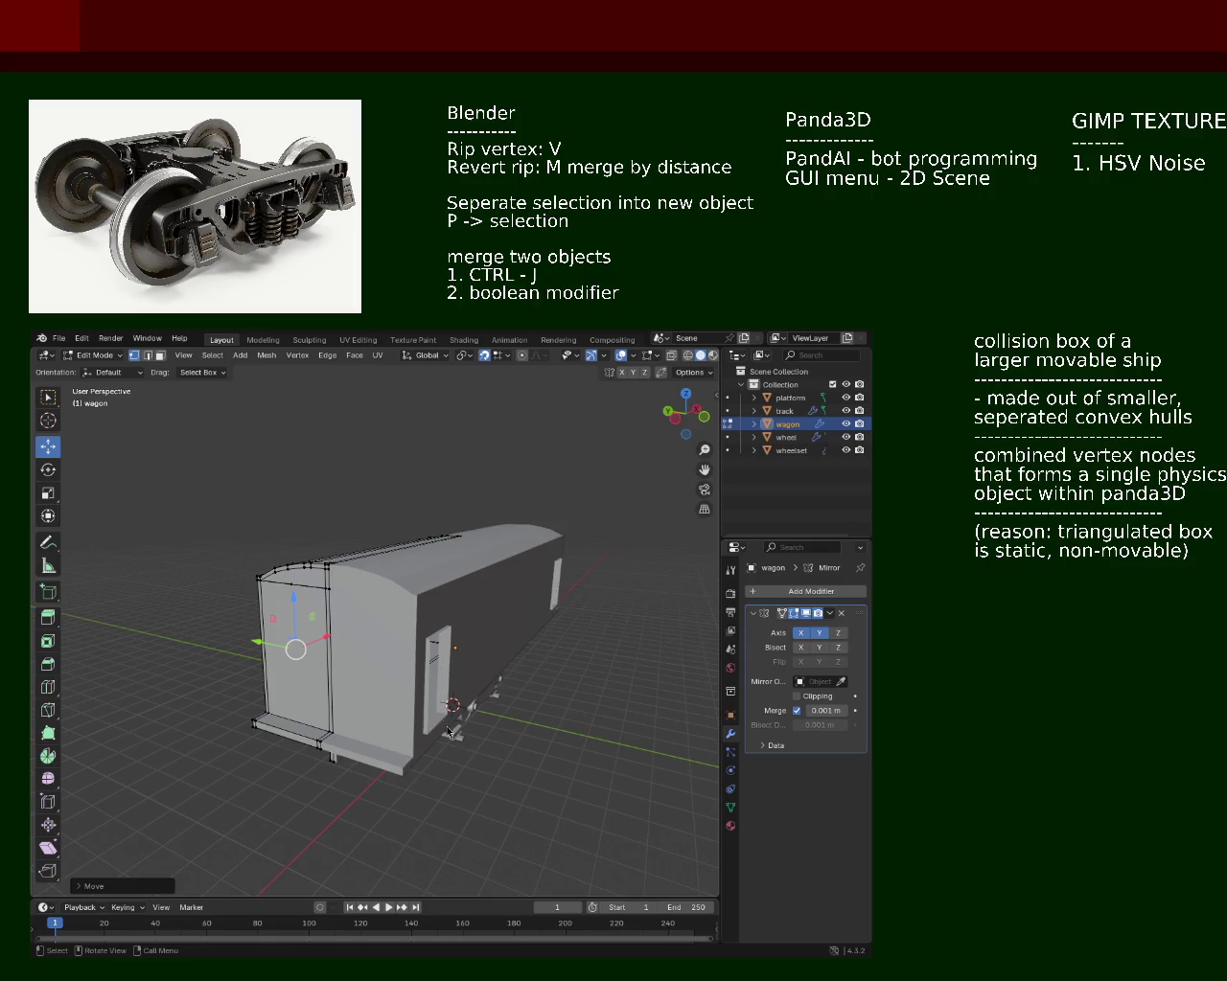
drag(448, 580, 364, 701)
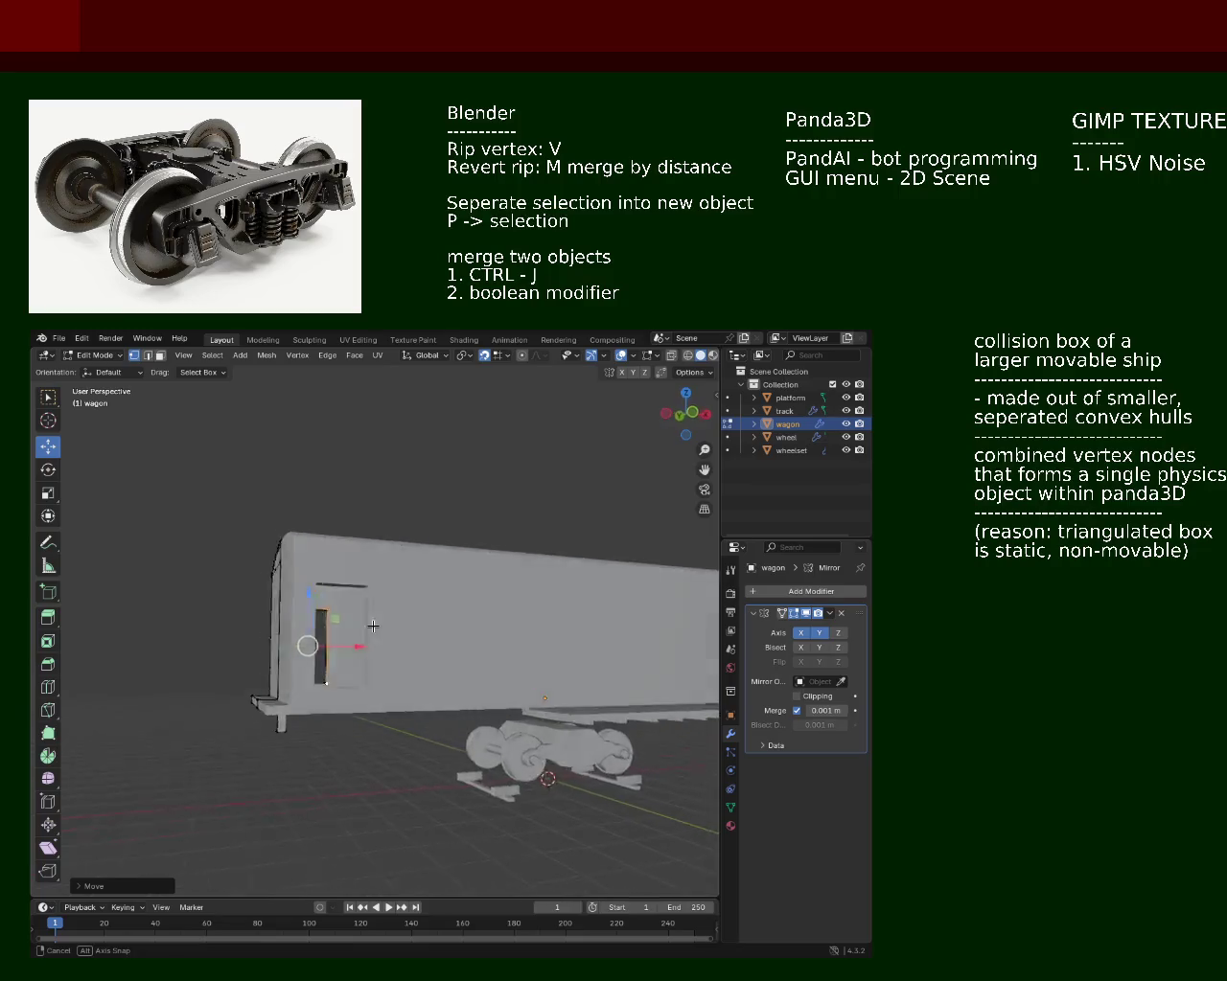
scroll(down, 3)
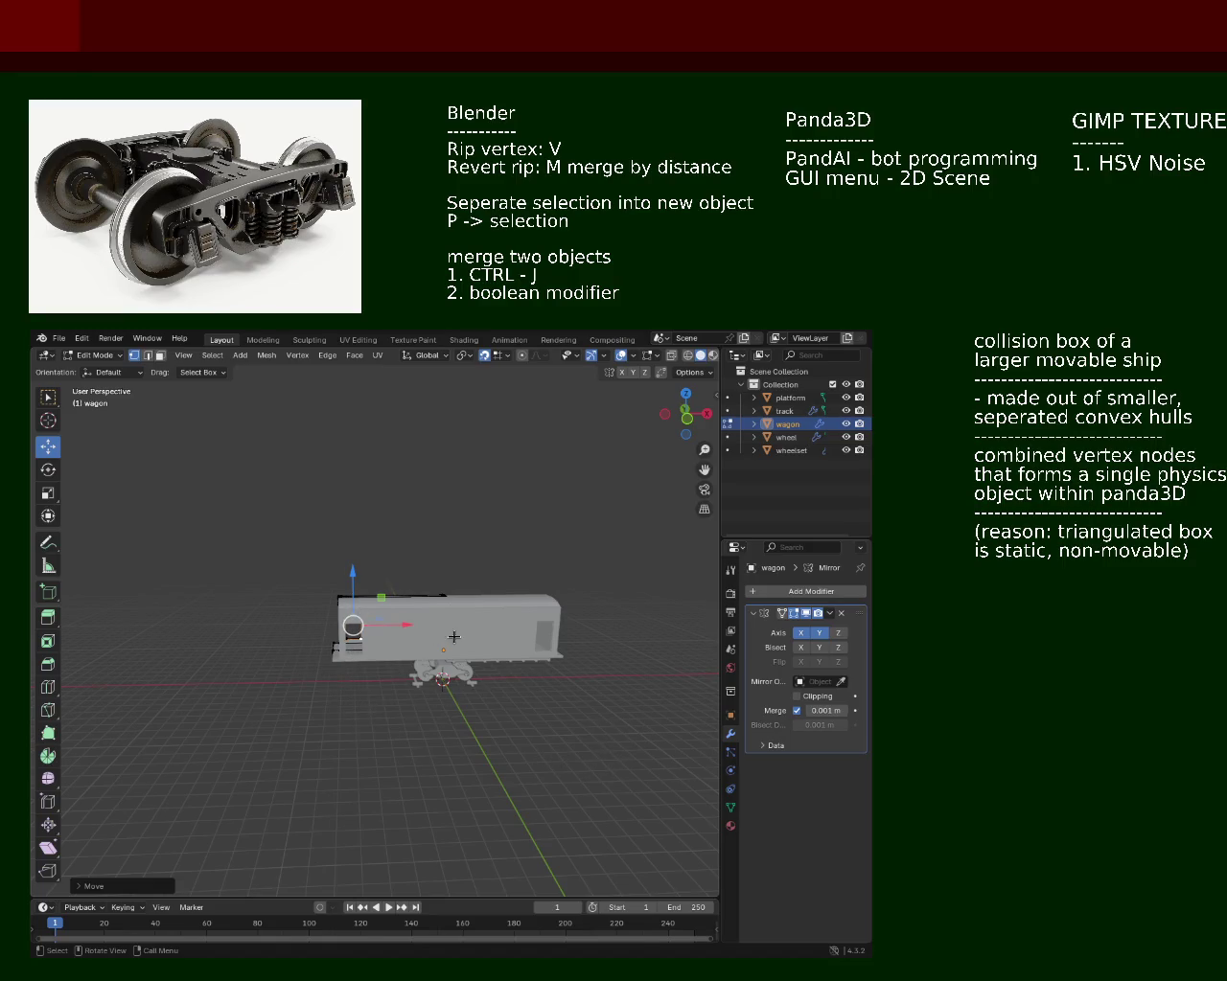
drag(426, 628, 448, 685)
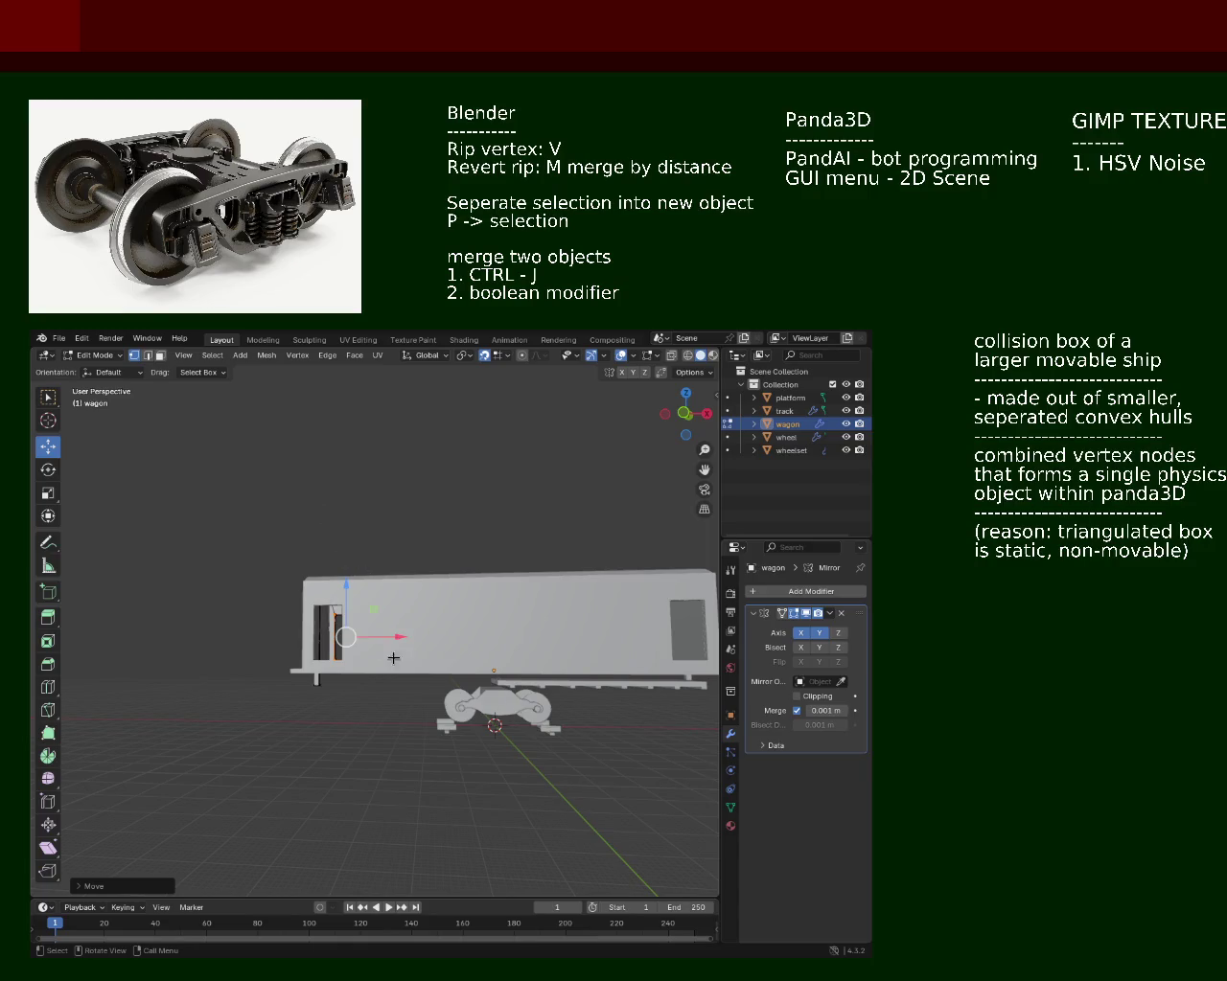
scroll(down, 3)
drag(460, 722, 479, 792)
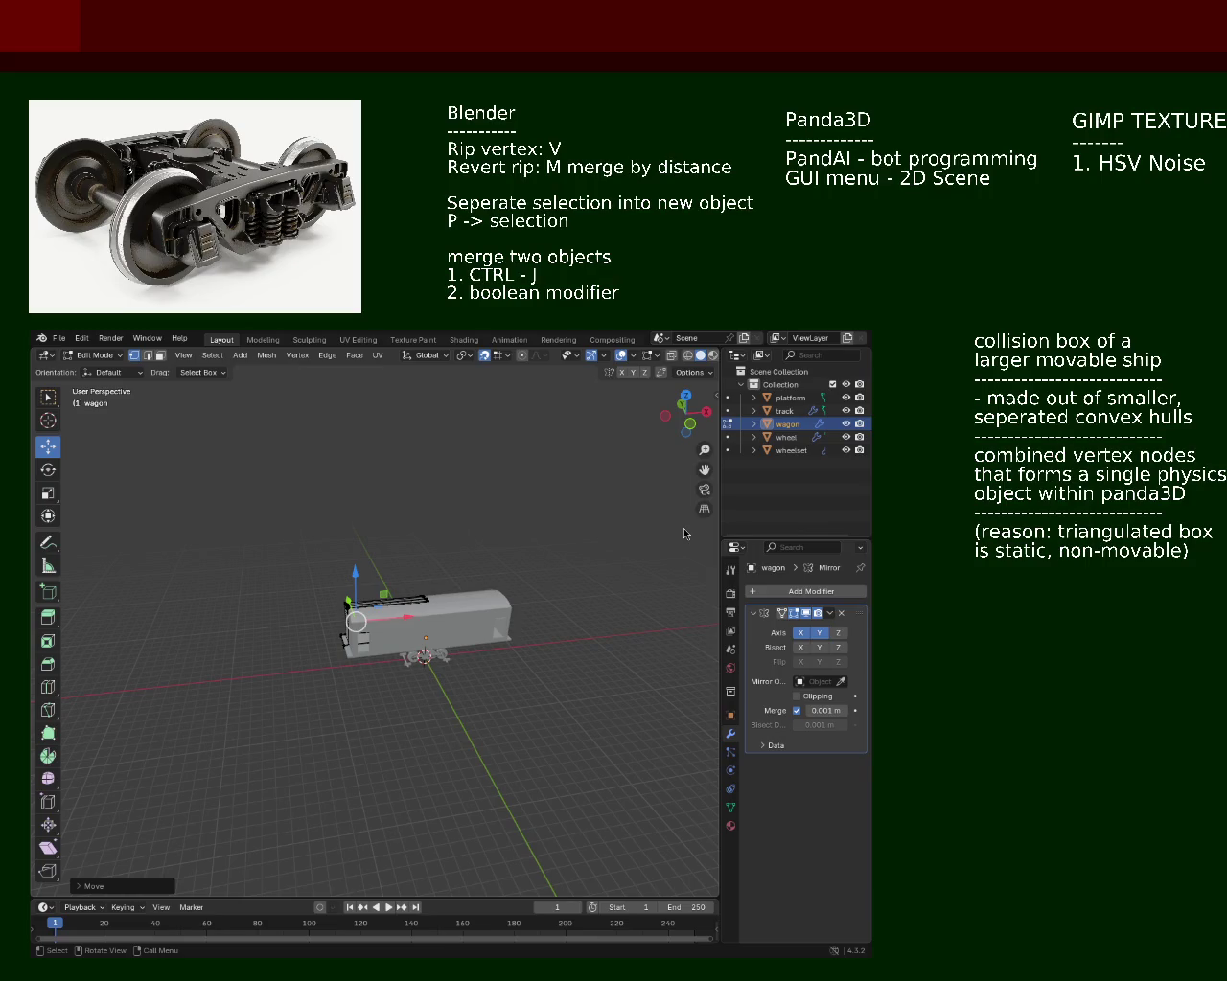
drag(318, 544, 391, 488)
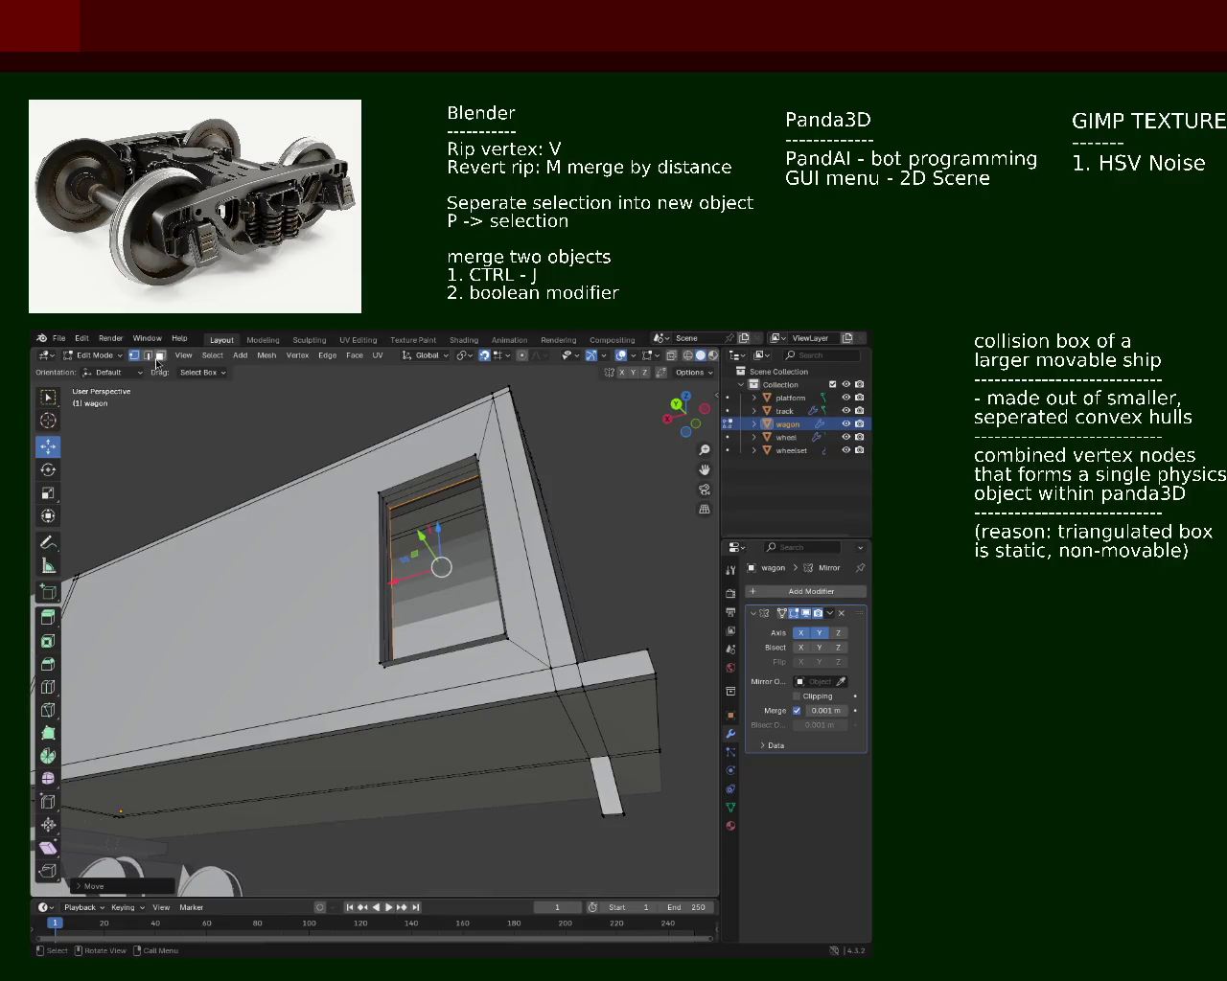
Step: Lower the top edges of the door opening along Z
click(395, 450)
click(430, 485)
click(430, 482)
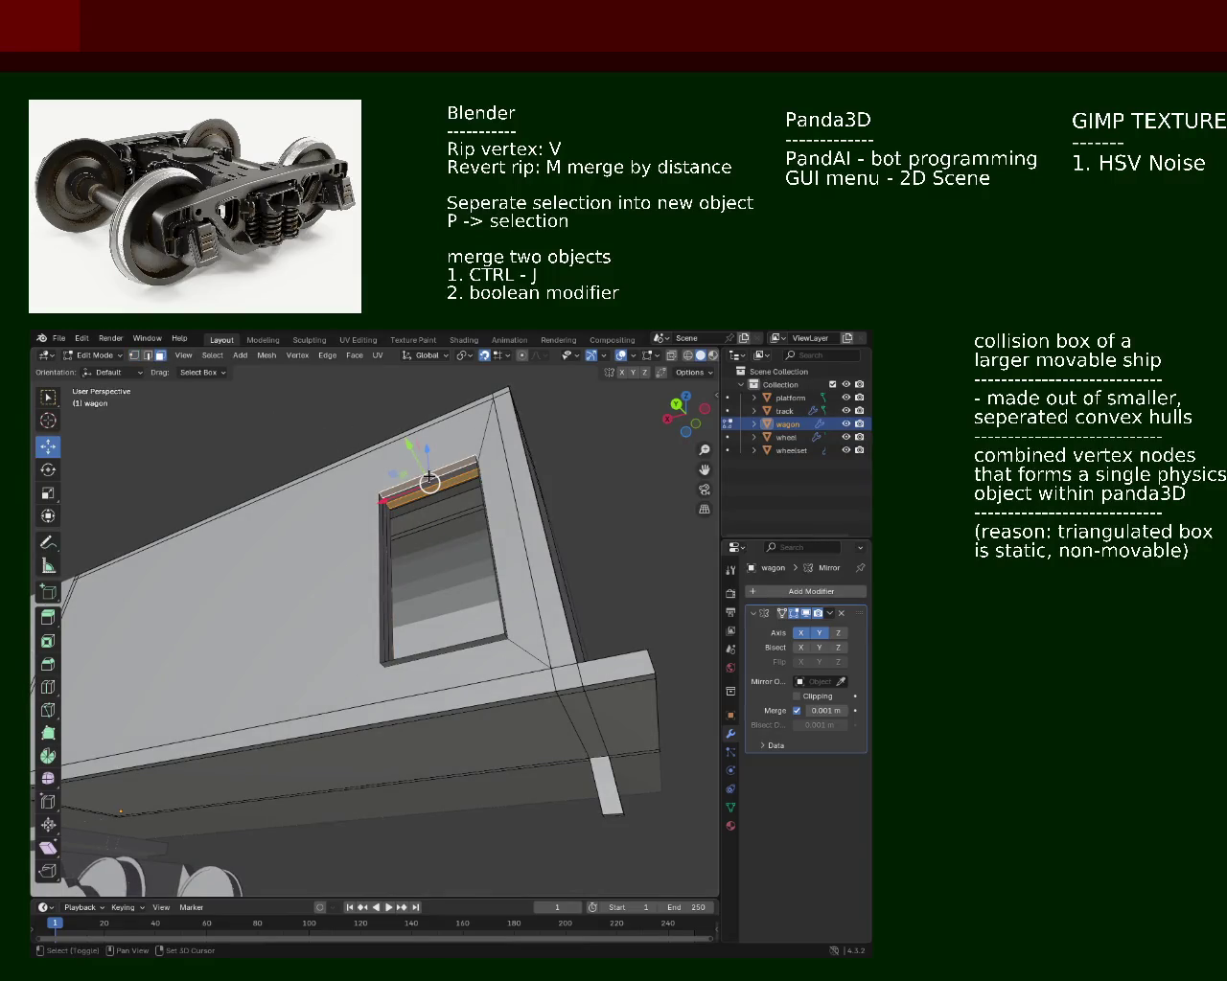
drag(416, 451, 479, 537)
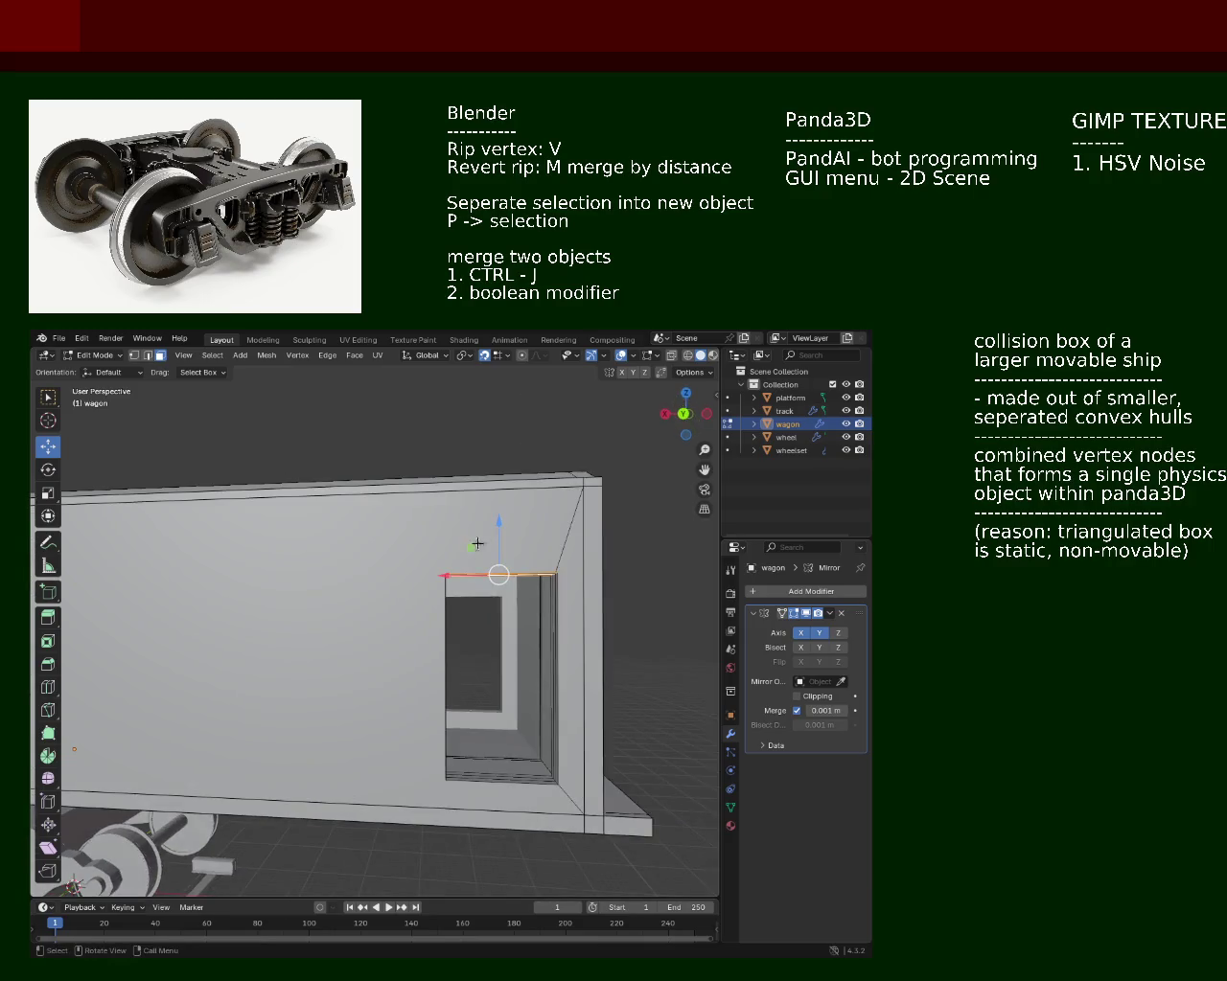
key(g)
key(z)
click(497, 533)
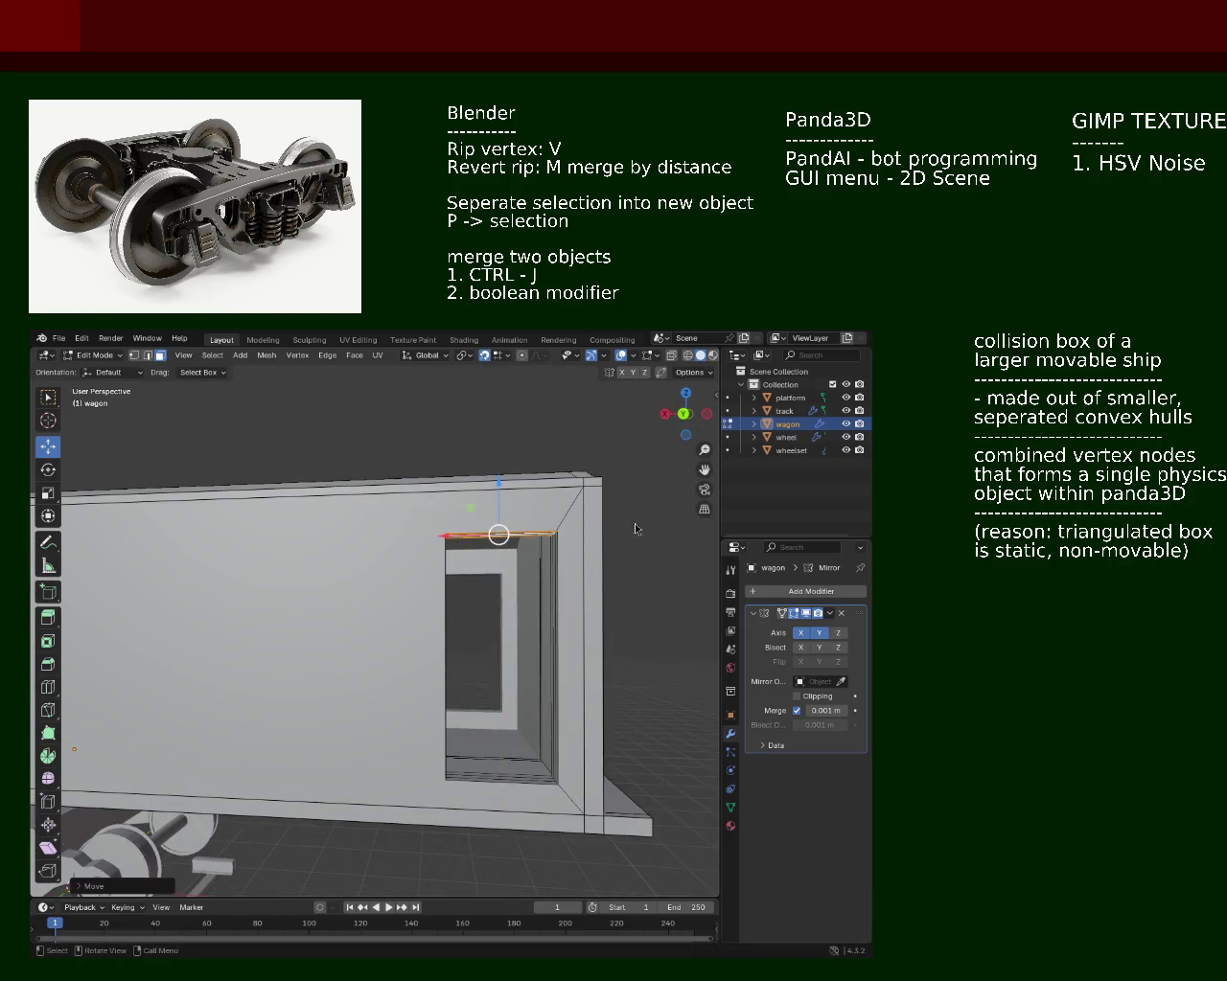
Step: Select the vertical door-frame edge and begin sliding it along X
drag(343, 578, 264, 560)
click(315, 594)
click(316, 606)
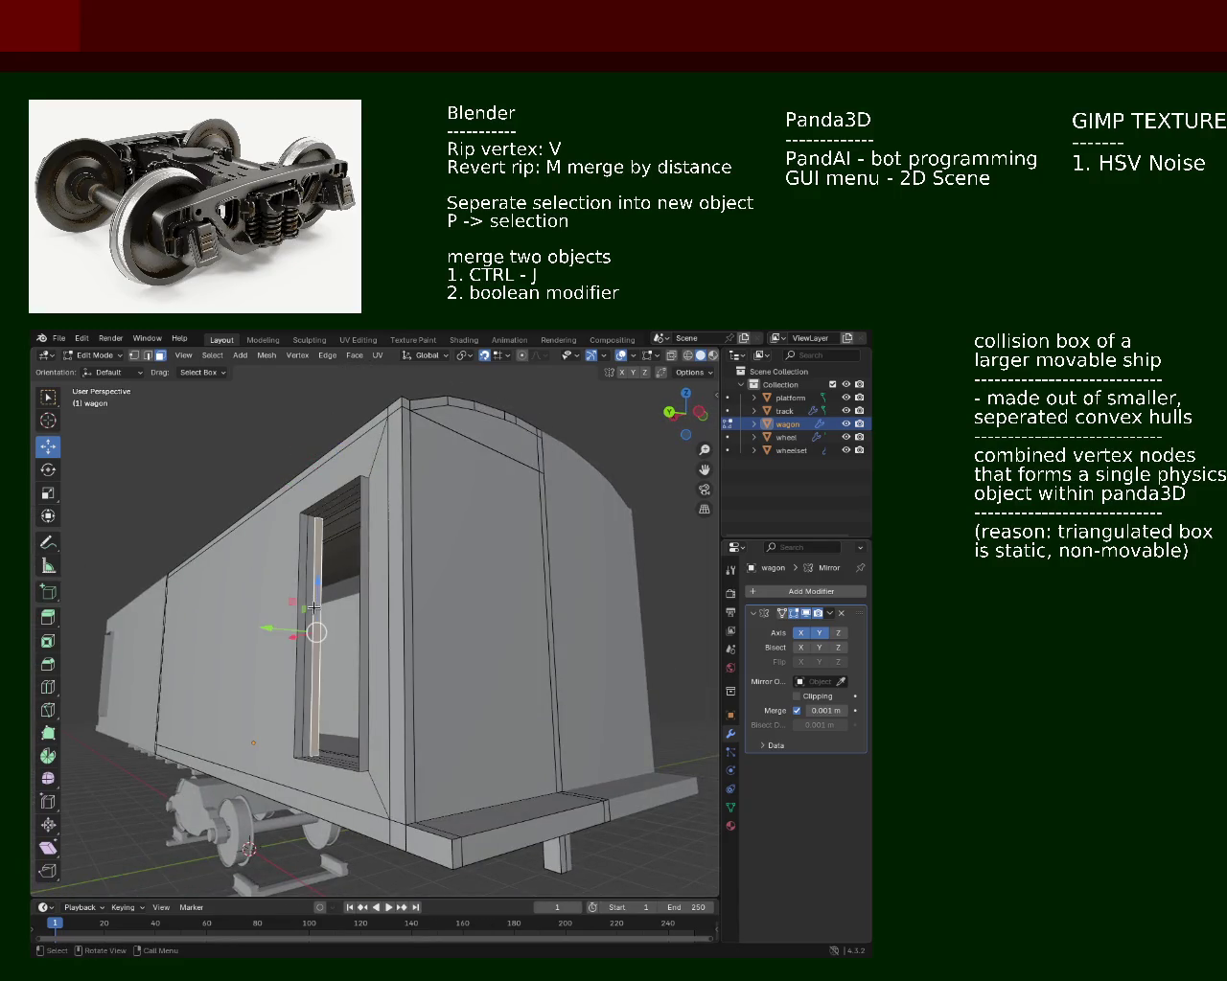
drag(313, 610, 392, 686)
scroll(up, 3)
key(g)
key(x)
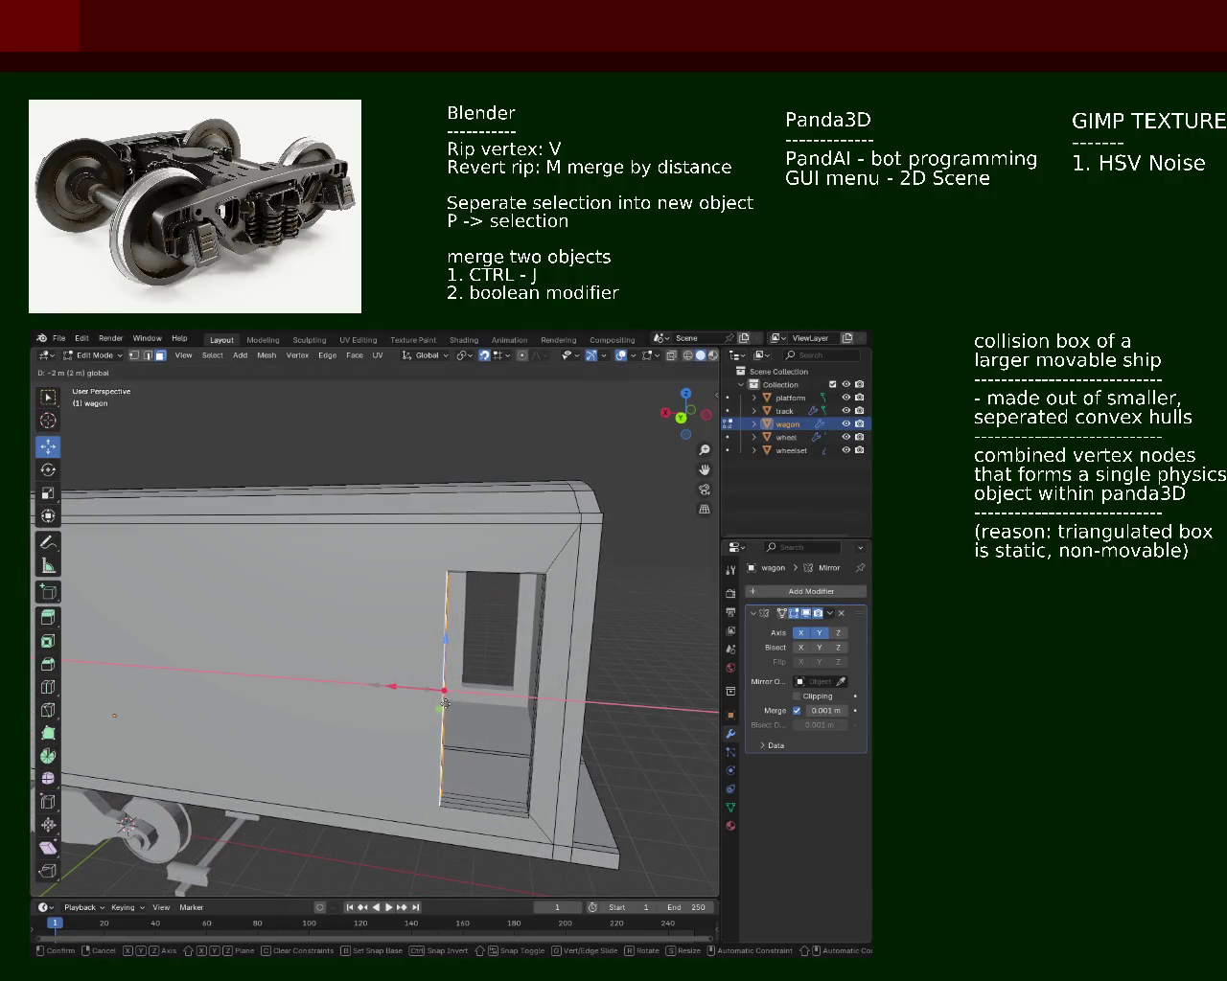
Step: Shift the vertical door-frame edge along X twice to widen the opening
click(435, 705)
drag(432, 687, 524, 481)
key(g)
key(x)
click(479, 698)
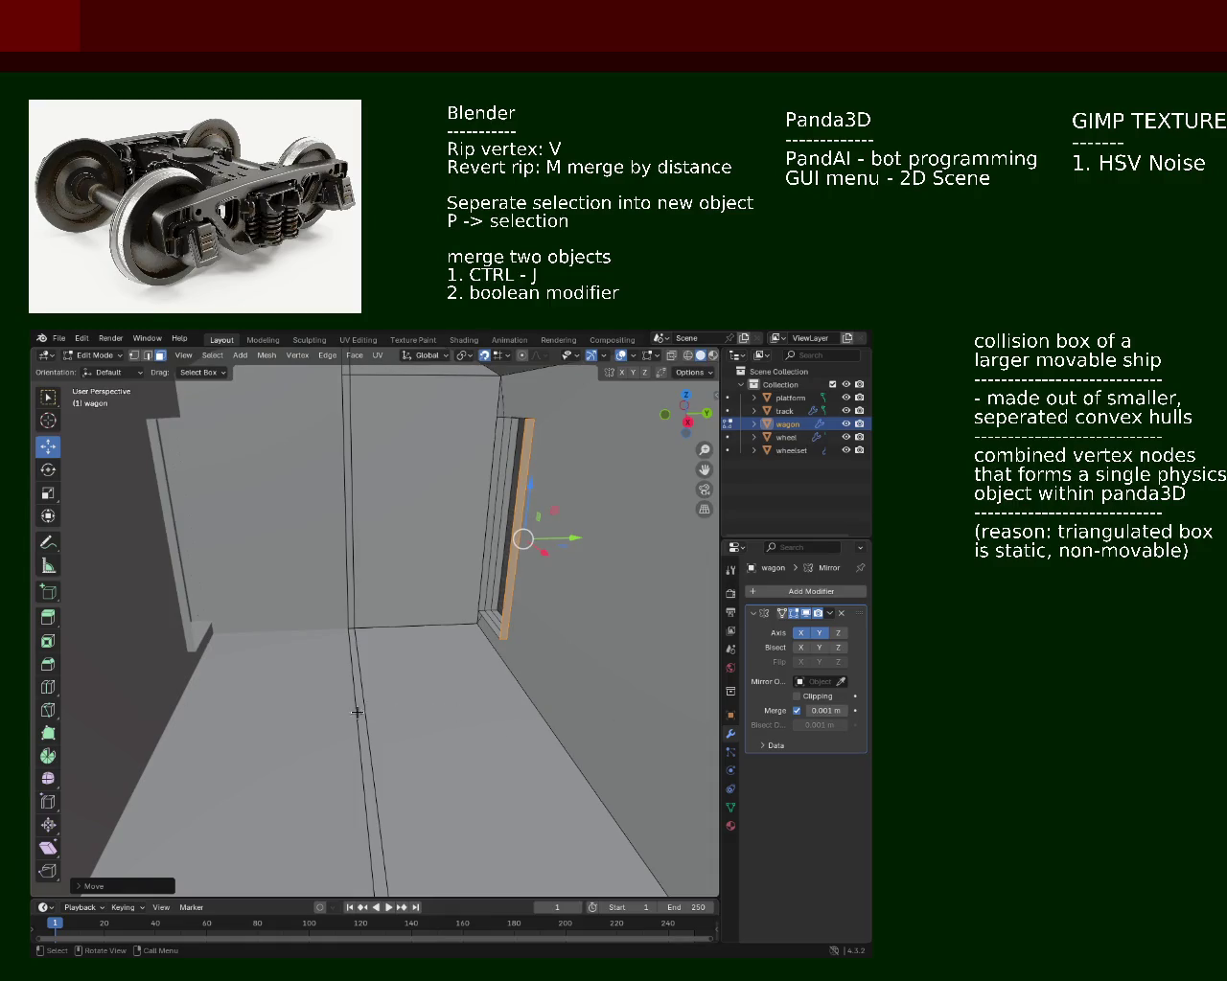
Step: Orbit inside and around the wagon to check the reshaped doorway
drag(335, 690, 331, 740)
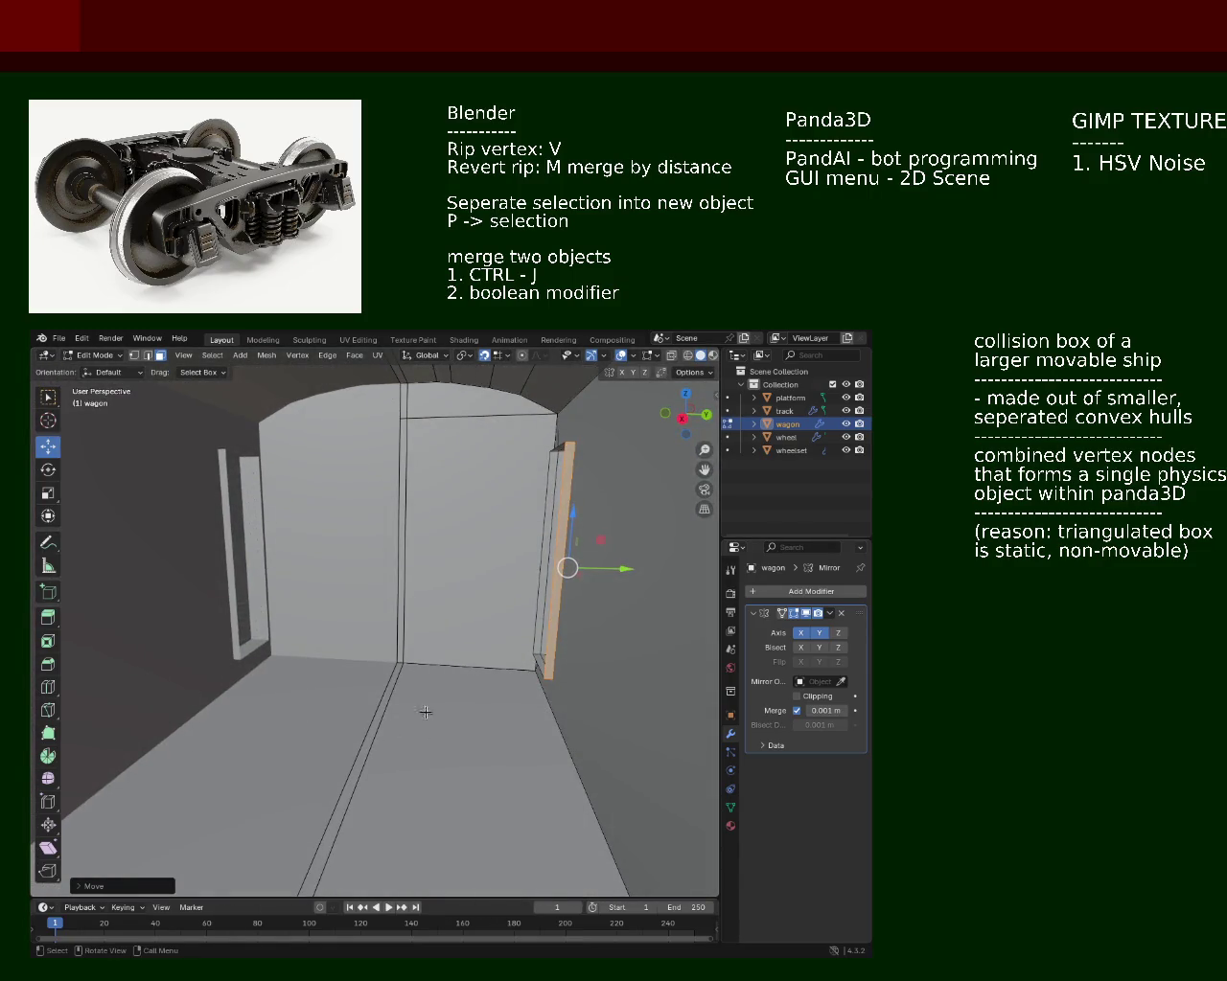
drag(652, 725, 492, 613)
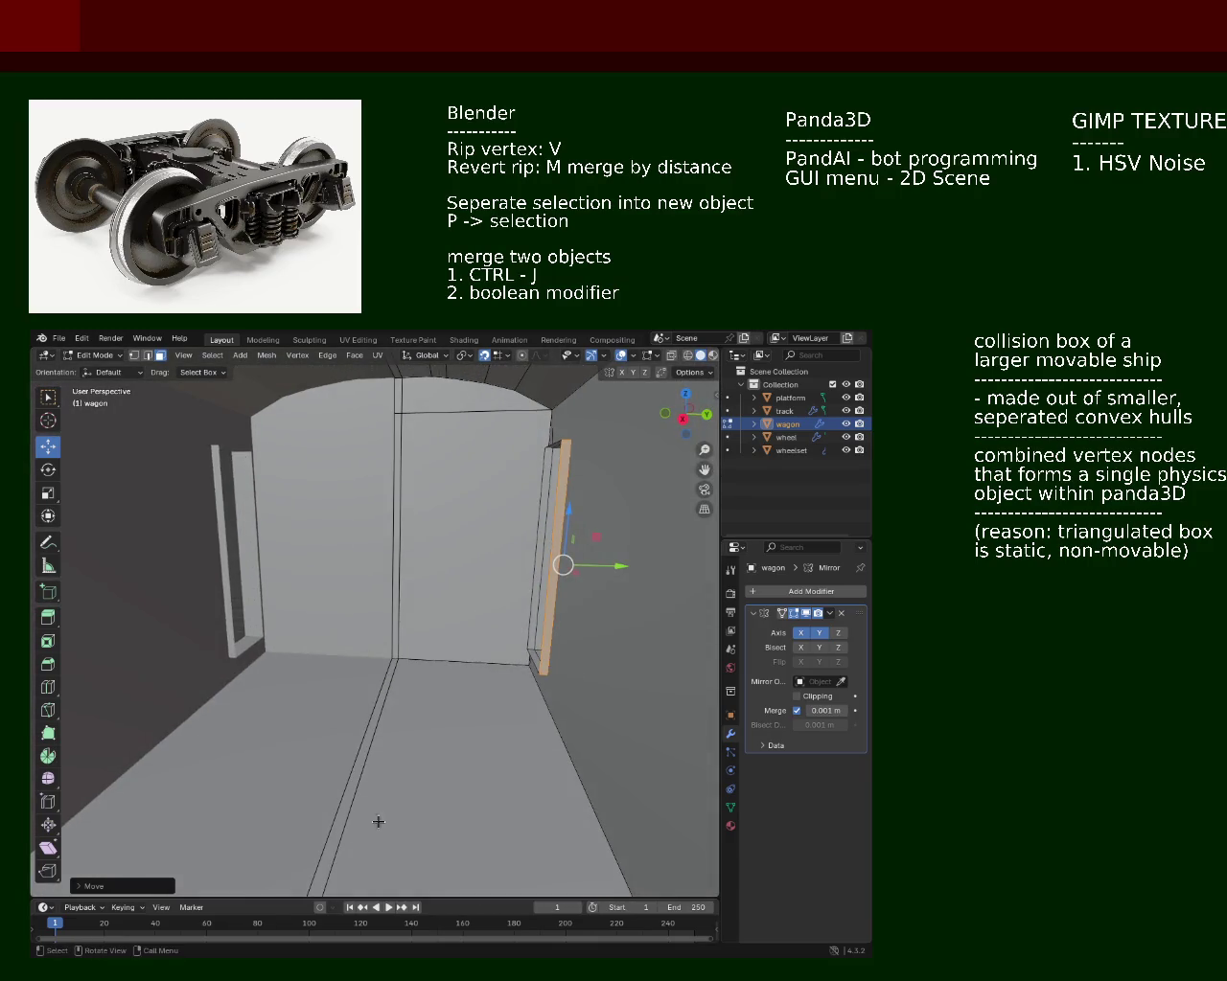
drag(409, 788, 445, 711)
drag(646, 754, 286, 695)
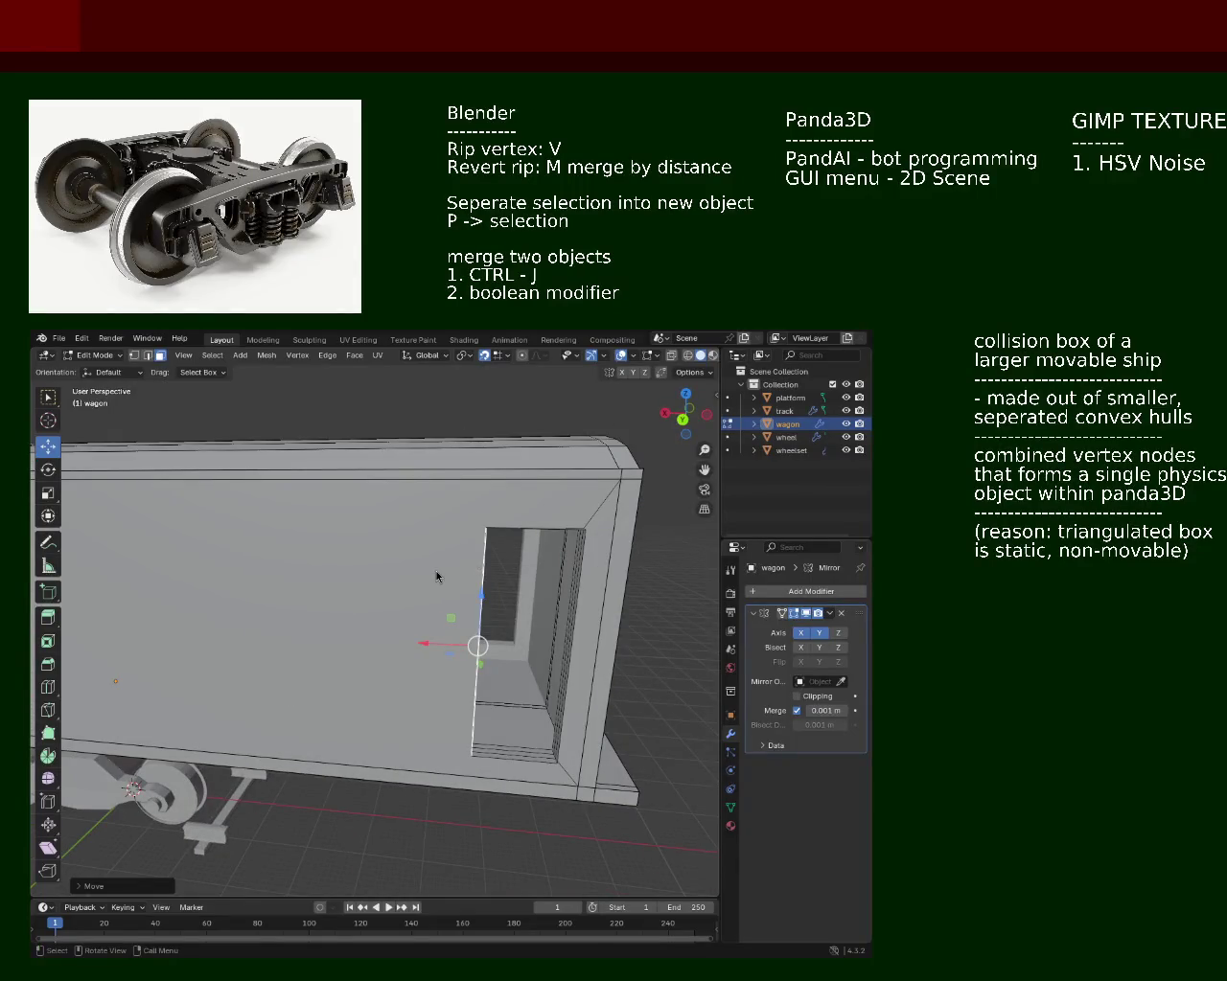
drag(348, 567, 272, 568)
scroll(up, 3)
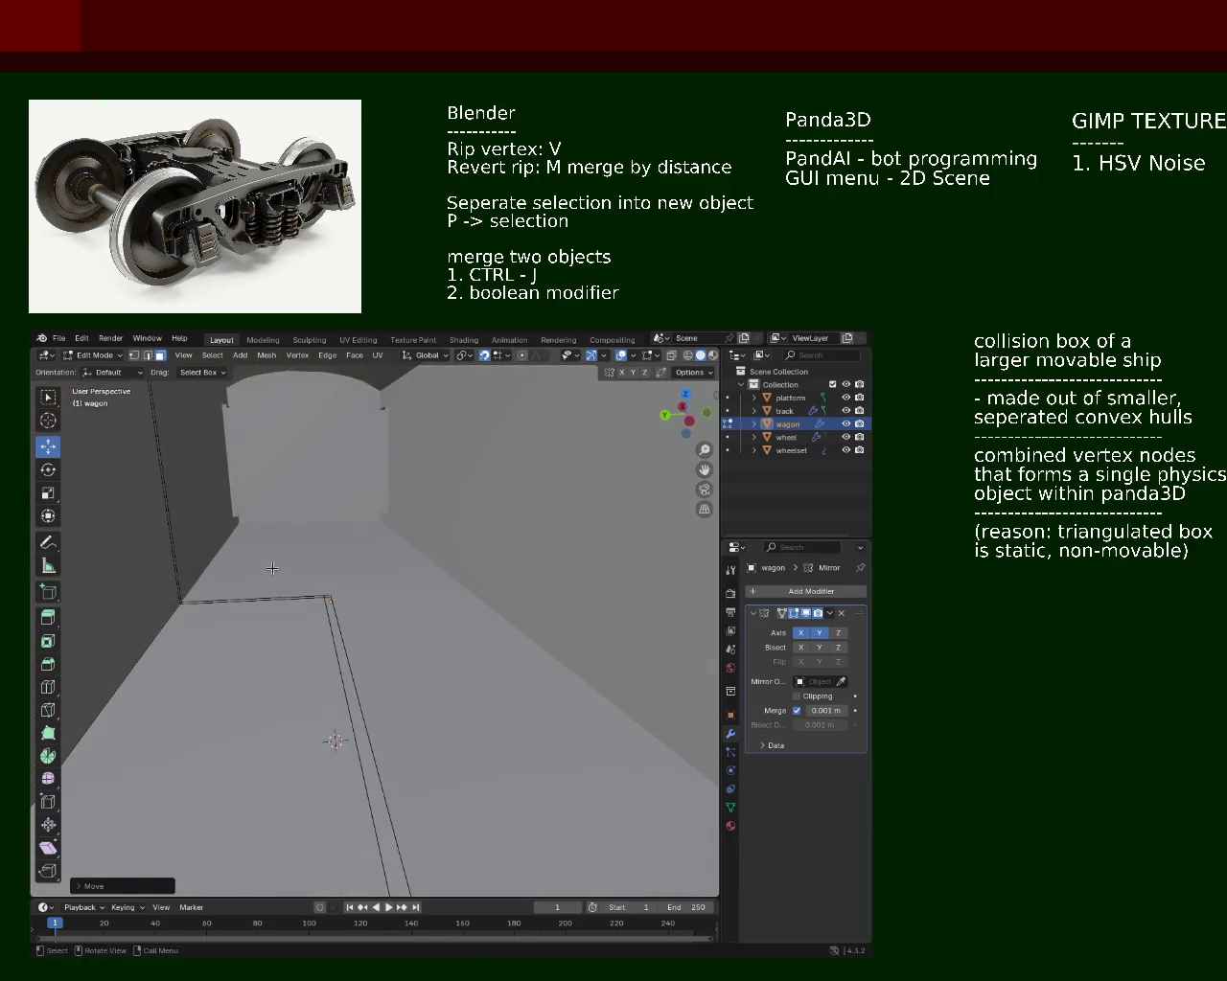
drag(378, 526, 389, 602)
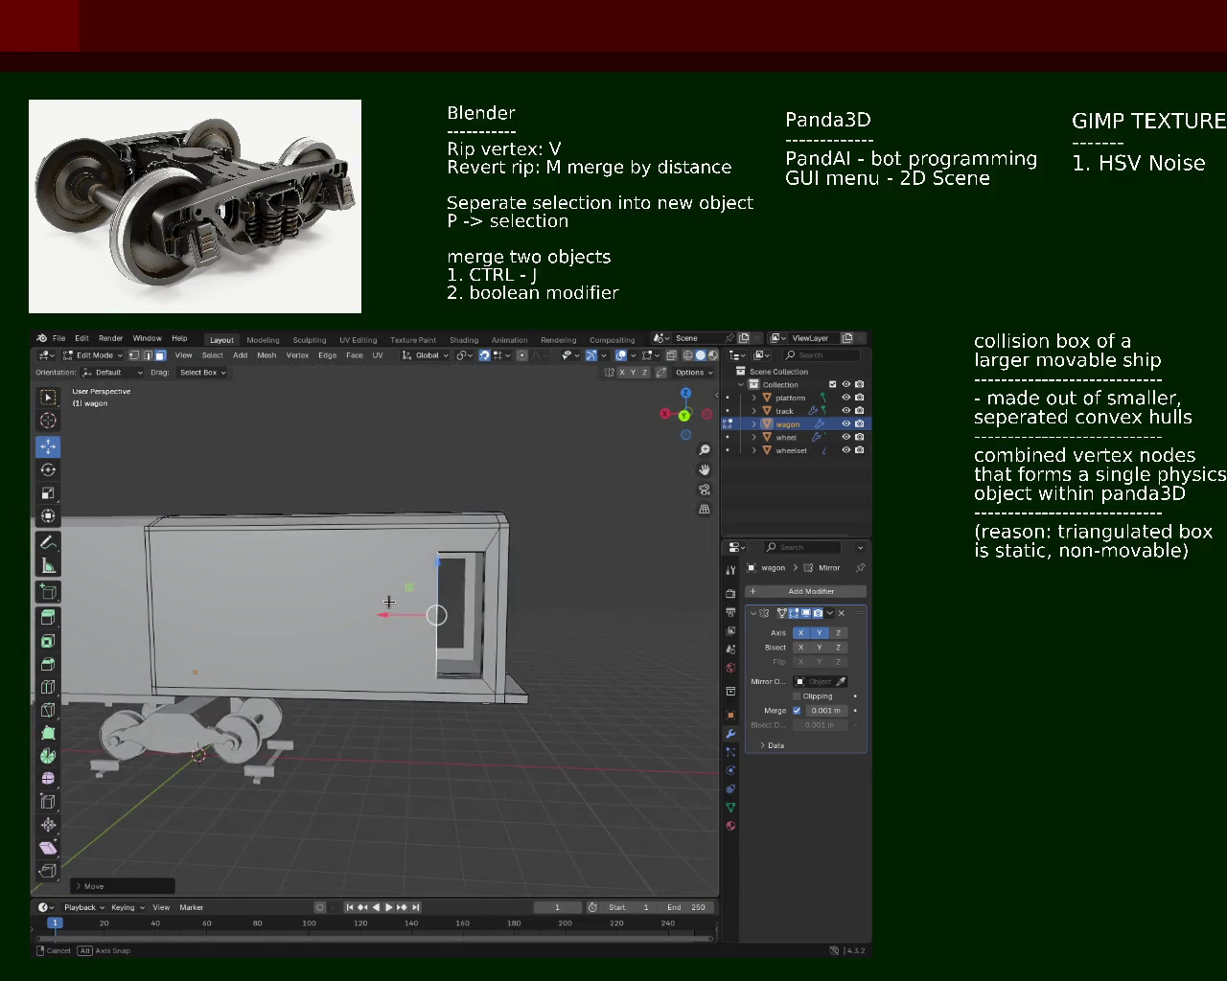
drag(388, 601, 613, 505)
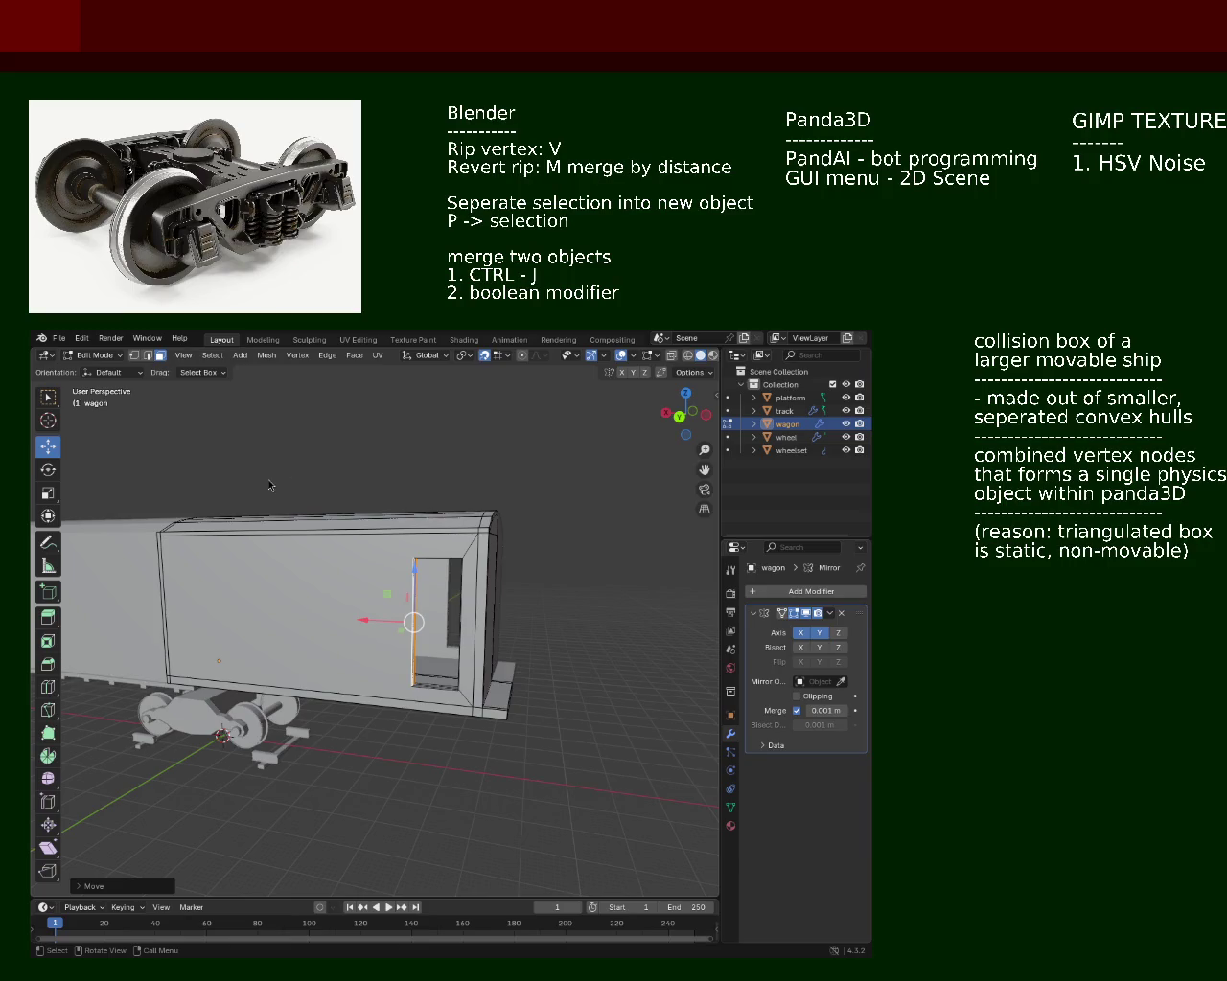
drag(471, 597, 383, 580)
drag(331, 682, 597, 572)
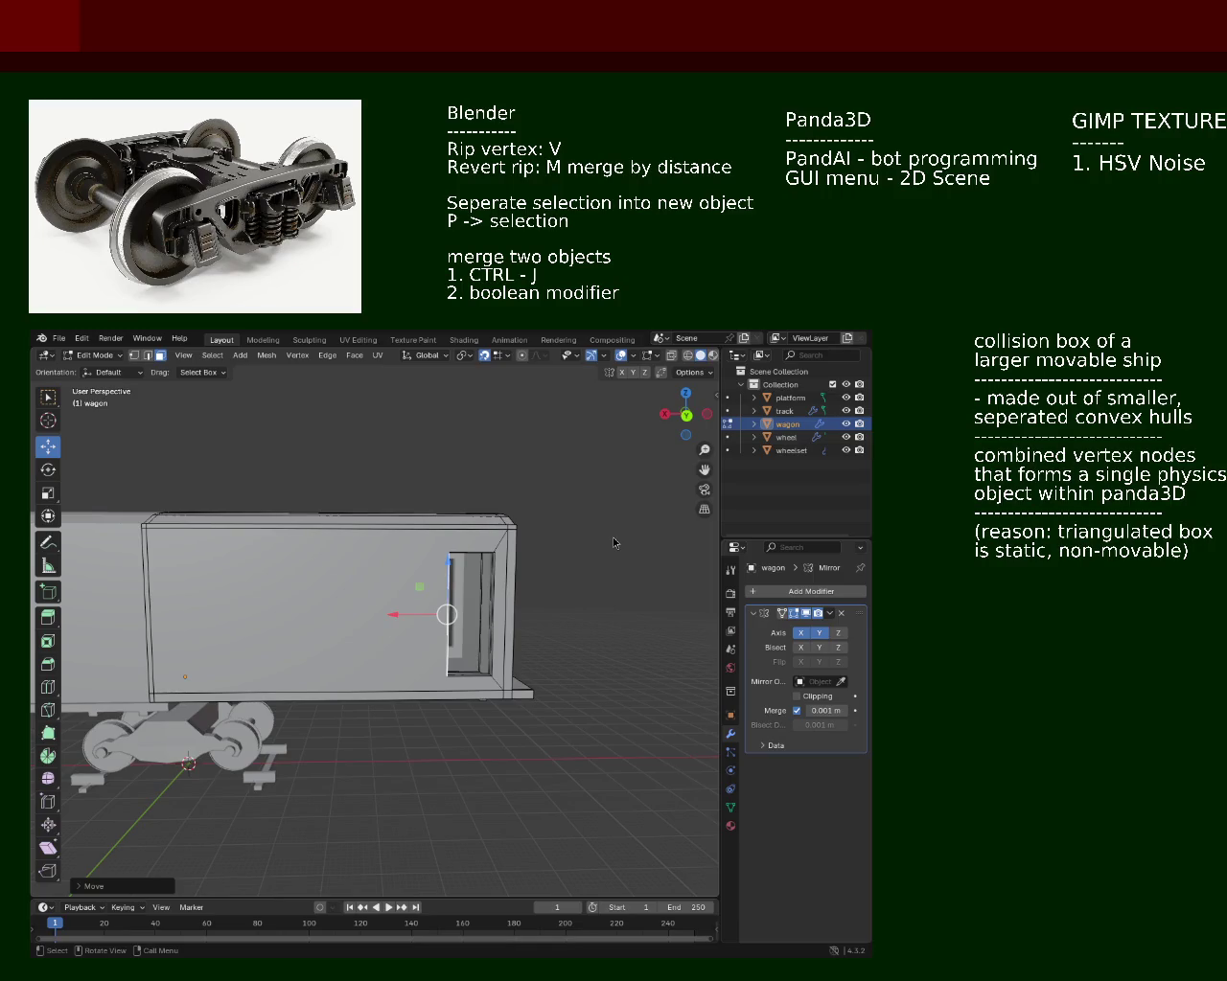
Step: Extrude the bottom face strip beneath the door downward into a step block
drag(416, 610, 556, 528)
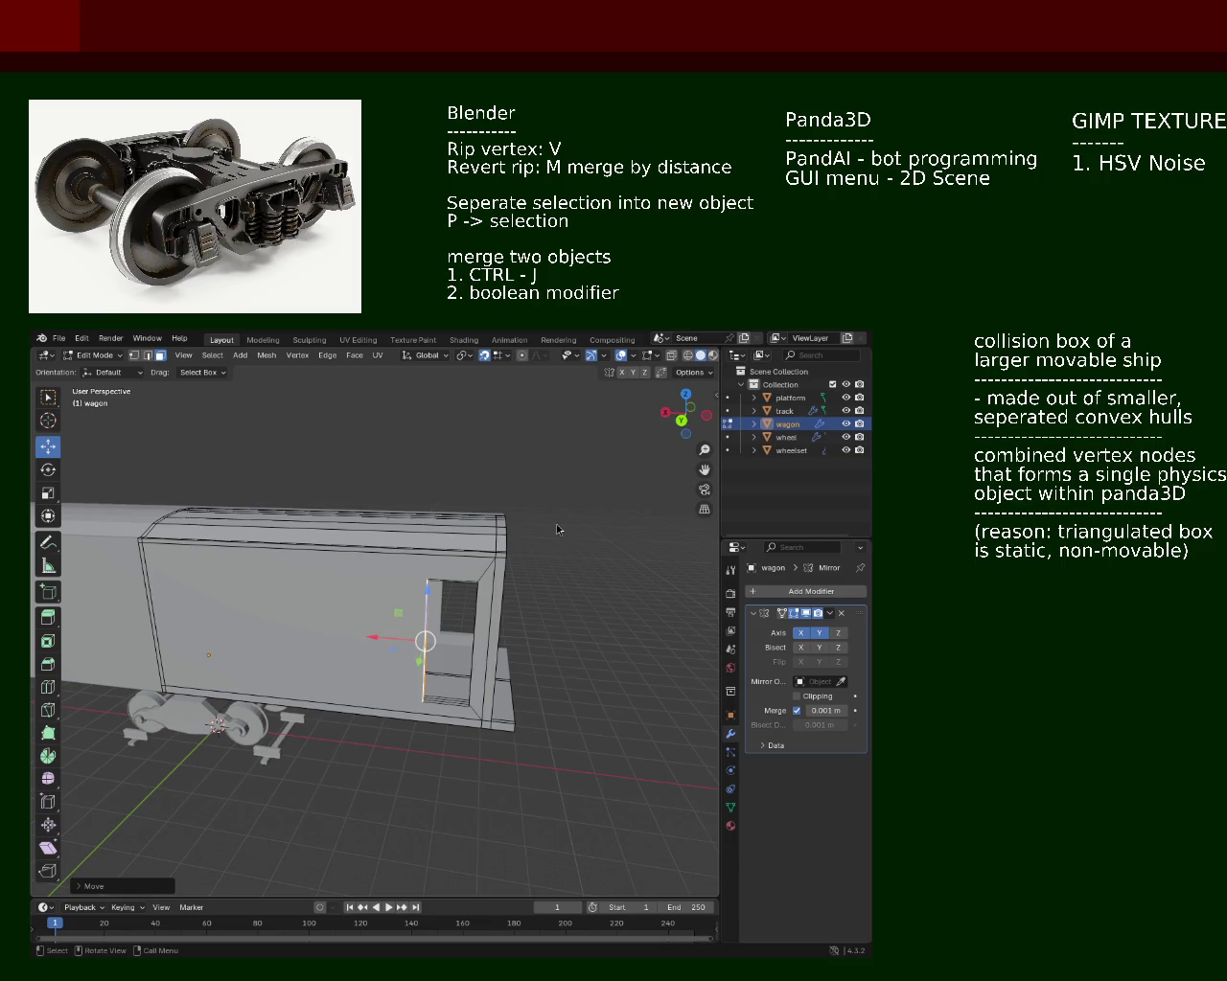
drag(375, 683, 563, 544)
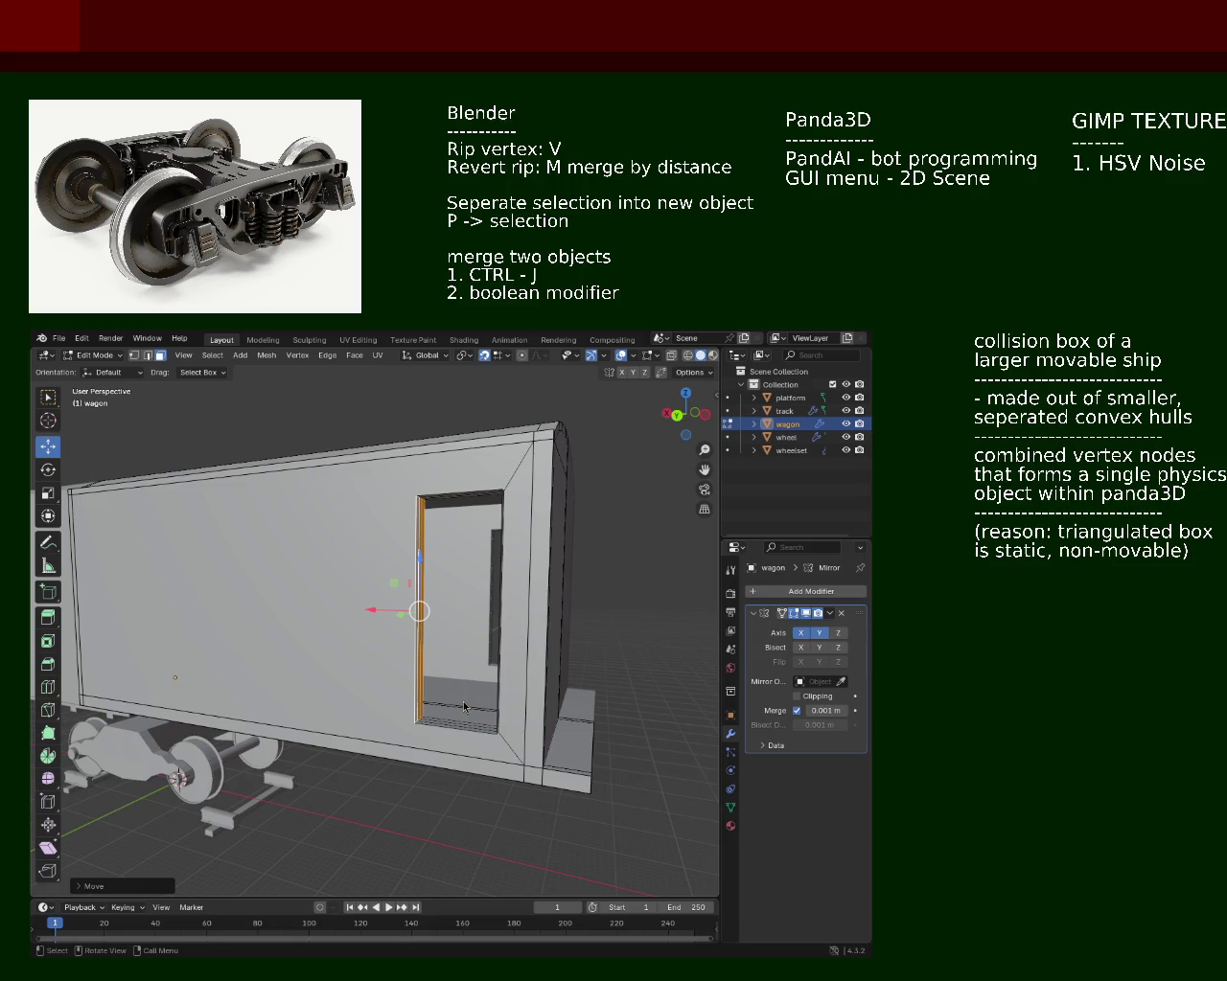
drag(411, 613, 451, 667)
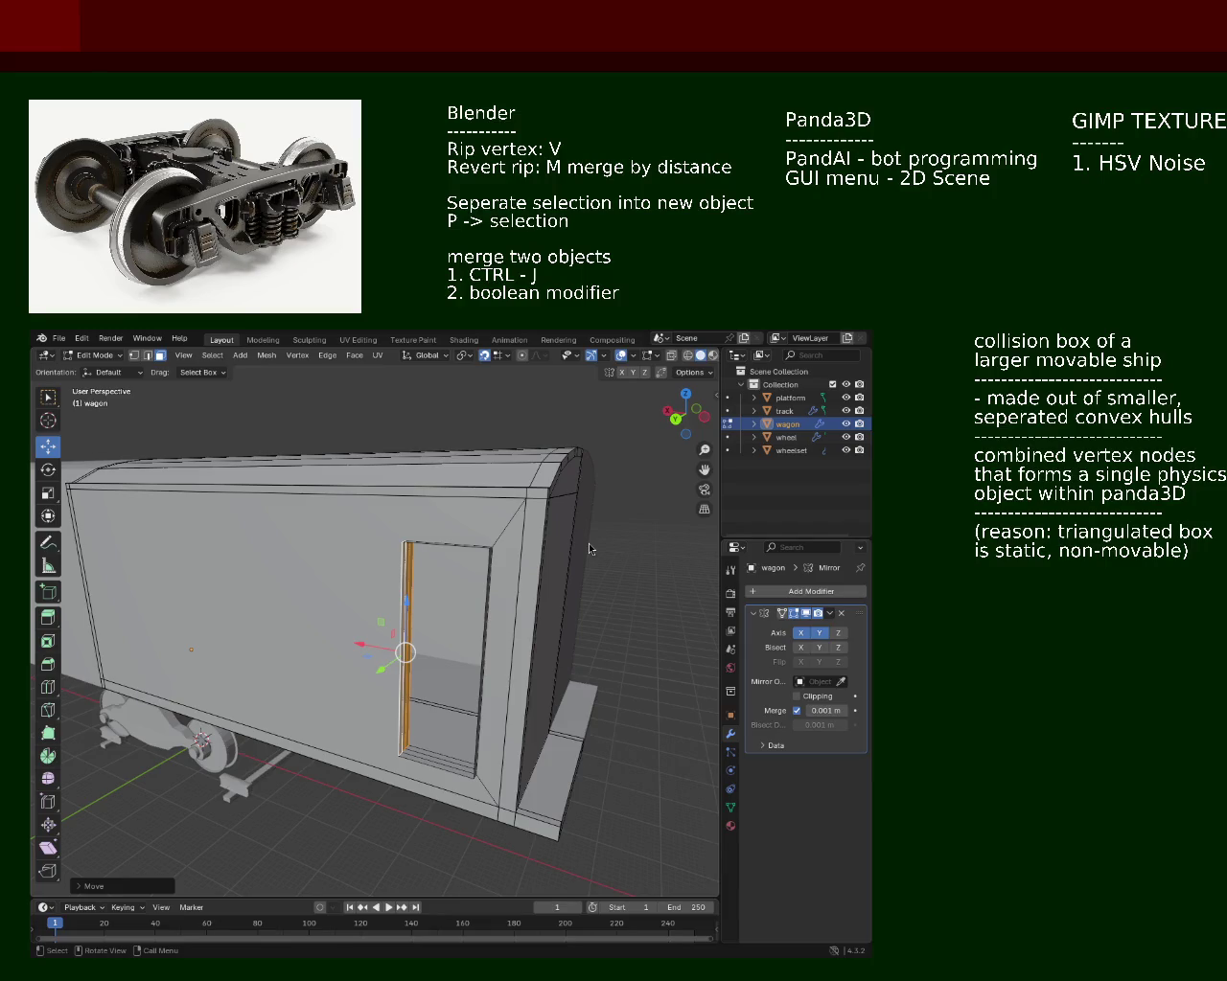
drag(455, 601, 476, 566)
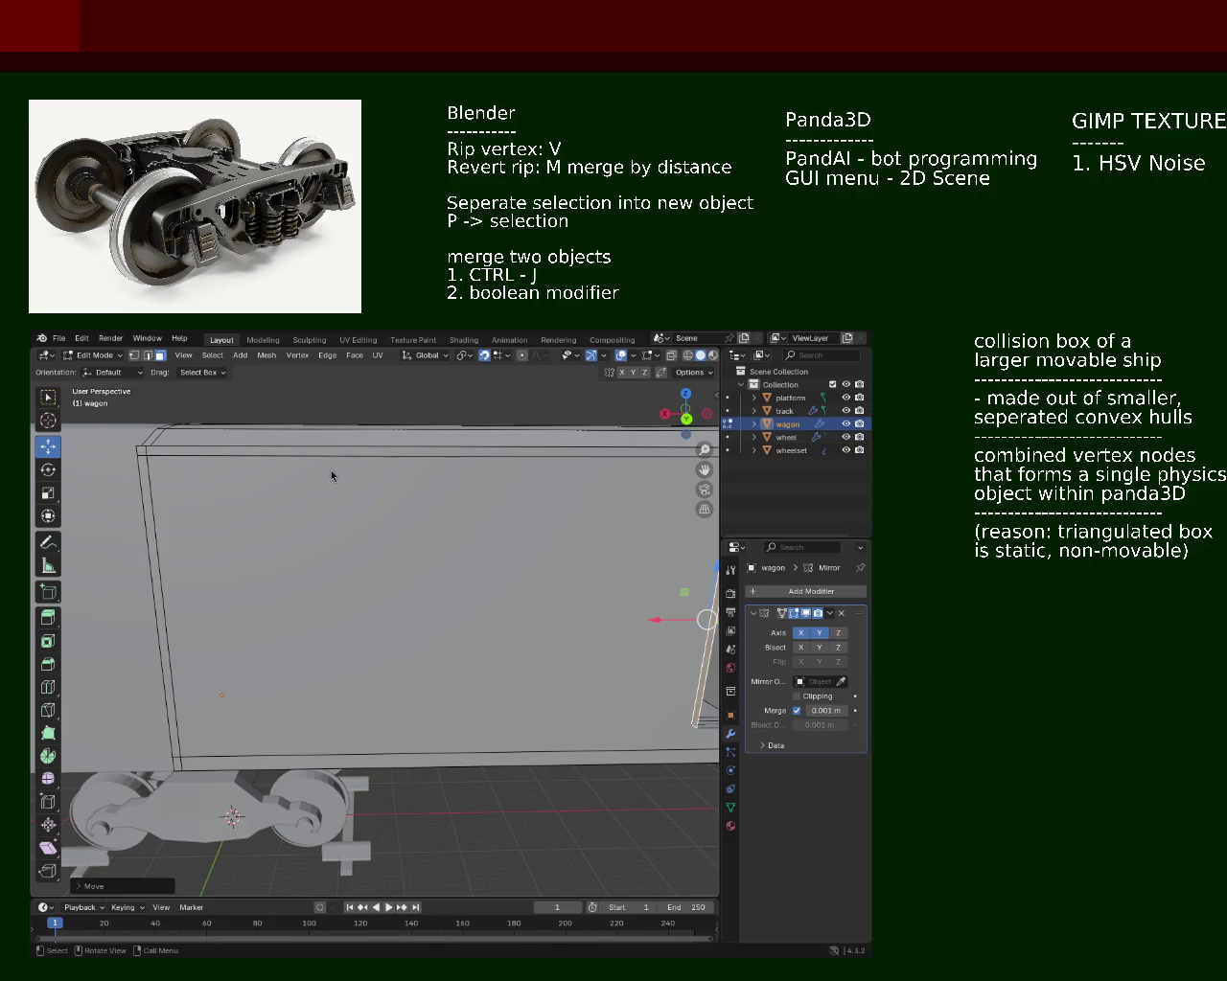
drag(501, 604, 456, 580)
scroll(down, 3)
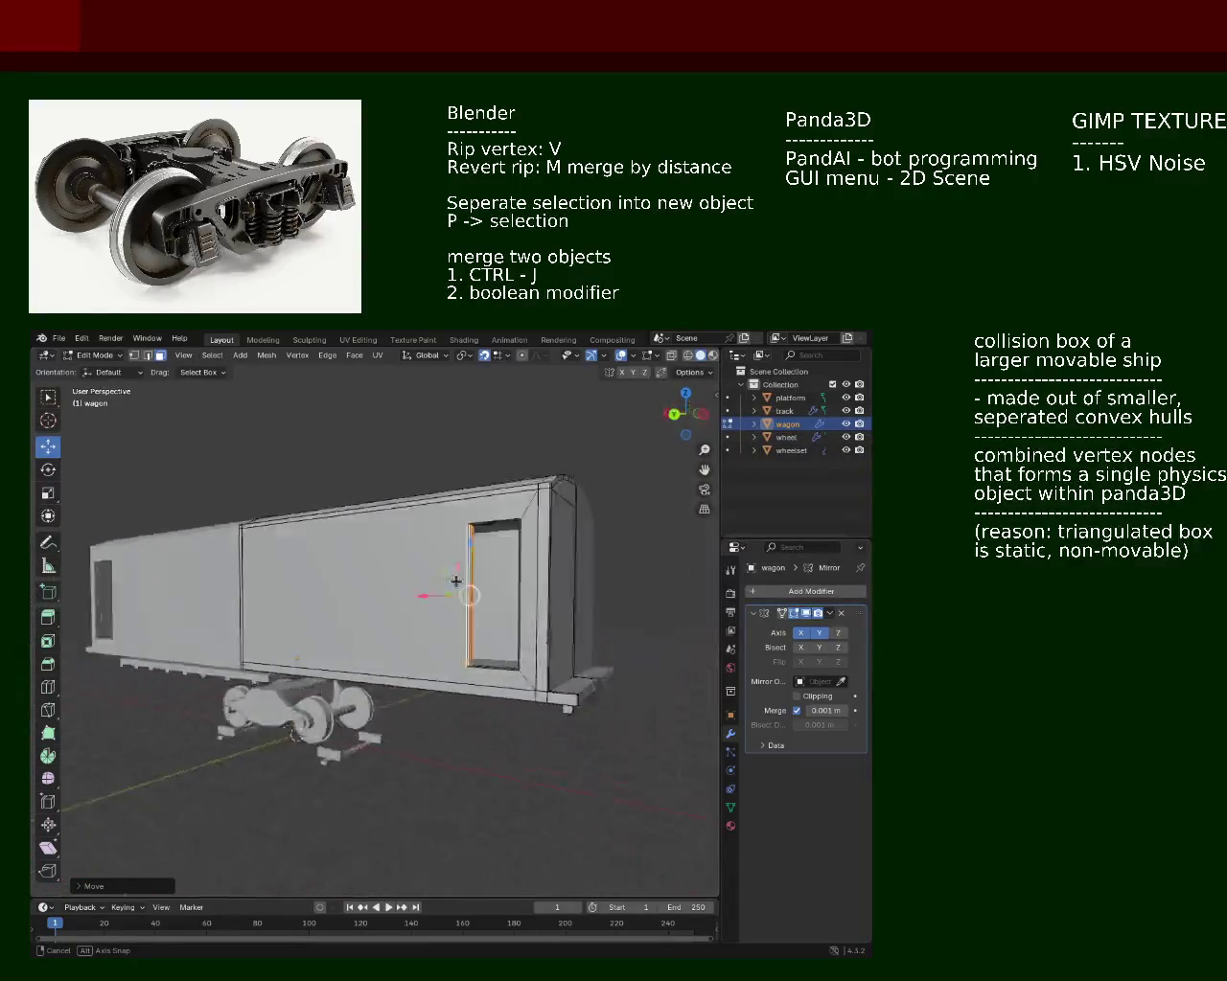
scroll(up, 3)
drag(456, 581, 438, 608)
scroll(down, 3)
drag(454, 540, 438, 585)
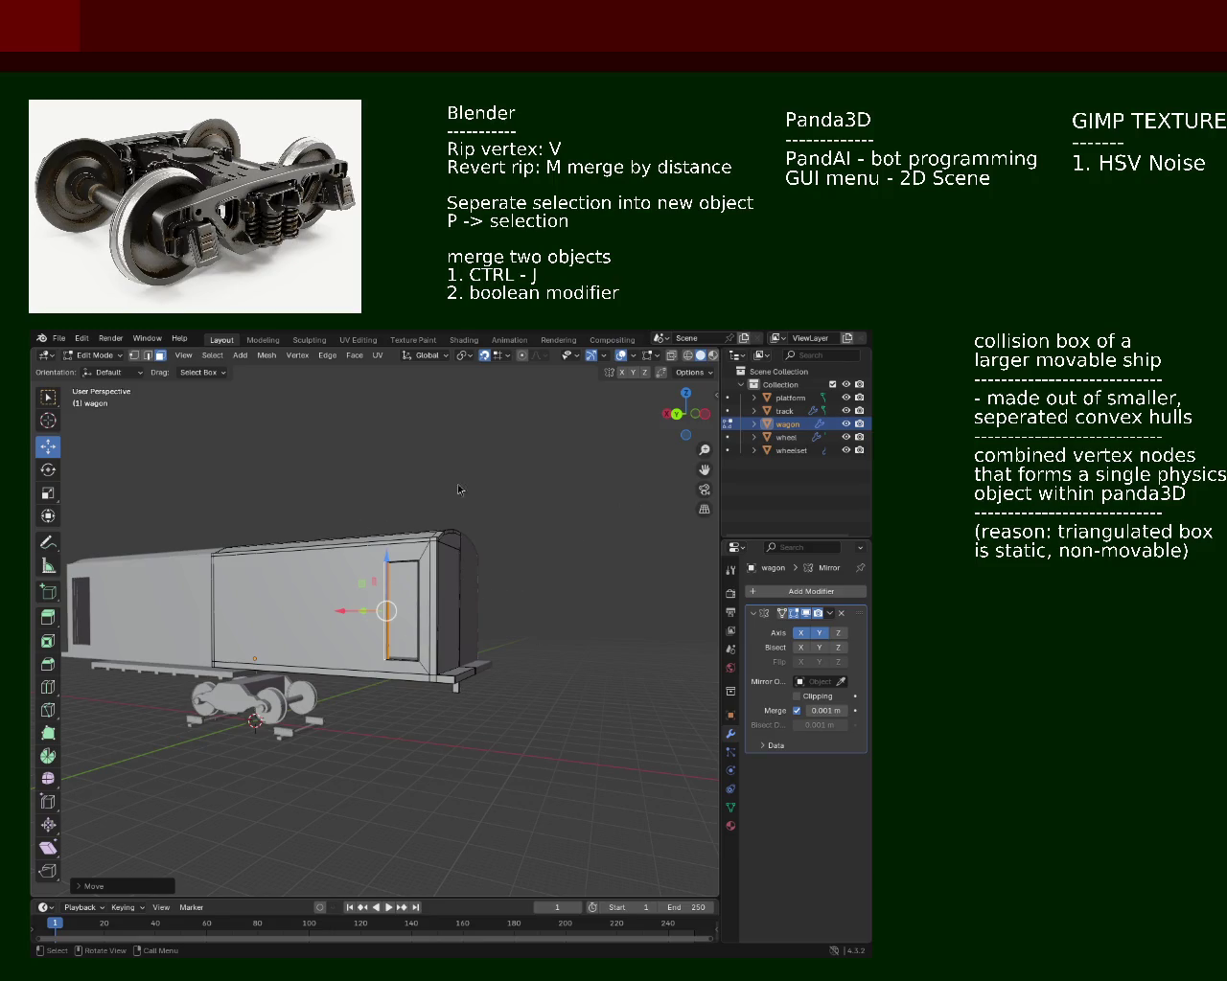
drag(382, 613, 378, 469)
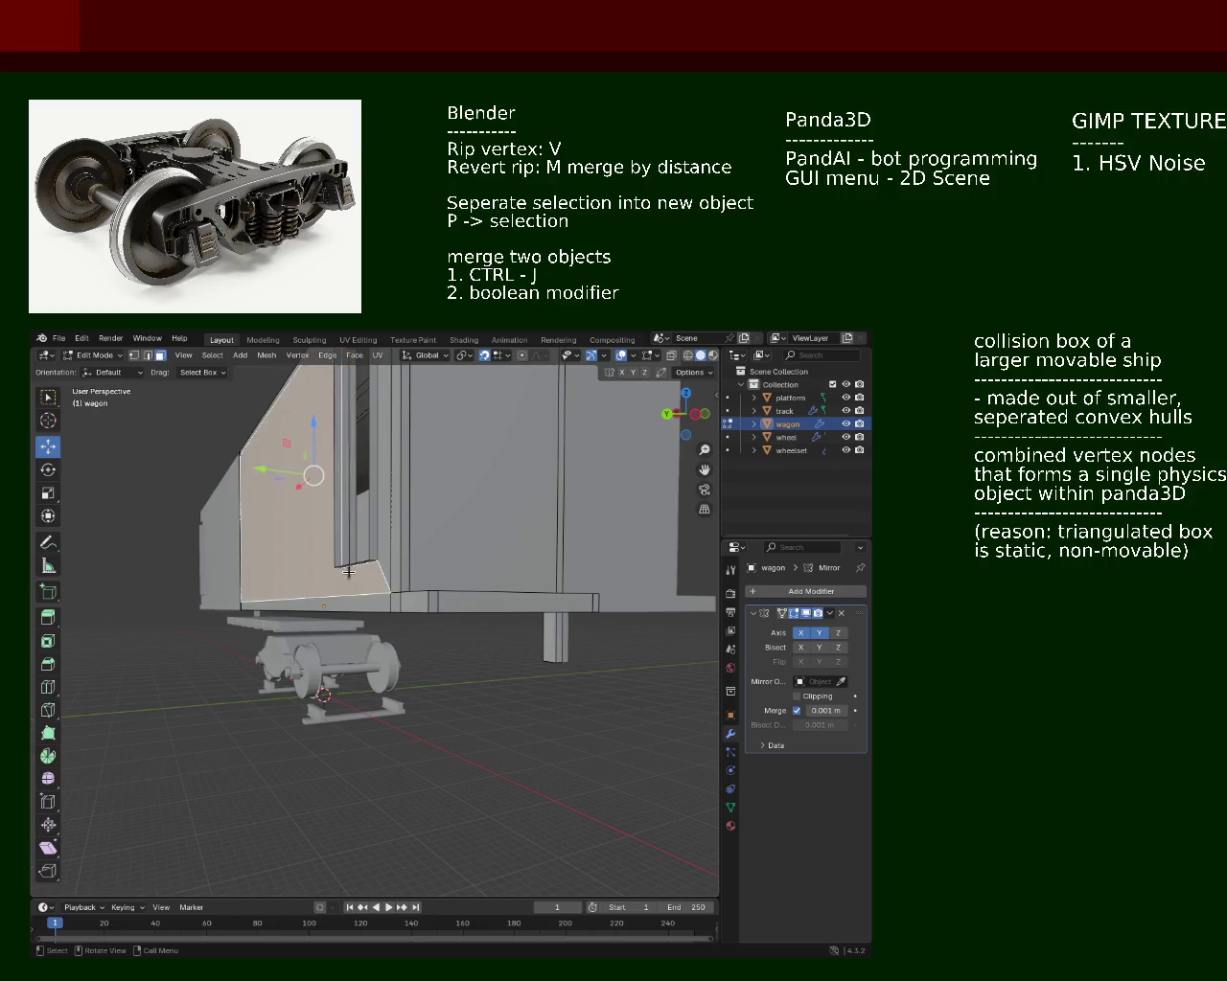
key(e)
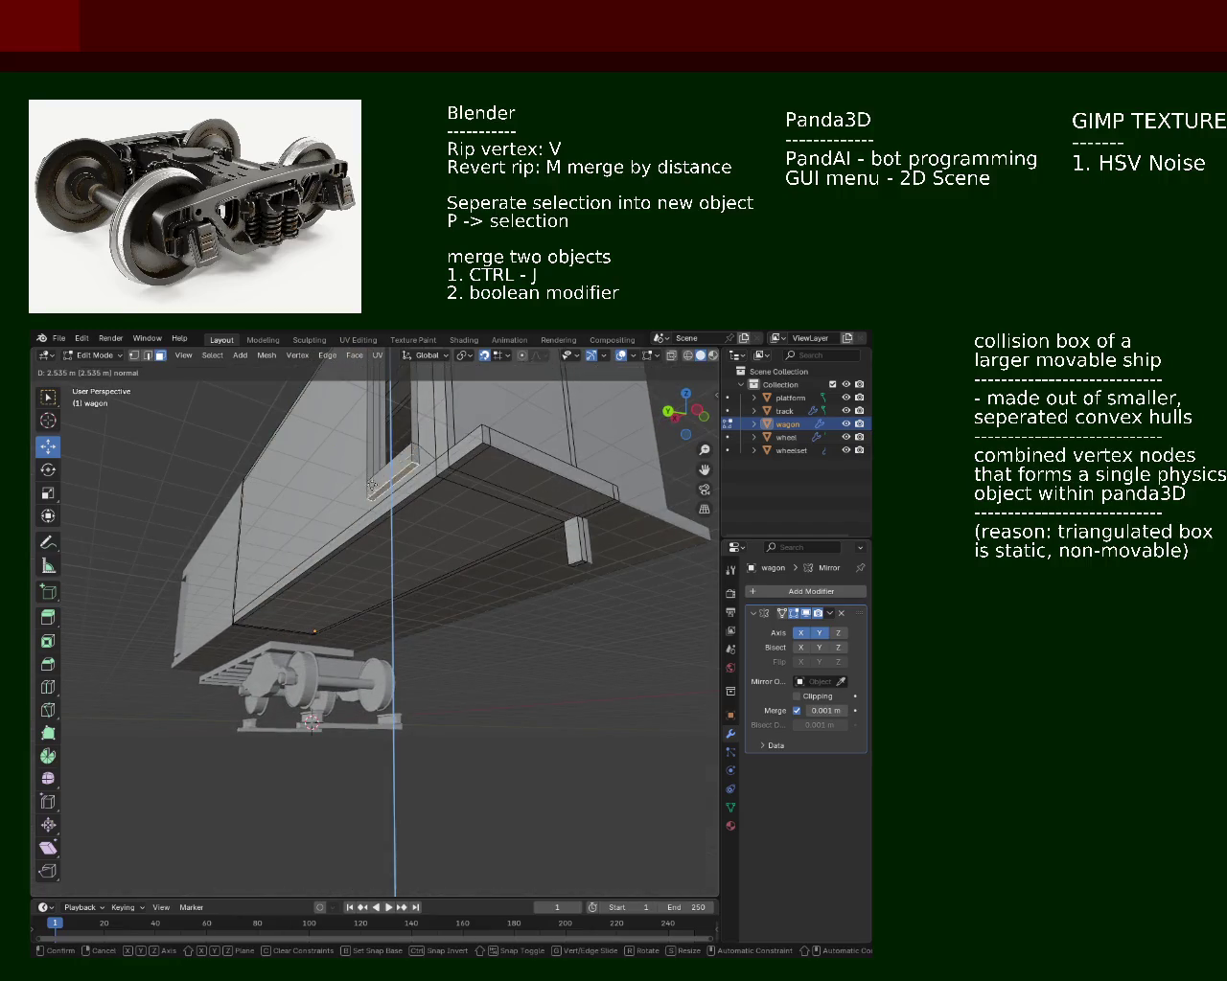
drag(372, 489, 316, 613)
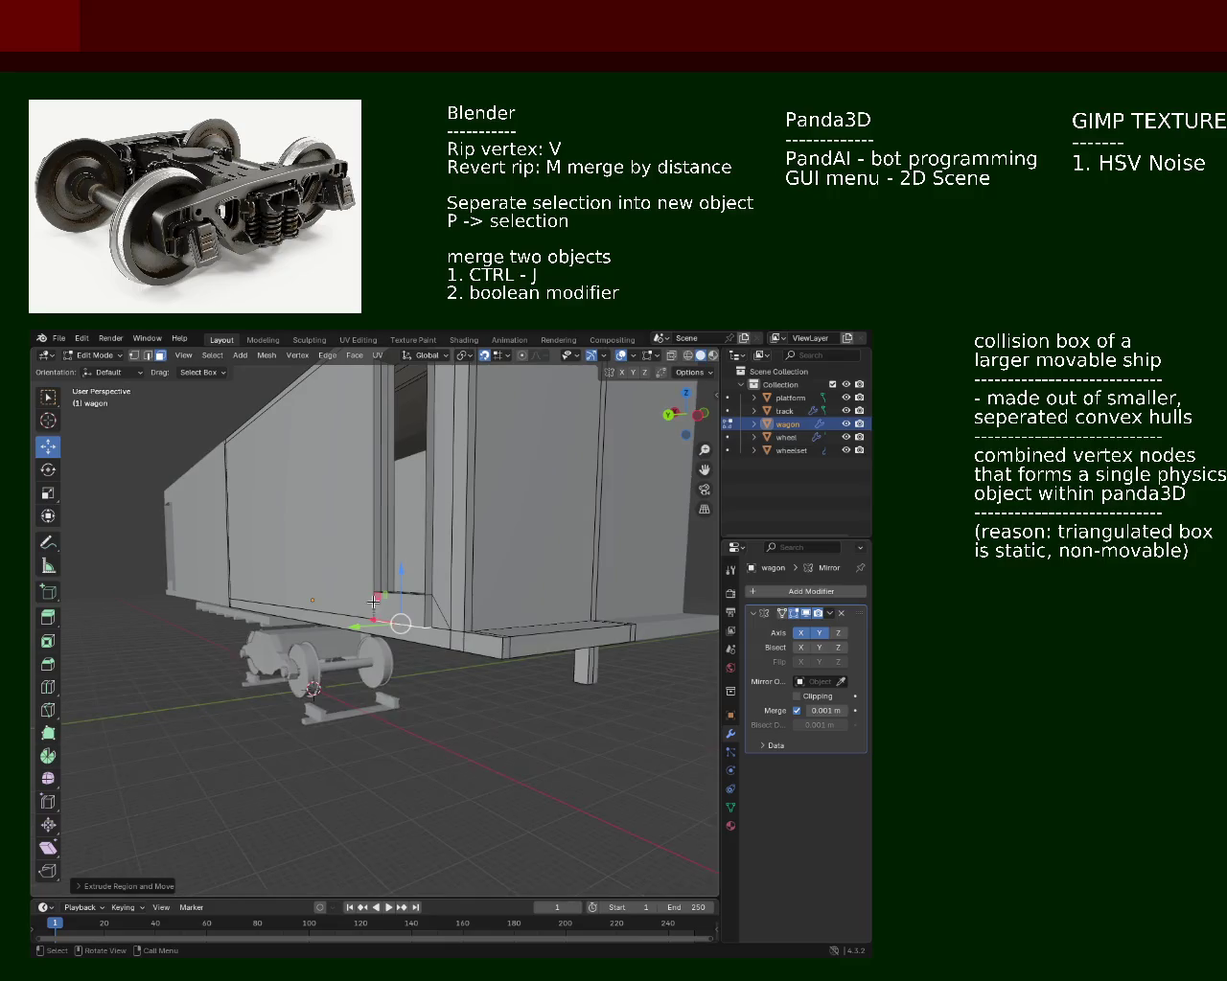
click(369, 618)
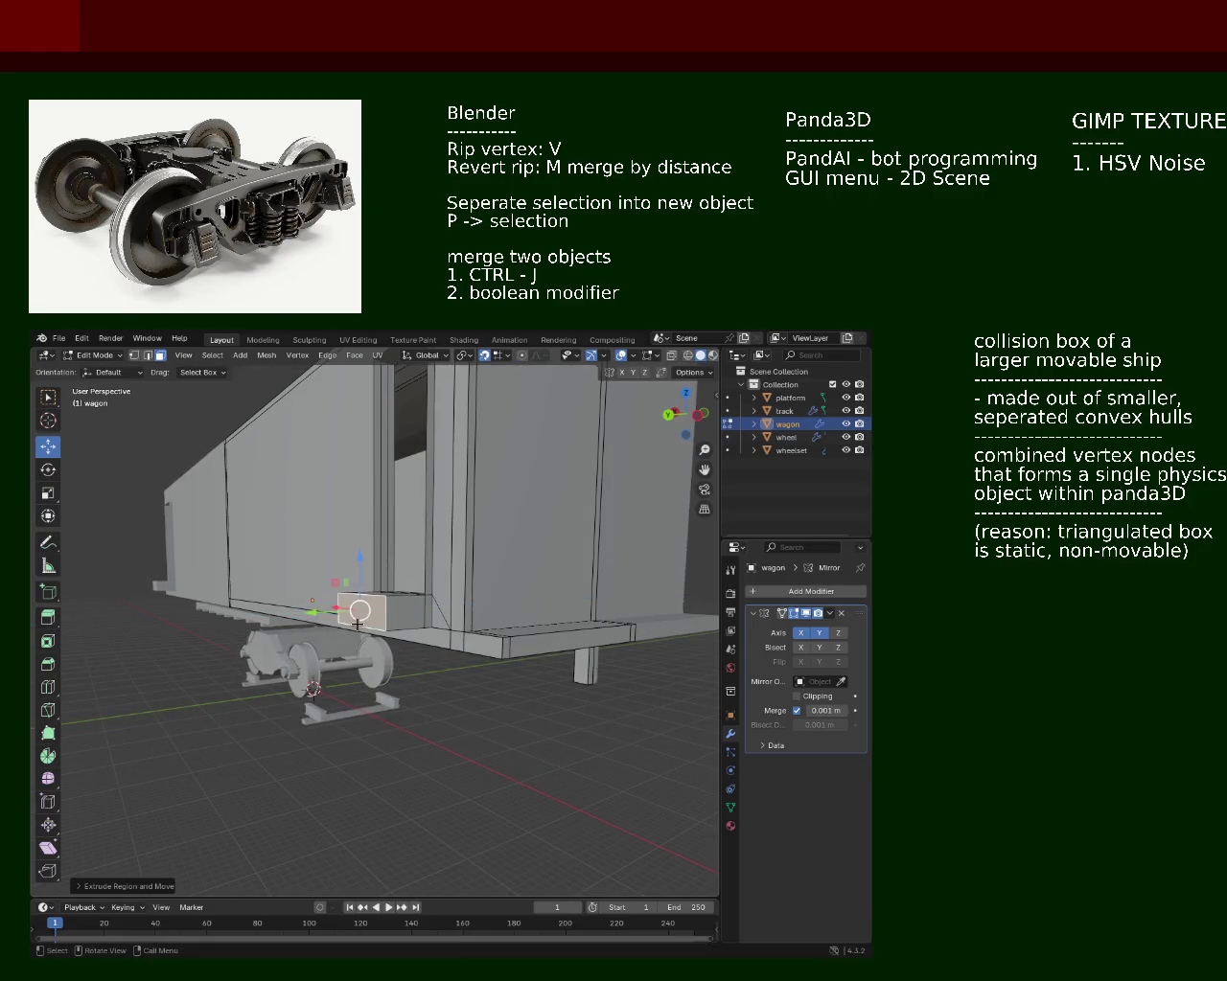
Step: Push the step block's side faces outward along the Y axis
drag(393, 642, 611, 601)
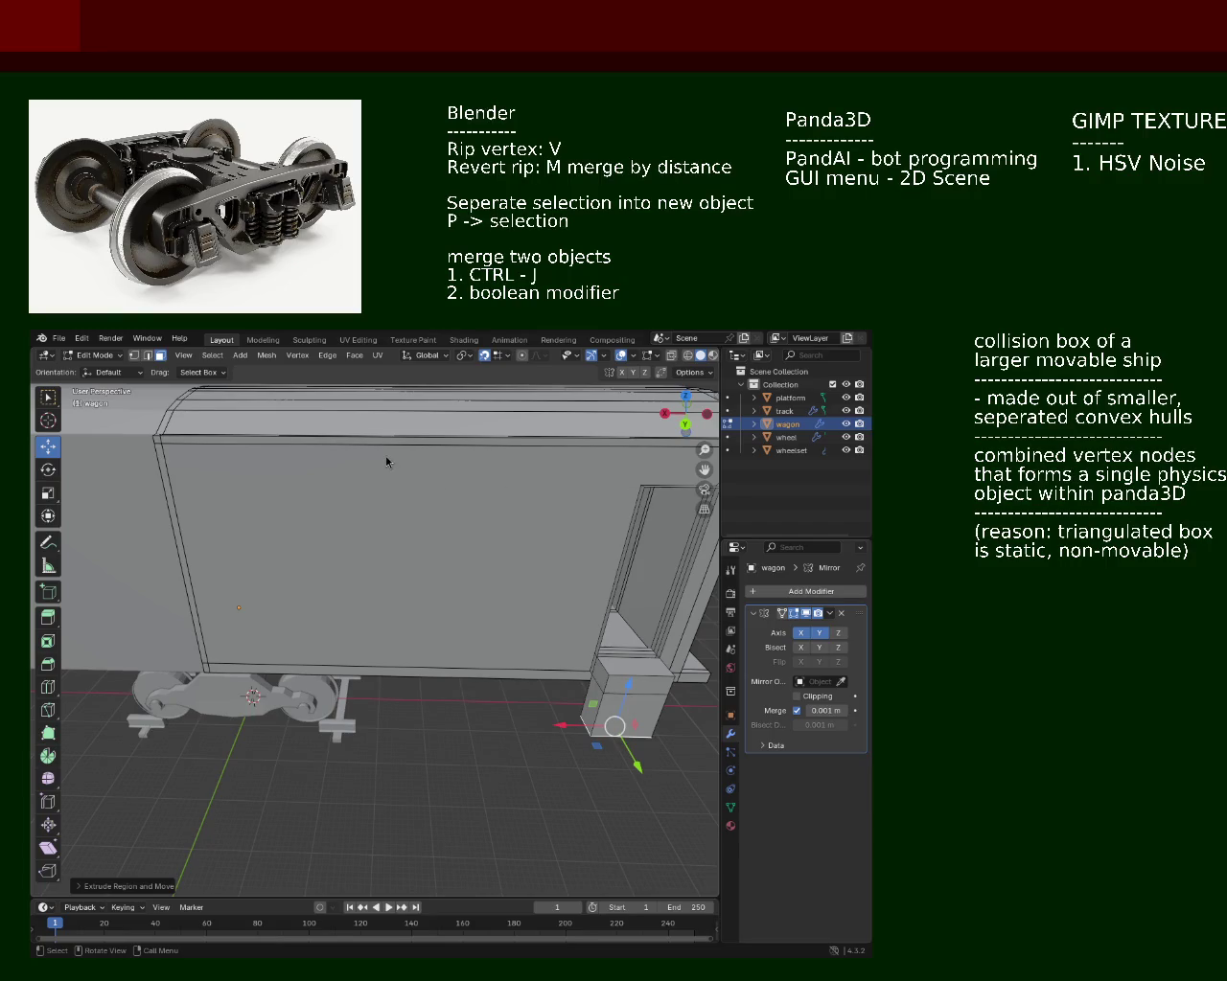
drag(465, 566, 306, 708)
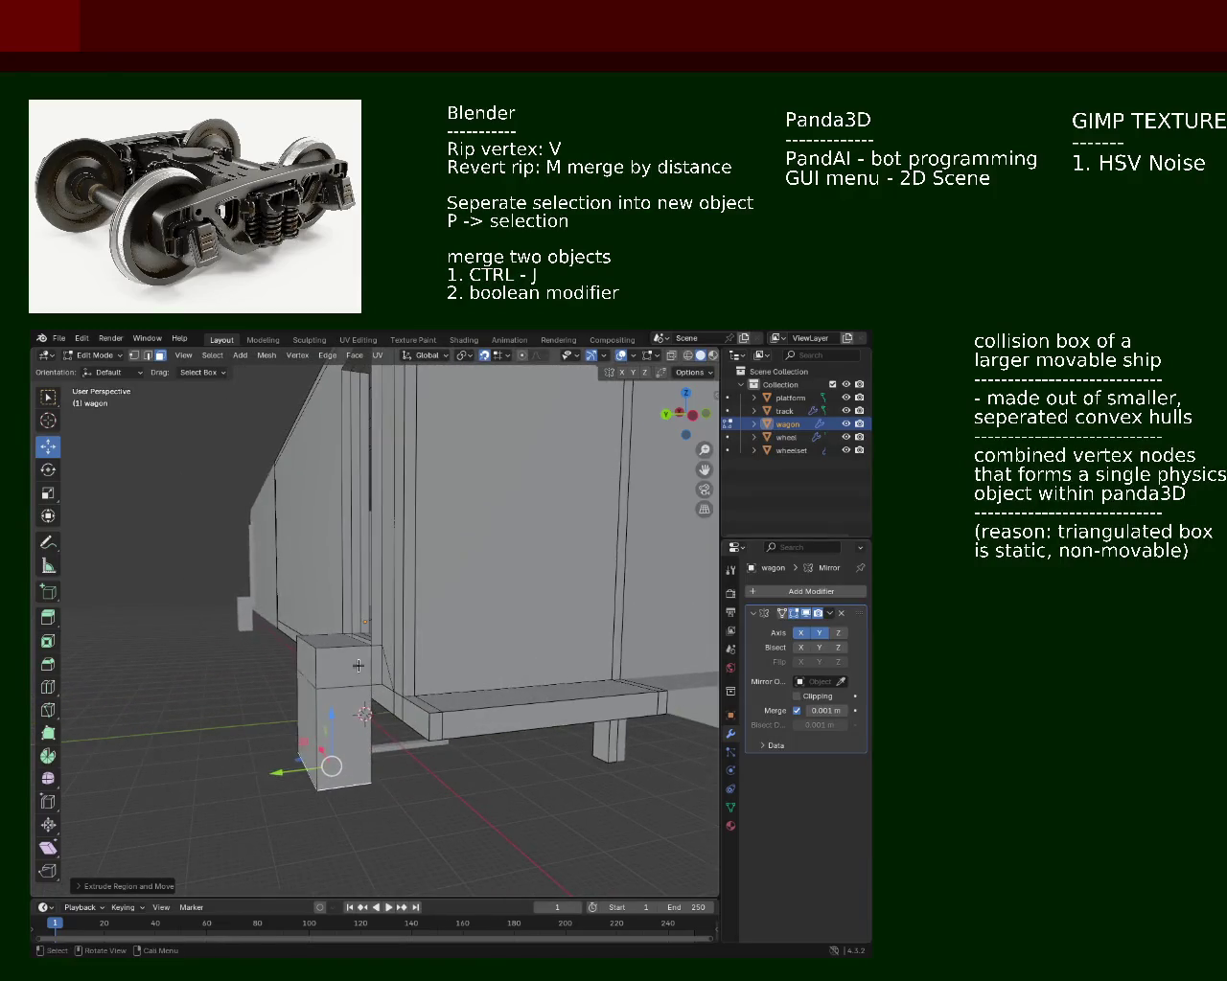
click(306, 709)
key(g)
key(y)
key(Escape)
key(g)
key(y)
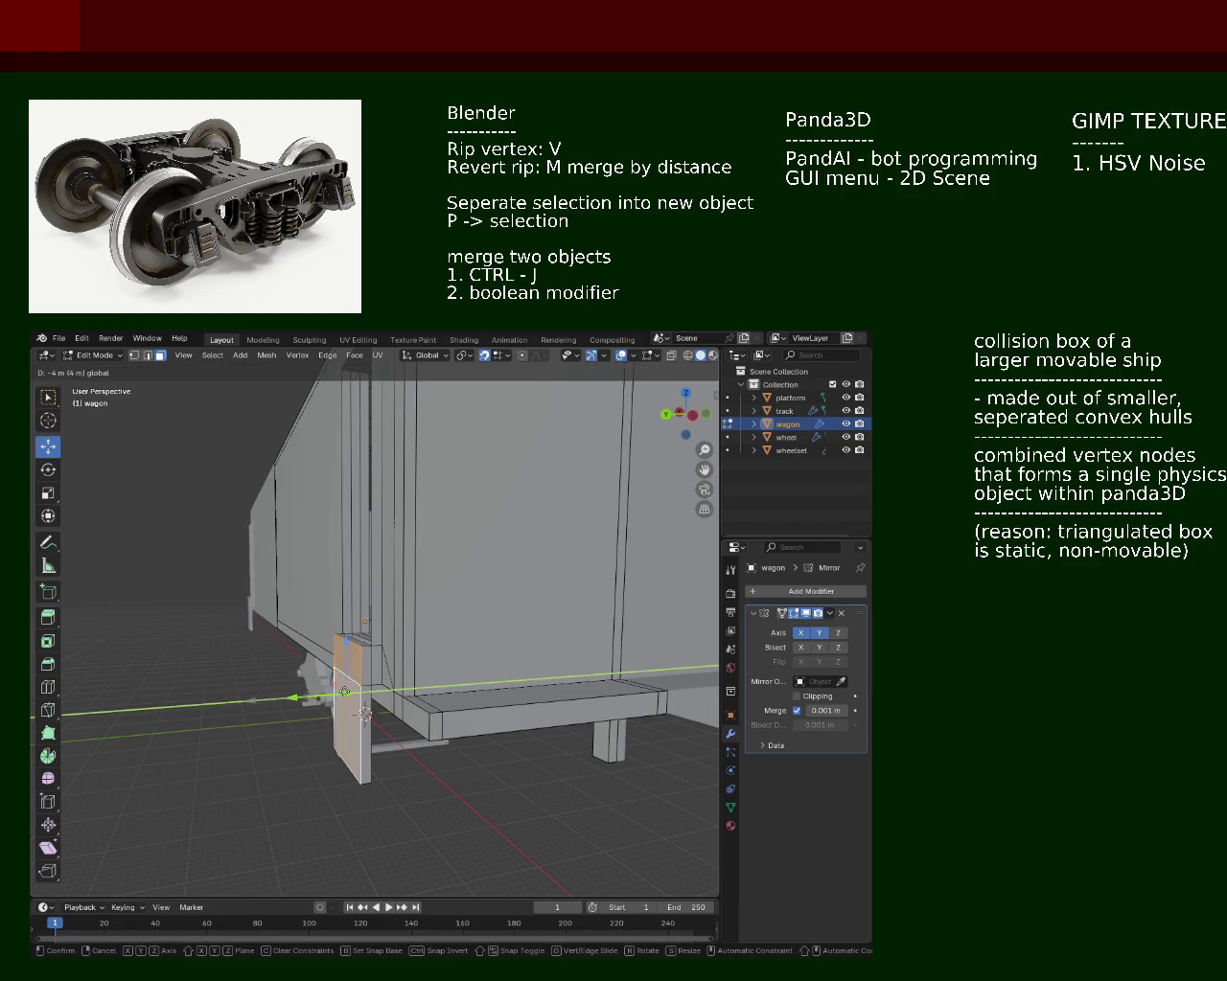
click(336, 695)
drag(340, 706, 299, 543)
Step: In vertex select, pick the step block's vertical edges and subdivide them
click(134, 355)
click(544, 682)
right_click(521, 690)
click(518, 685)
right_click(503, 727)
click(420, 650)
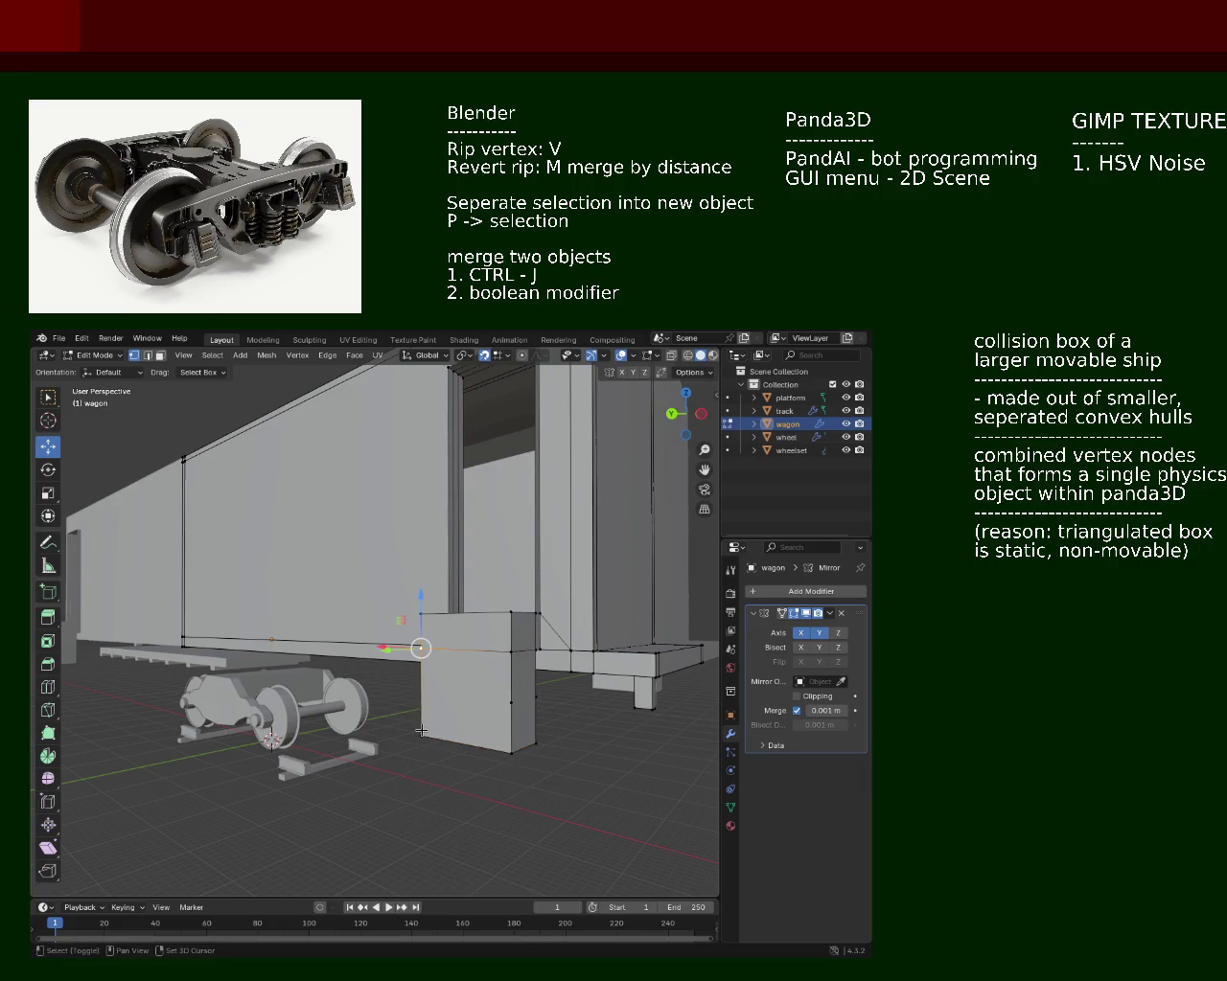
right_click(421, 692)
click(422, 692)
click(535, 698)
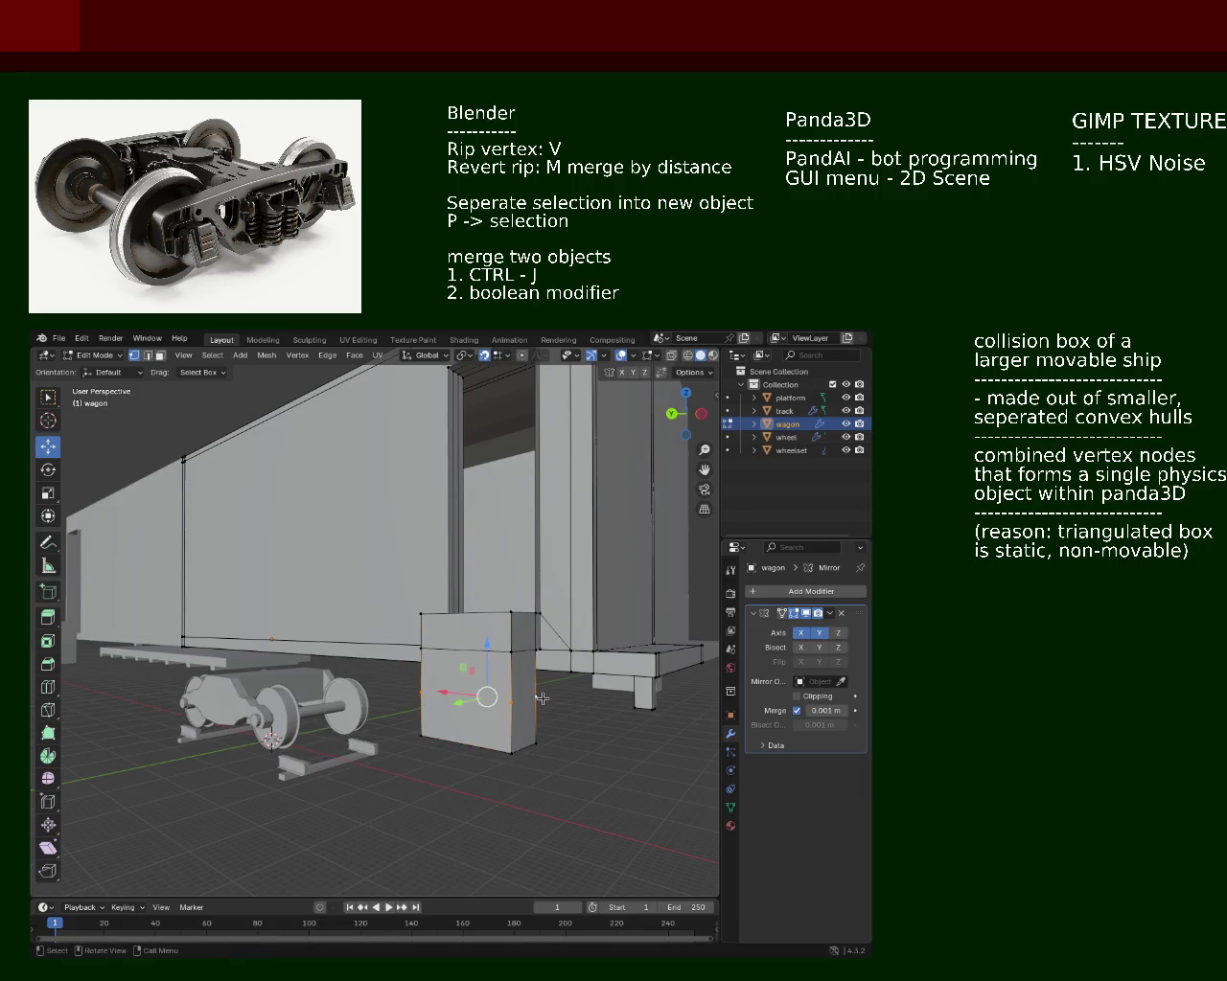
drag(390, 690, 528, 701)
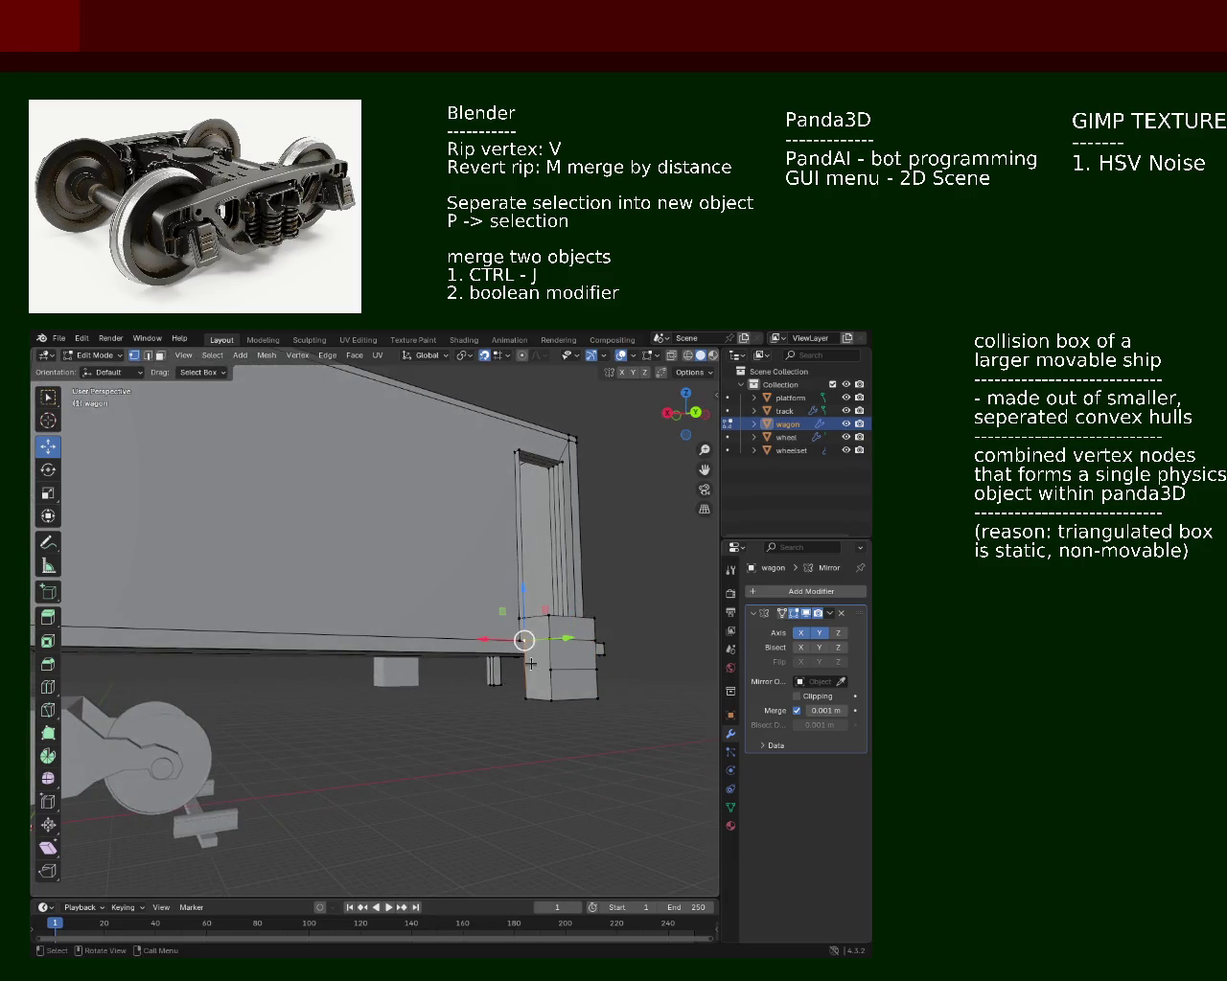
right_click(529, 701)
click(558, 681)
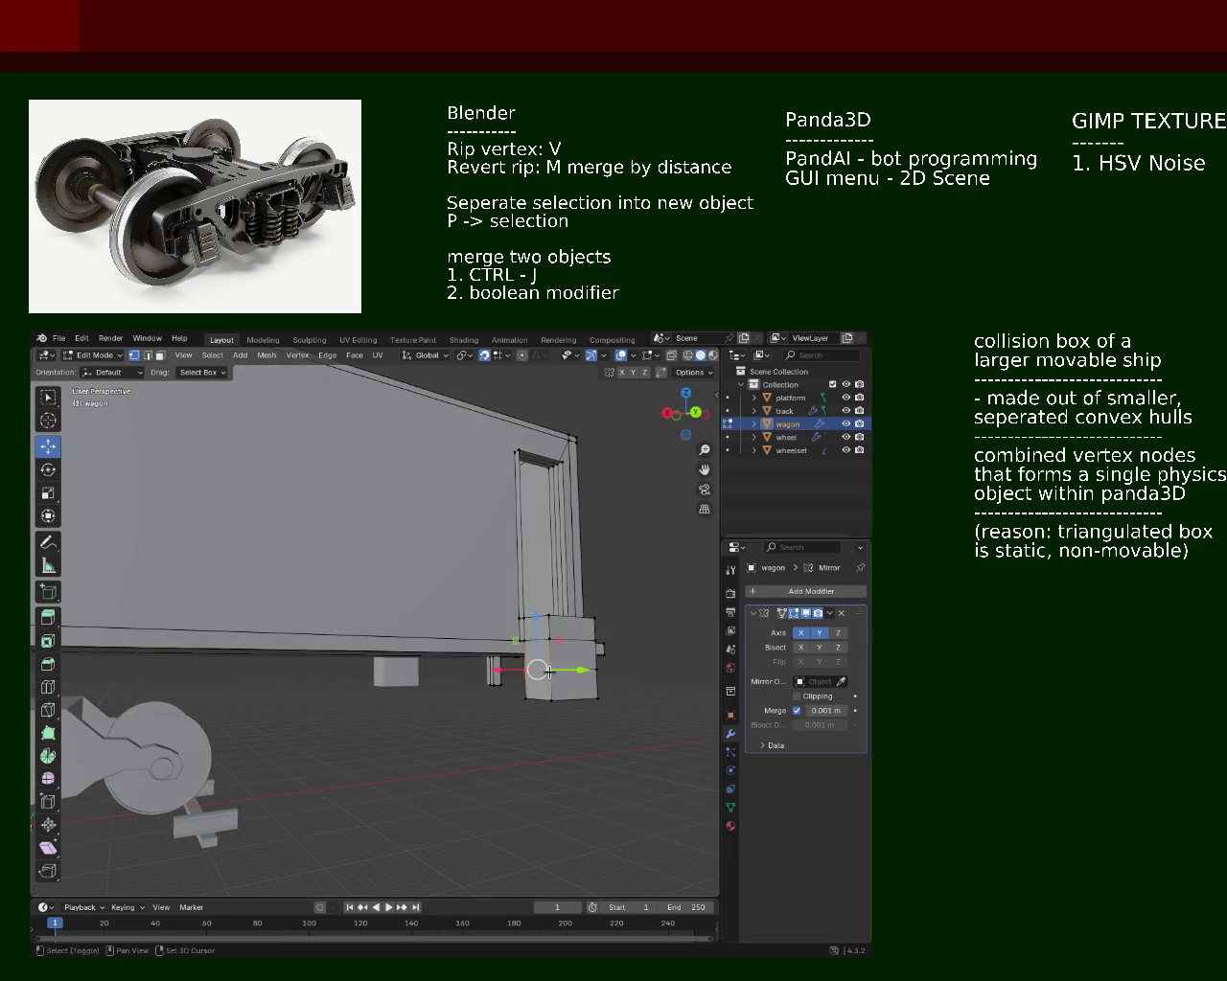
drag(557, 680, 422, 805)
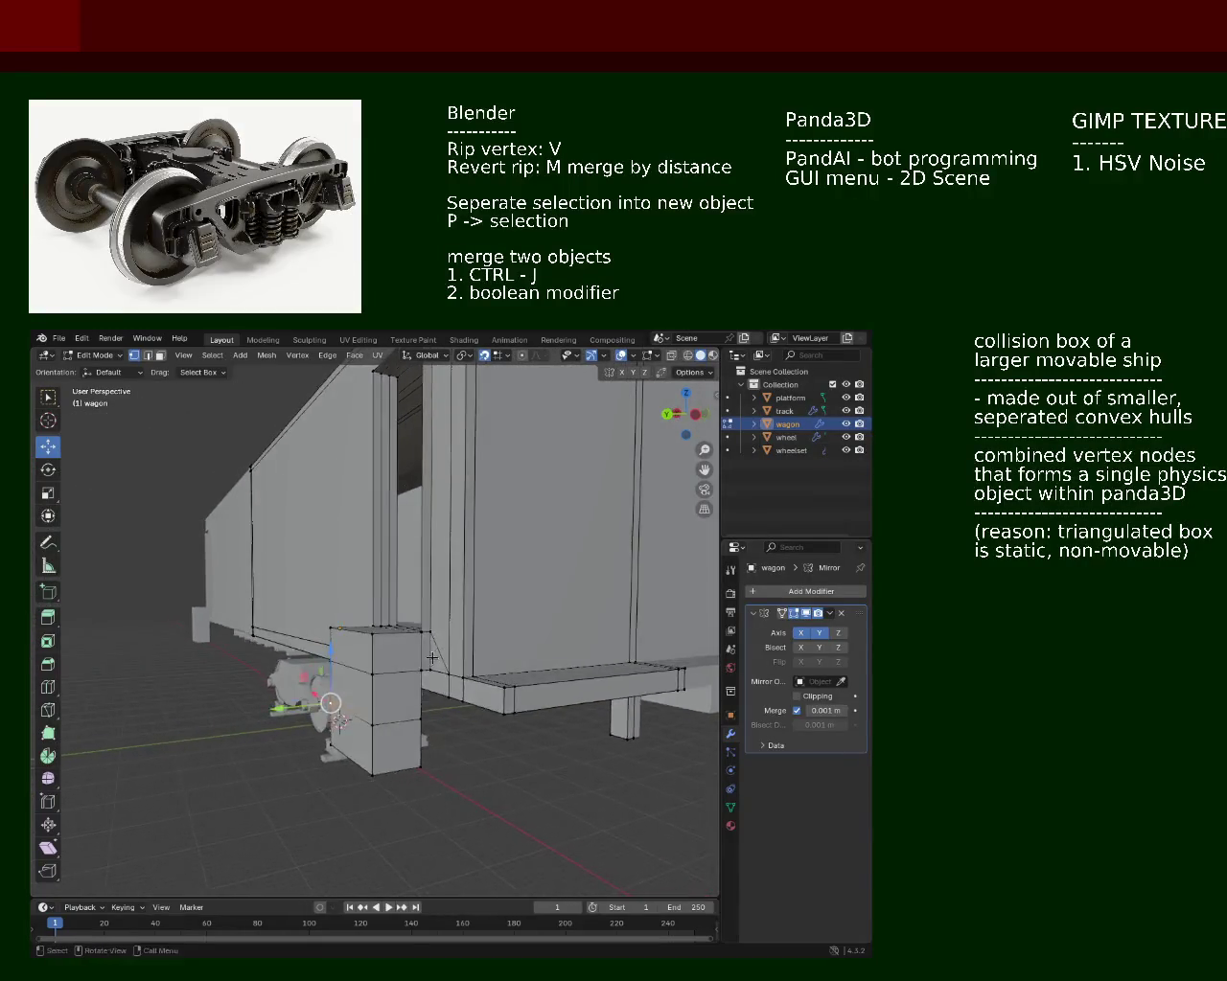
click(428, 803)
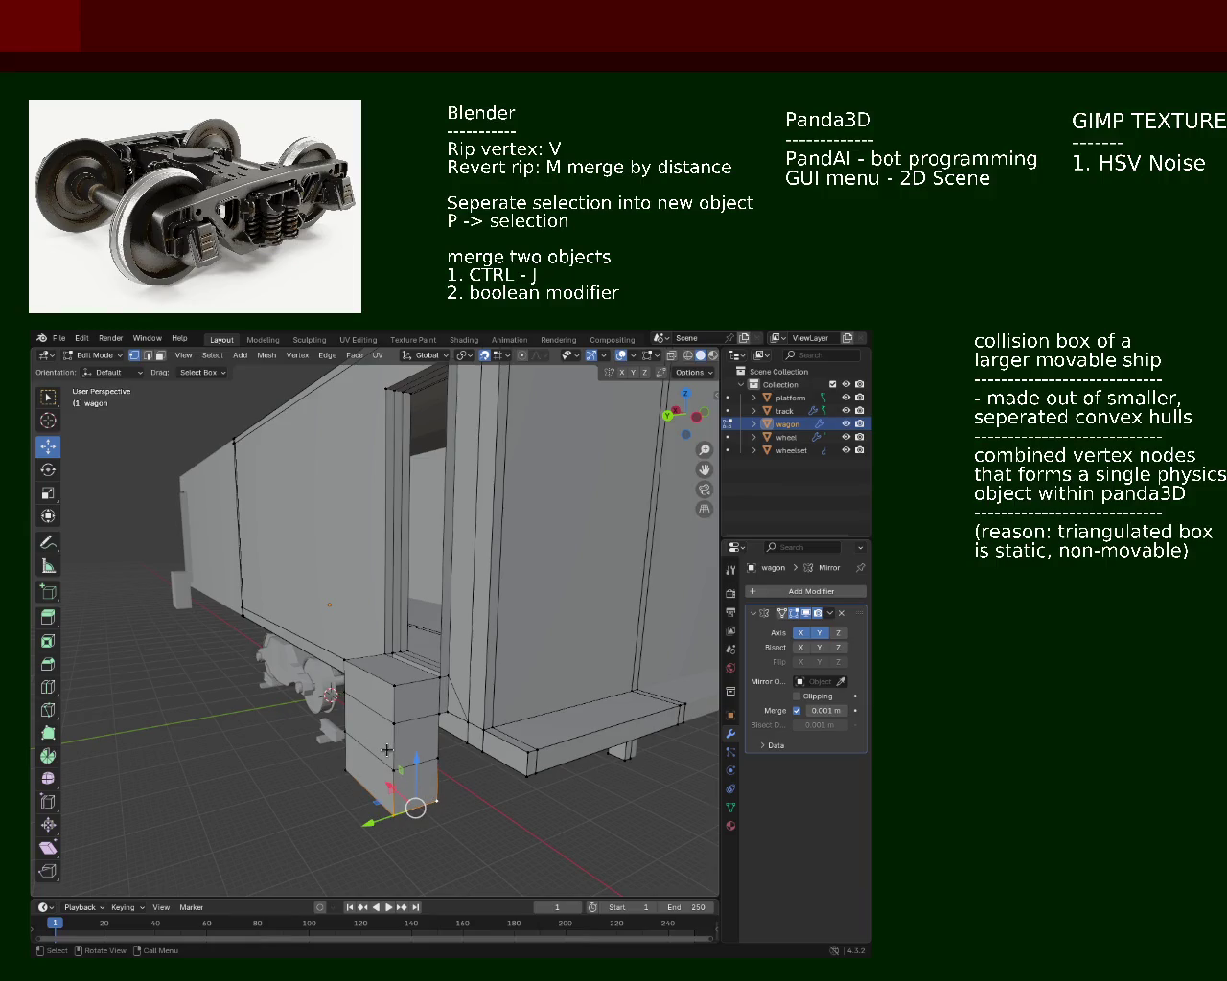
click(395, 686)
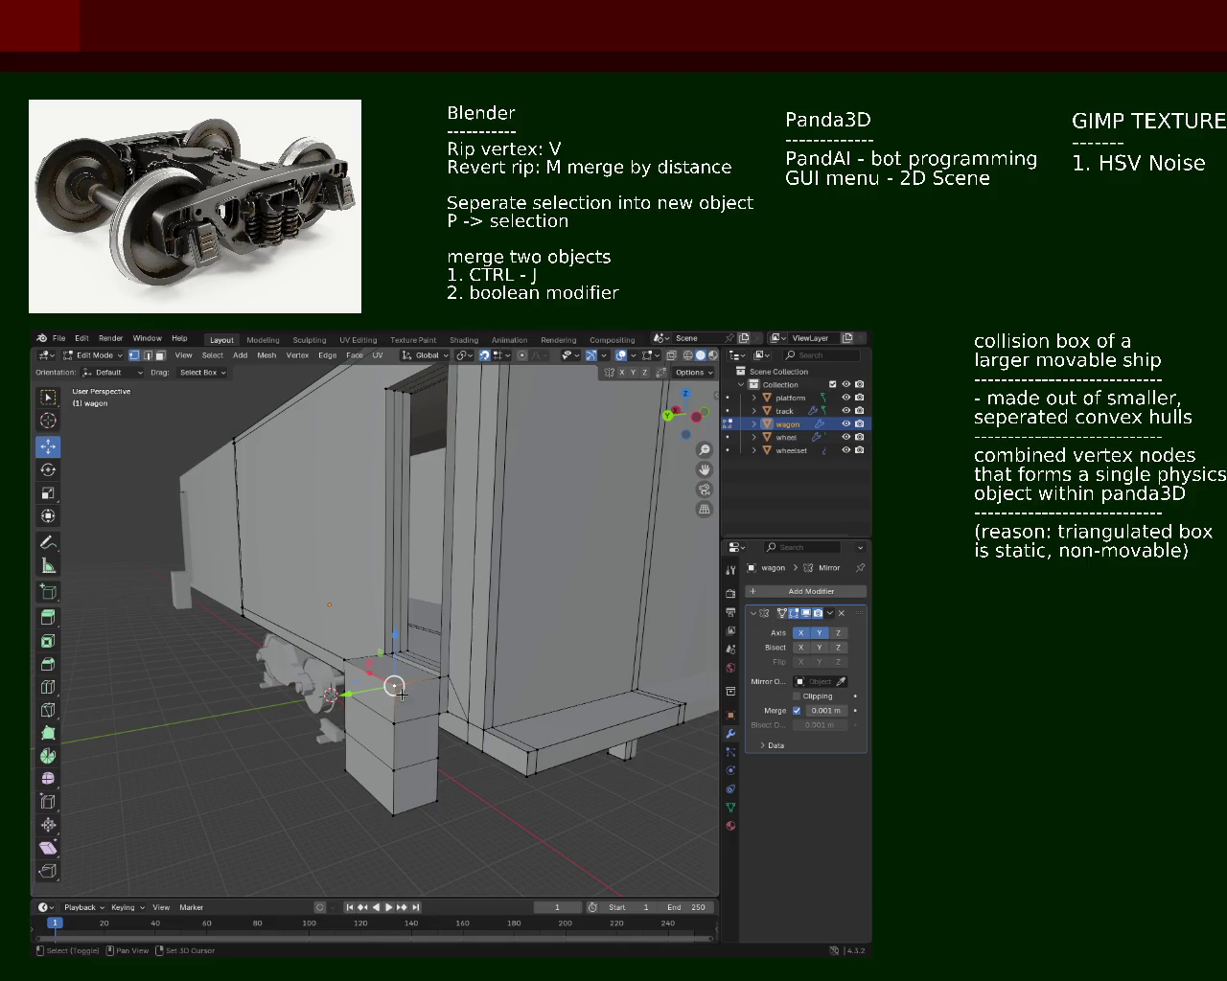
click(439, 678)
right_click(393, 613)
click(393, 618)
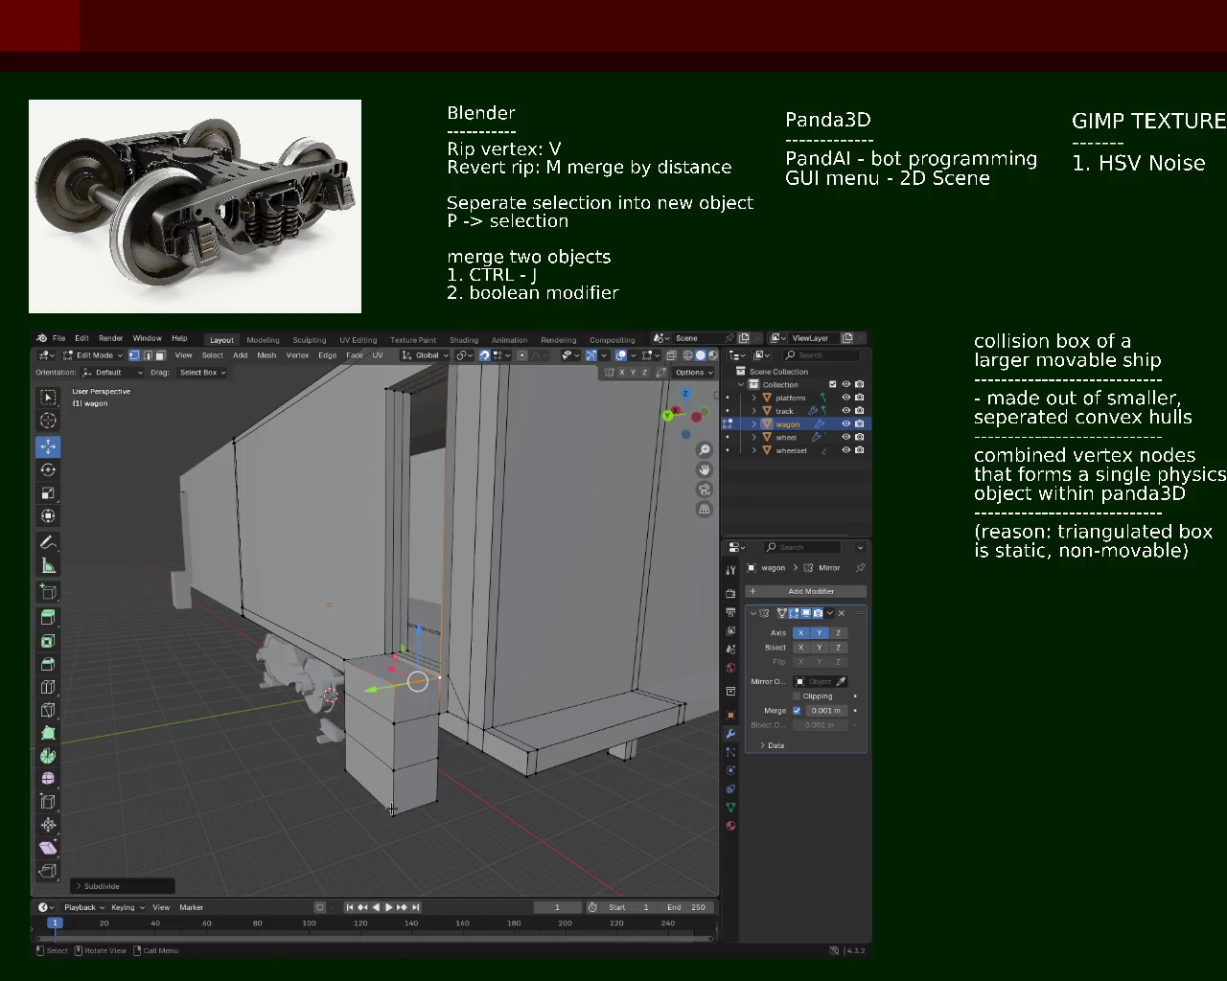
Step: Reselect the block's top and bottom edges and subdivide them again
click(393, 810)
key(ctrl+z)
click(416, 807)
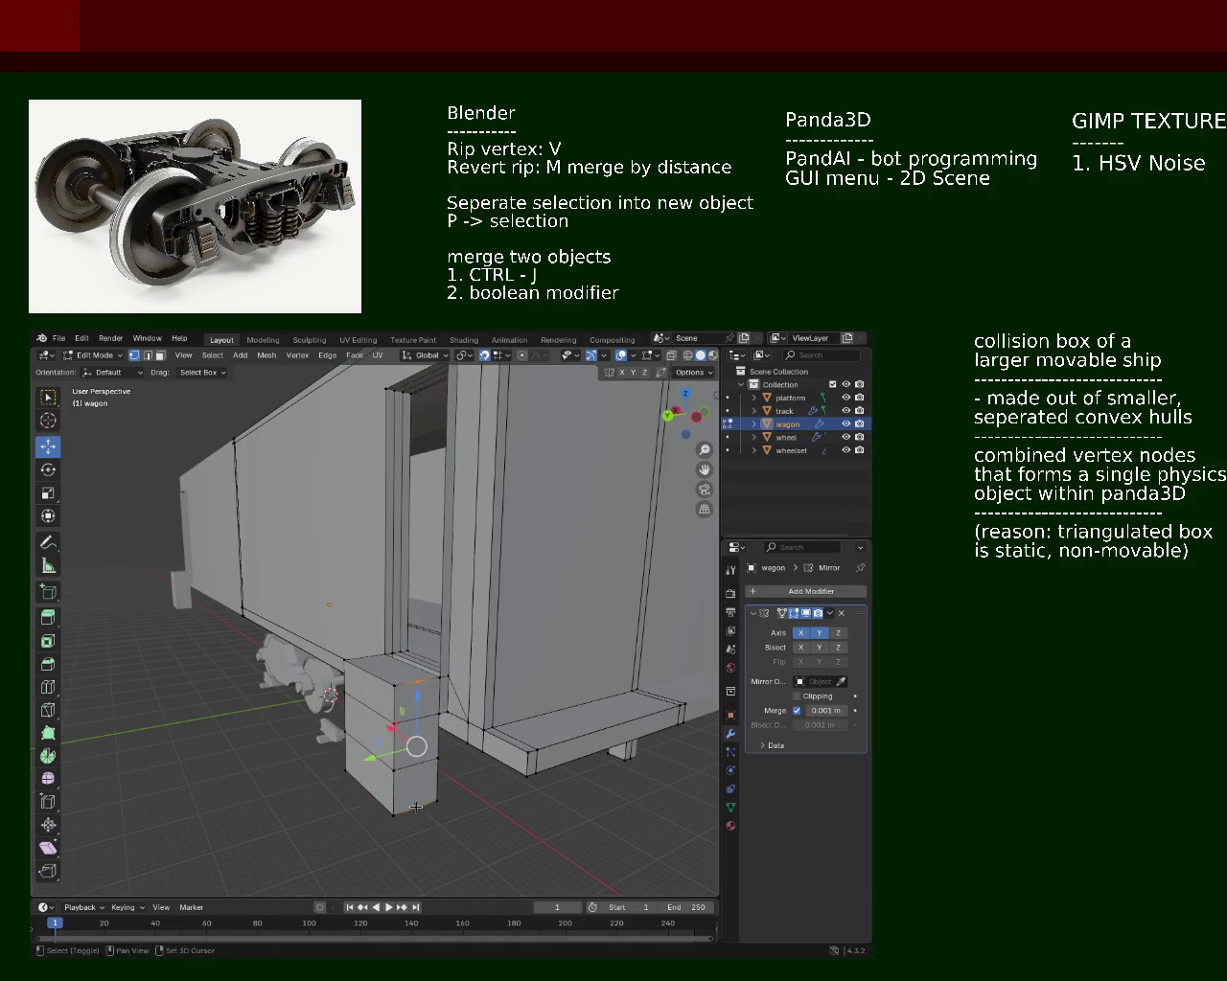
drag(416, 806, 432, 704)
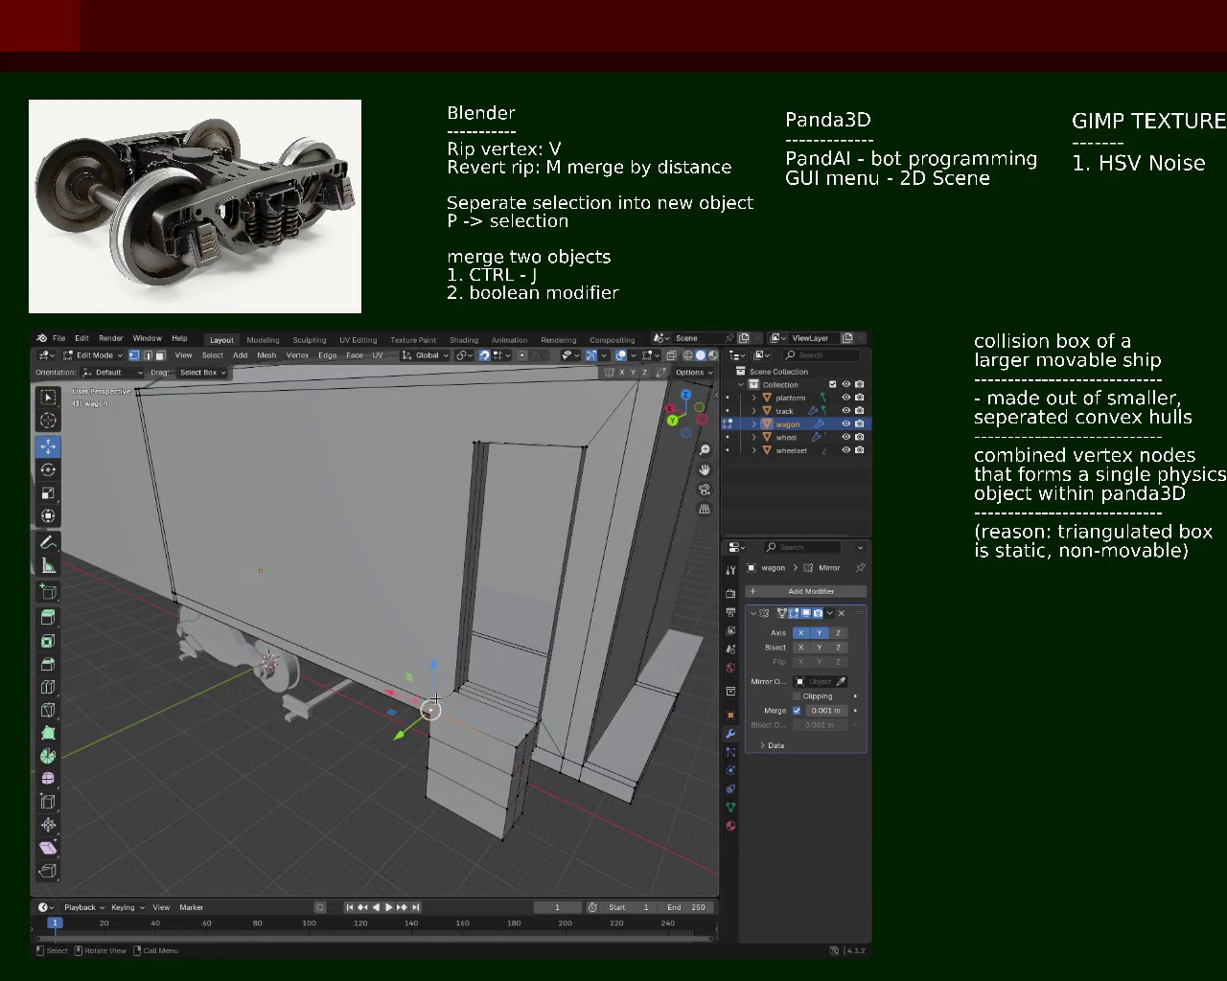
right_click(436, 697)
click(441, 695)
click(512, 732)
drag(512, 731, 548, 683)
click(509, 706)
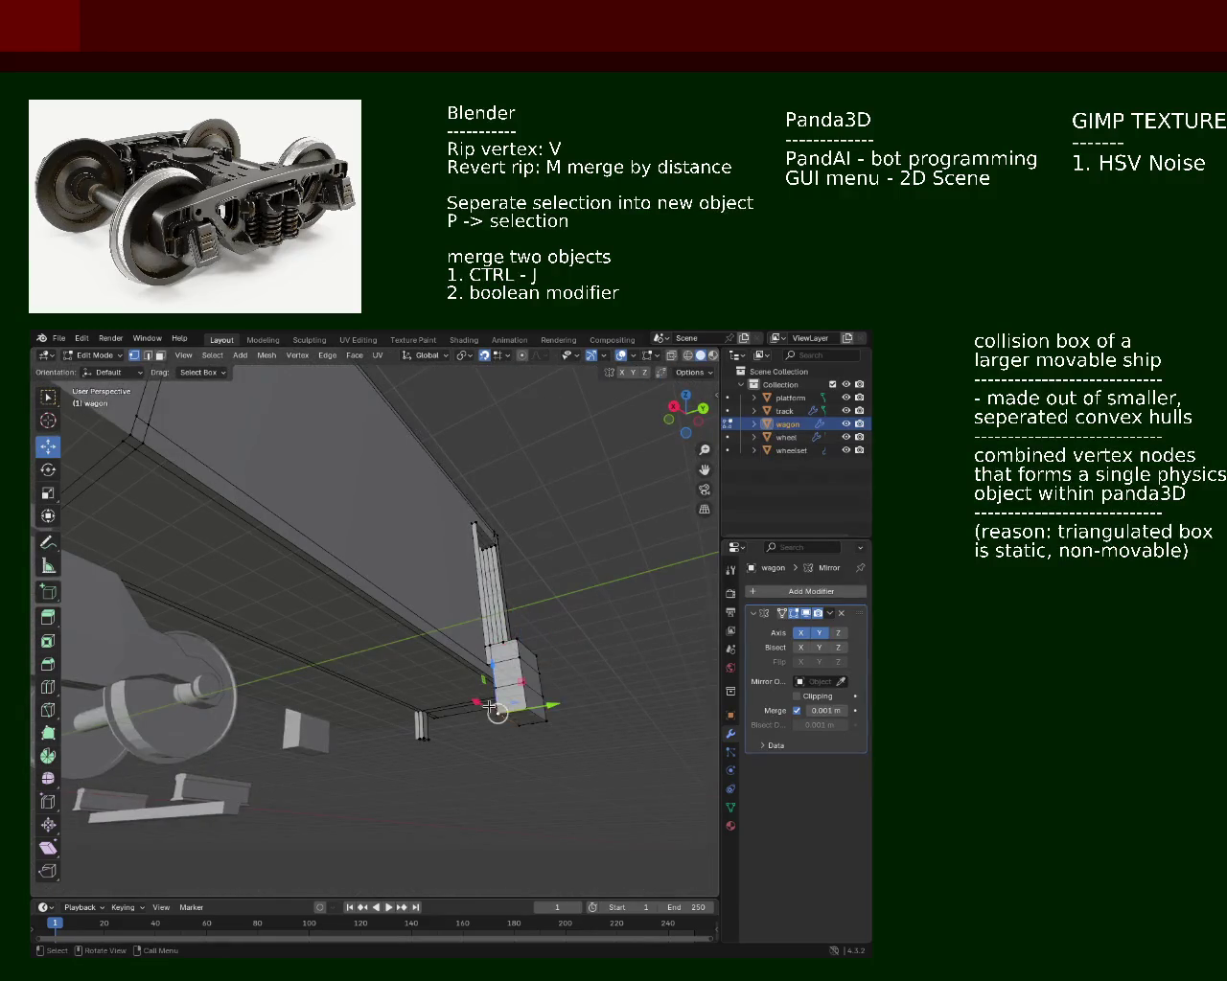
Step: Delete the step block's middle face to open it up
drag(510, 709, 401, 634)
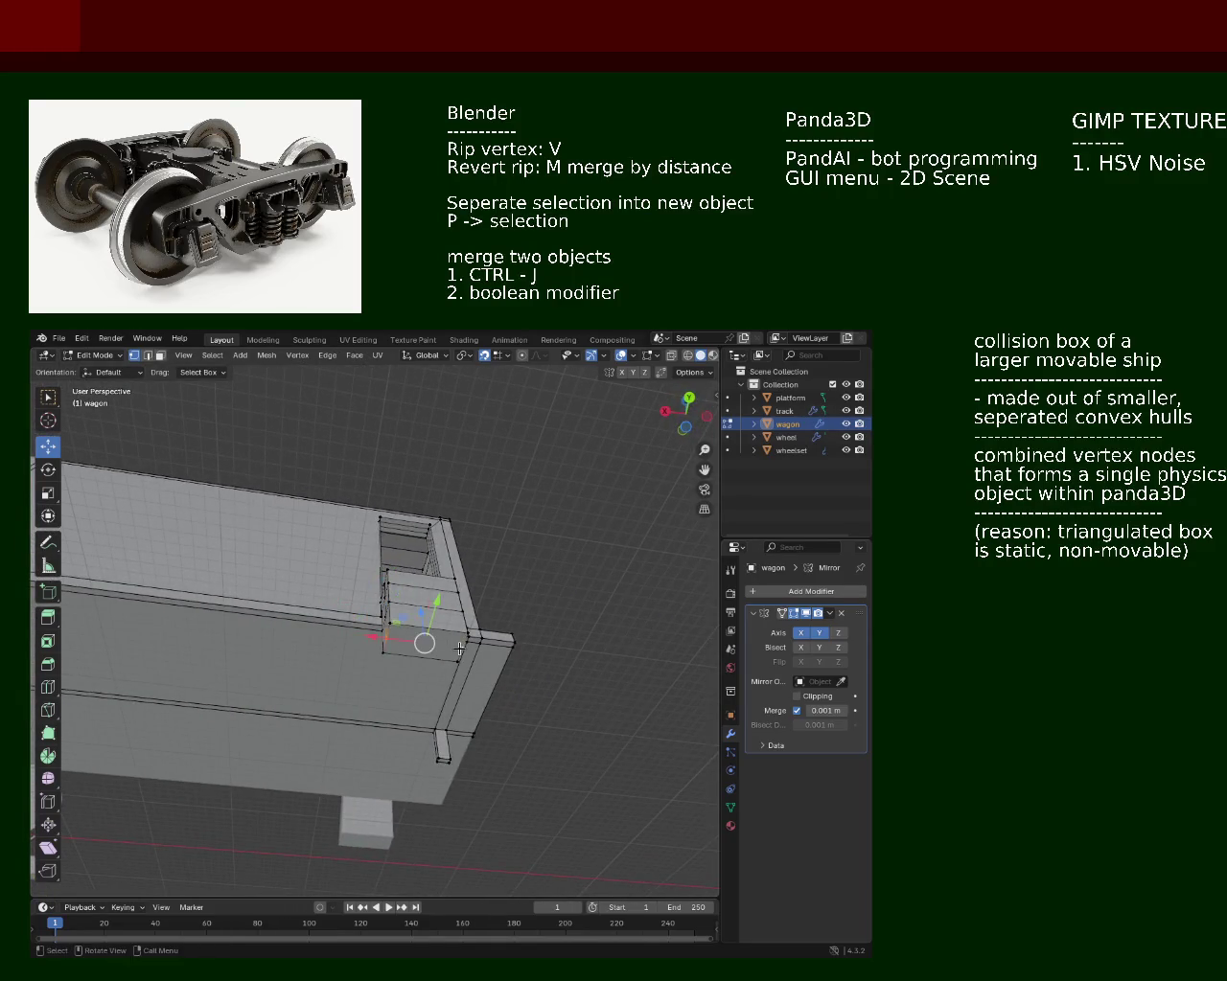
drag(459, 649, 460, 670)
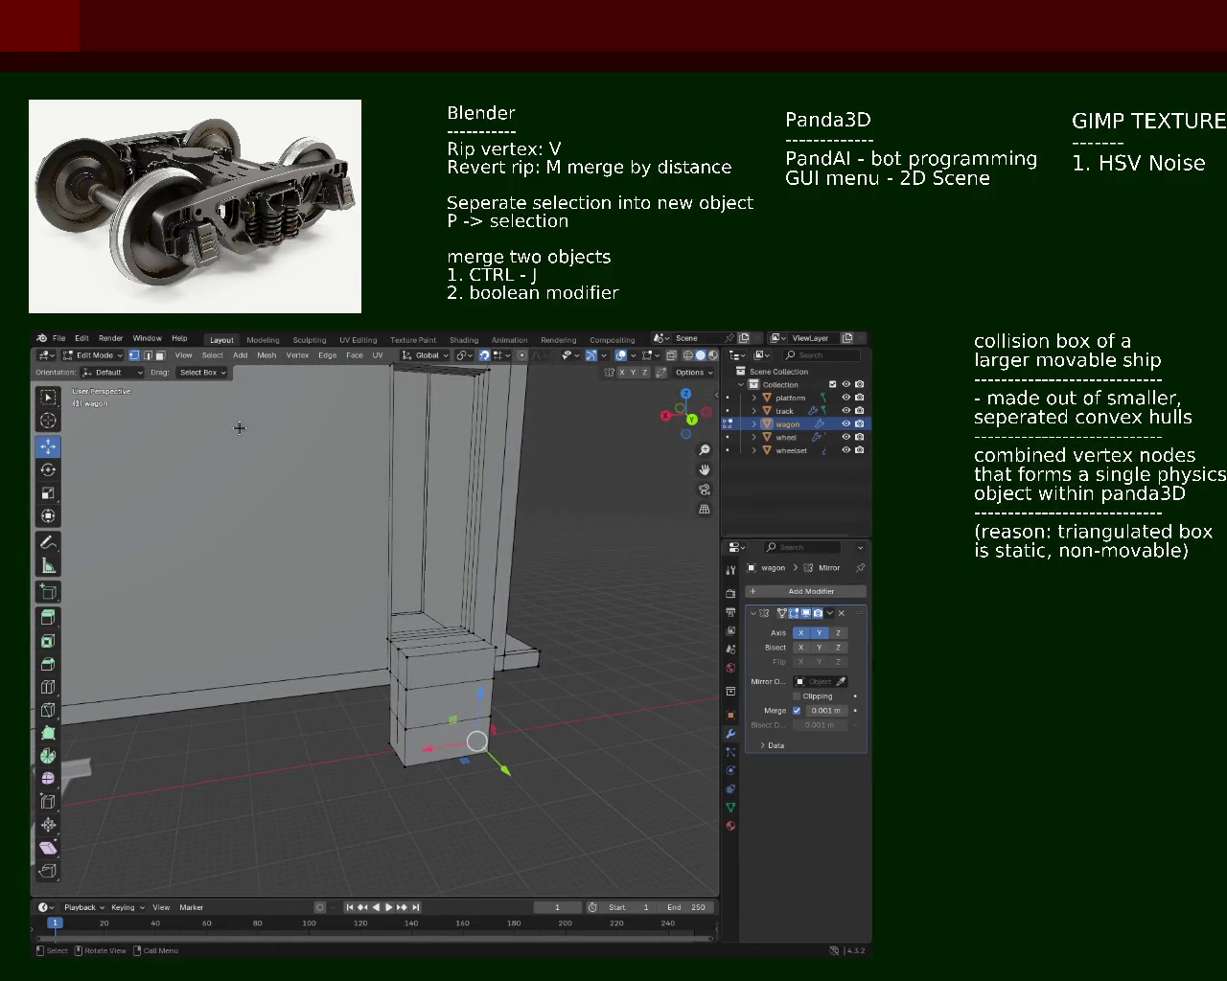
click(421, 707)
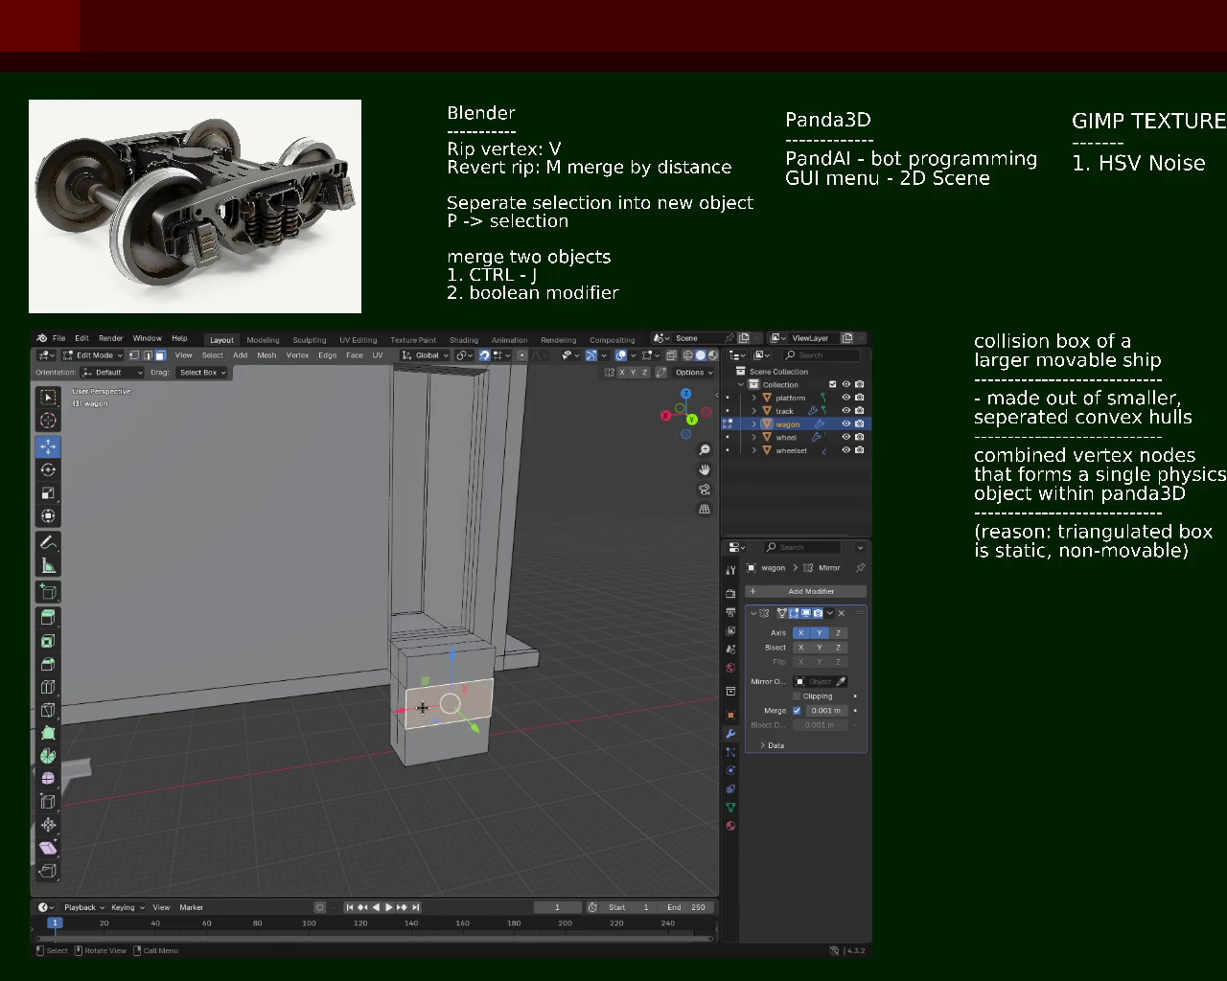
key(x)
click(397, 653)
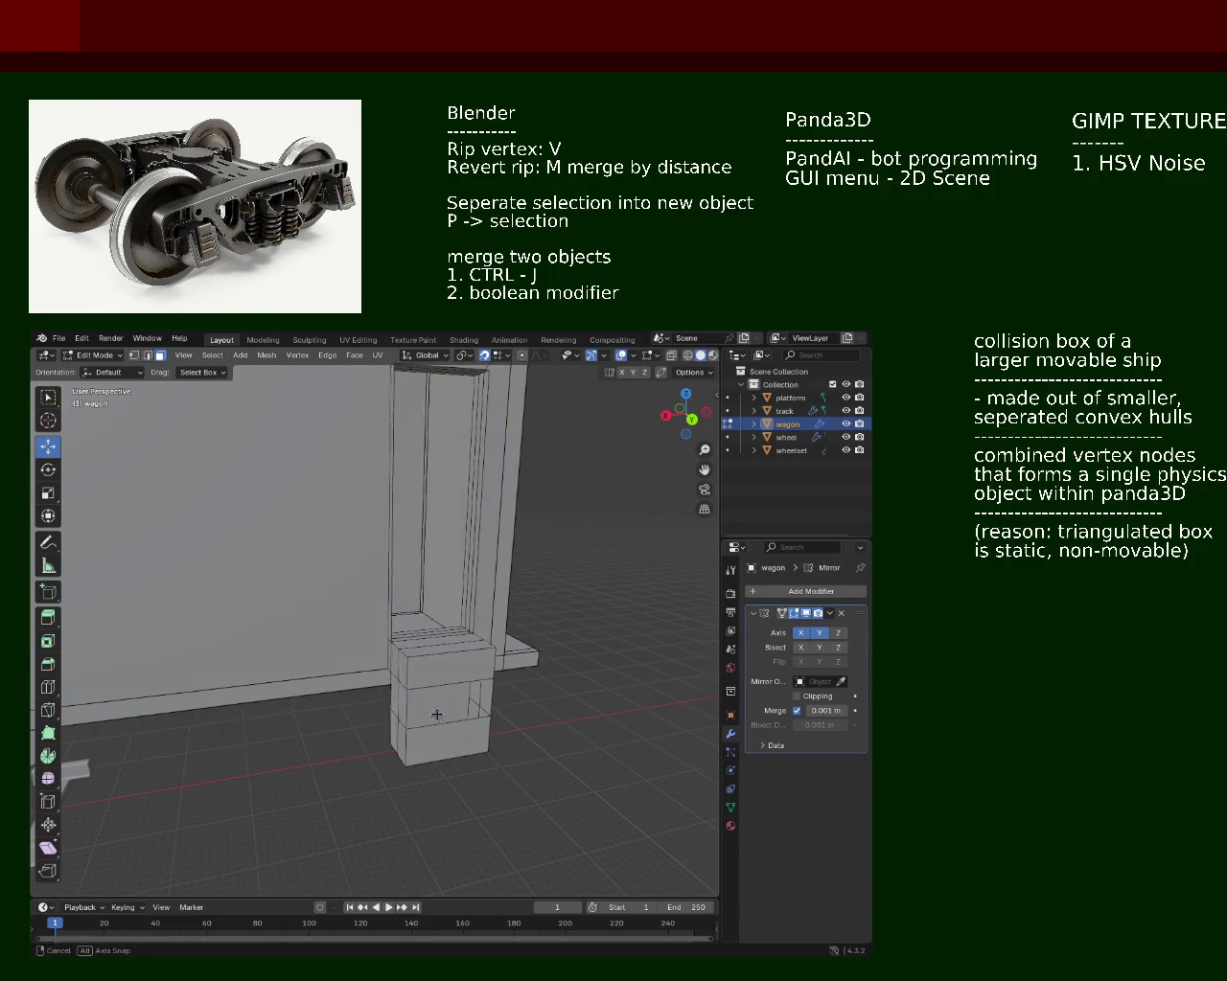
key(x)
drag(451, 705, 192, 509)
key(x)
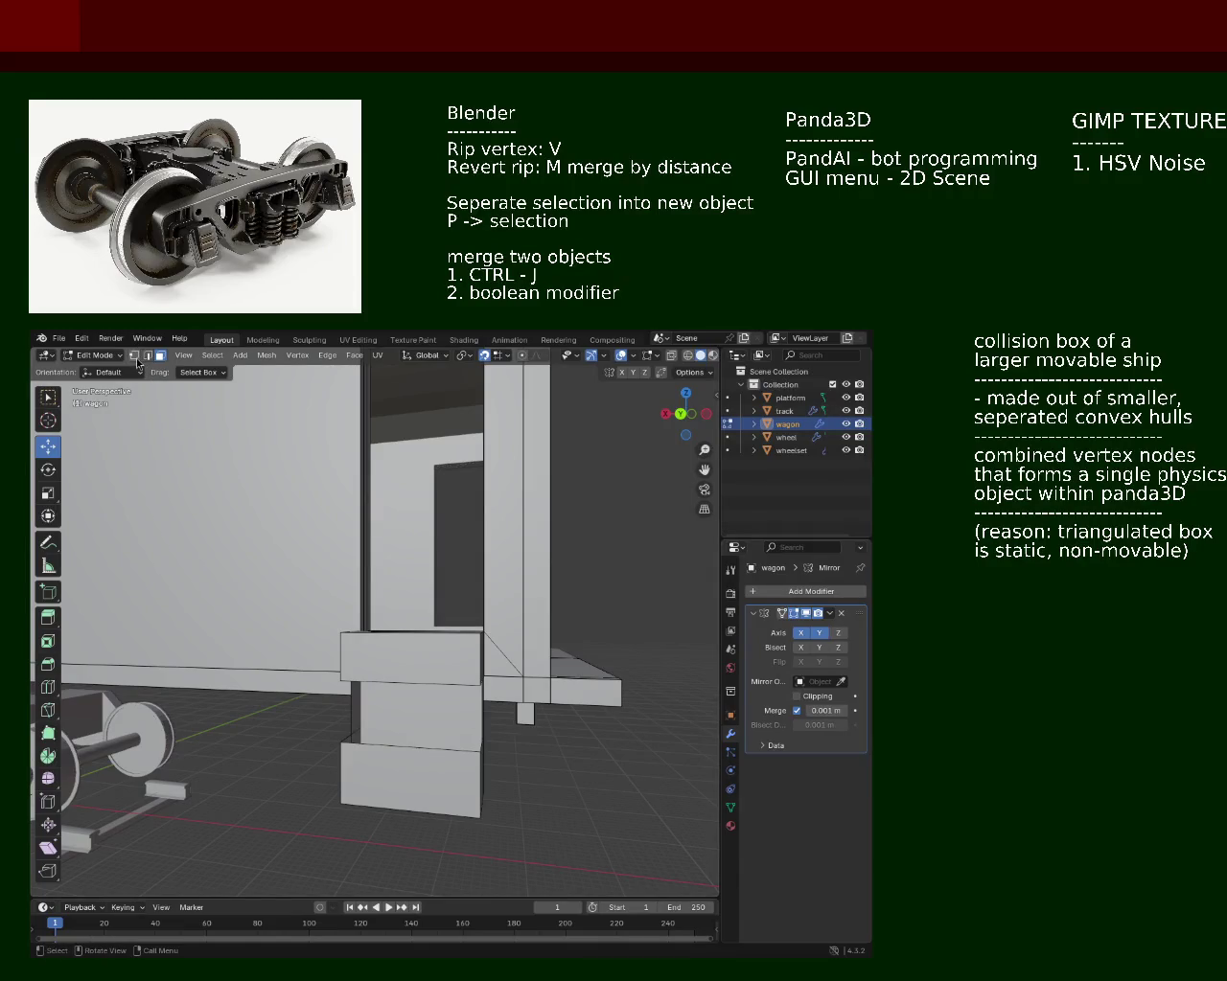
Step: Subdivide the lower box's left edge to add a horizontal cut
click(363, 749)
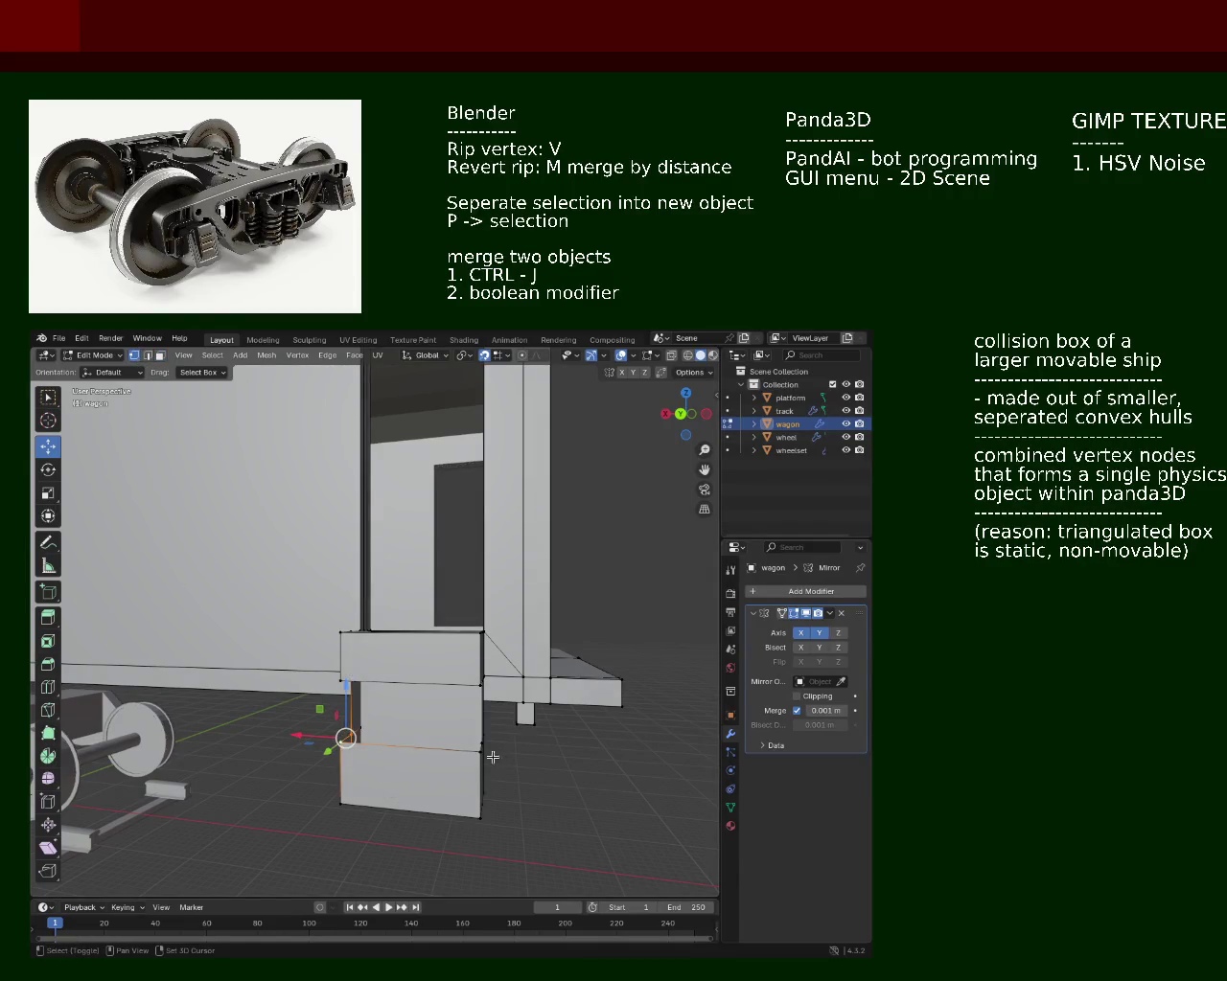
right_click(481, 745)
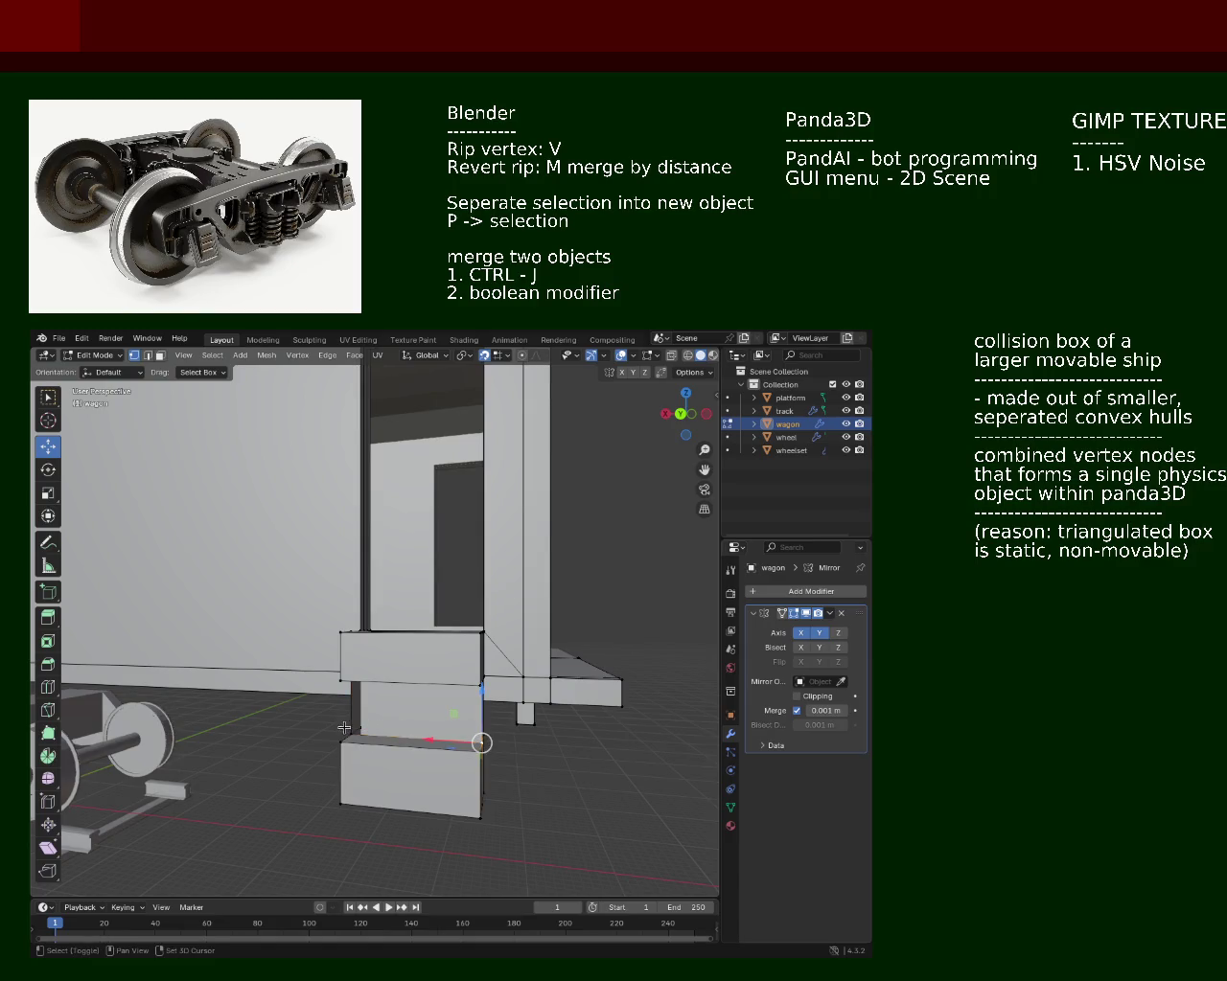
drag(354, 714, 371, 652)
click(501, 625)
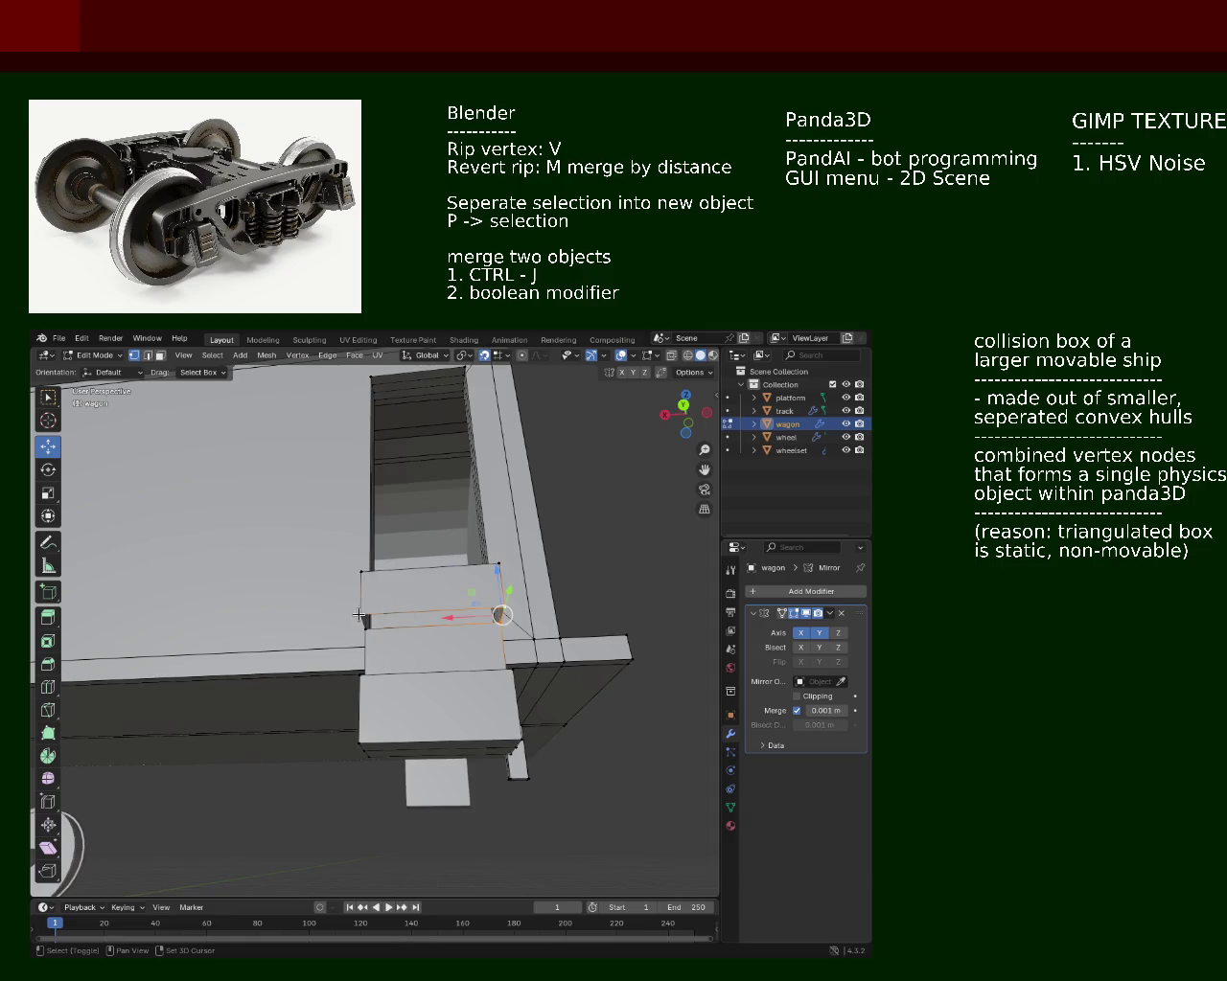
drag(364, 625, 395, 691)
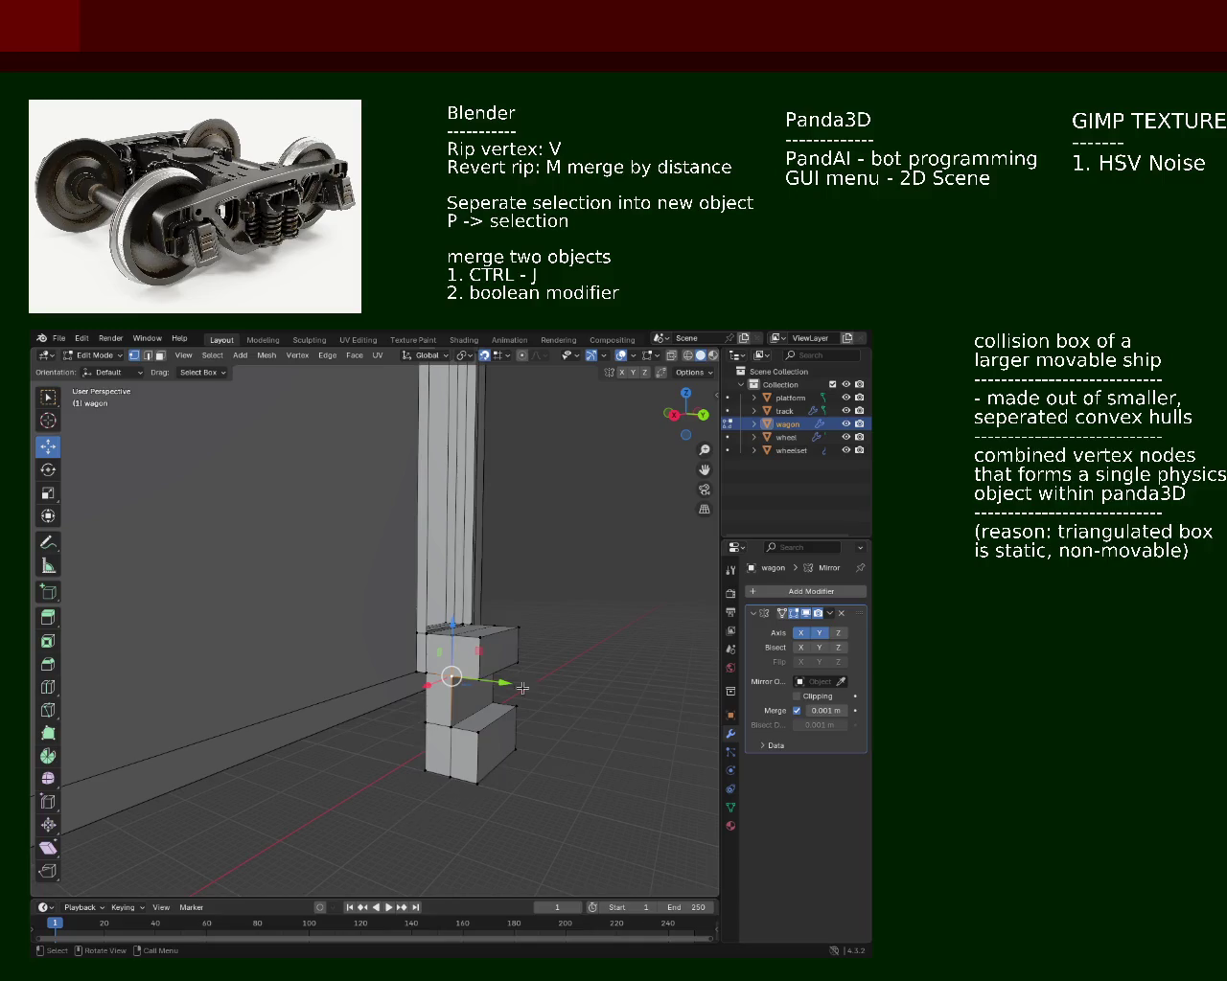
drag(578, 659, 367, 671)
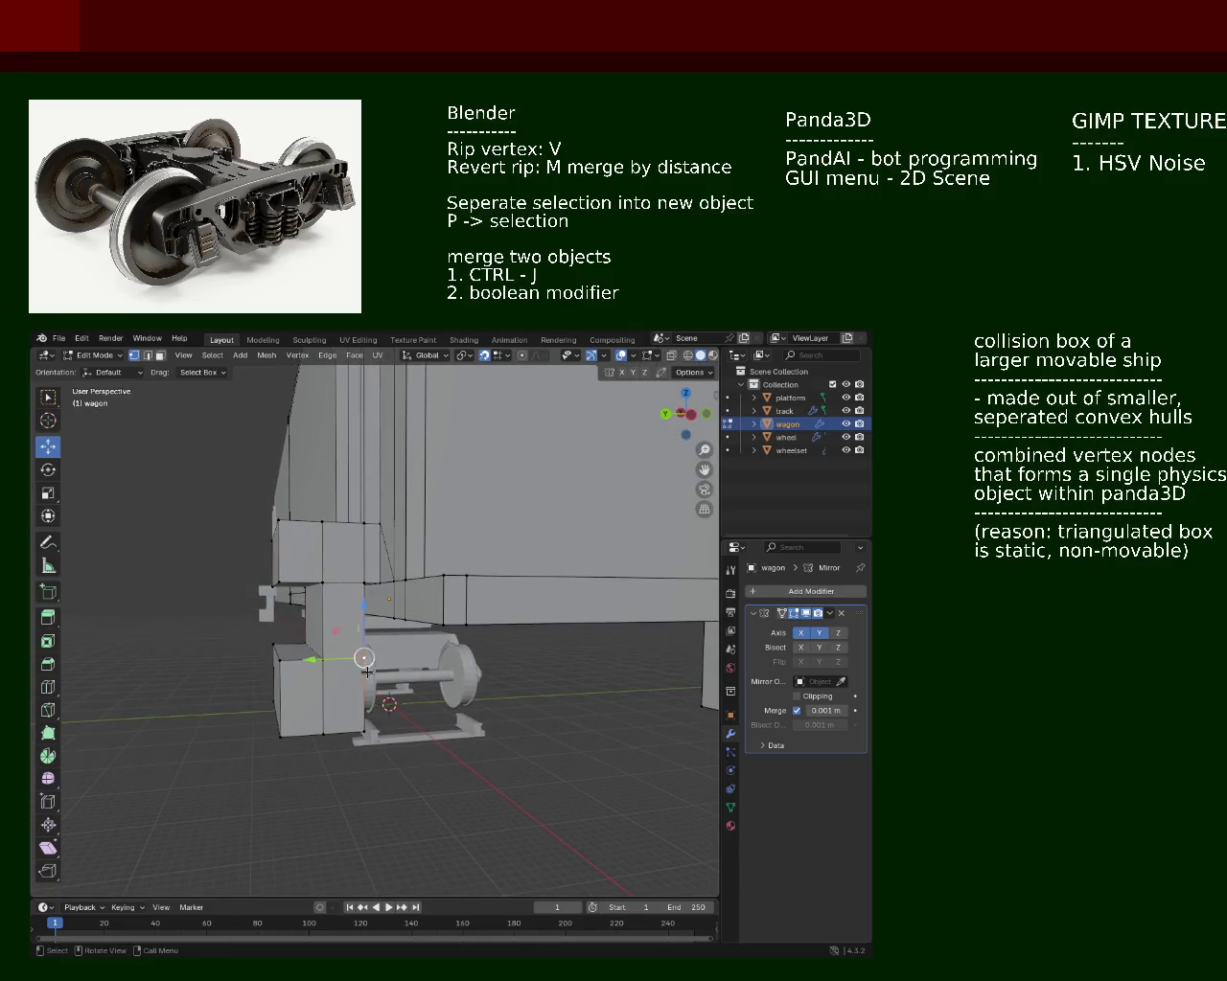
click(283, 709)
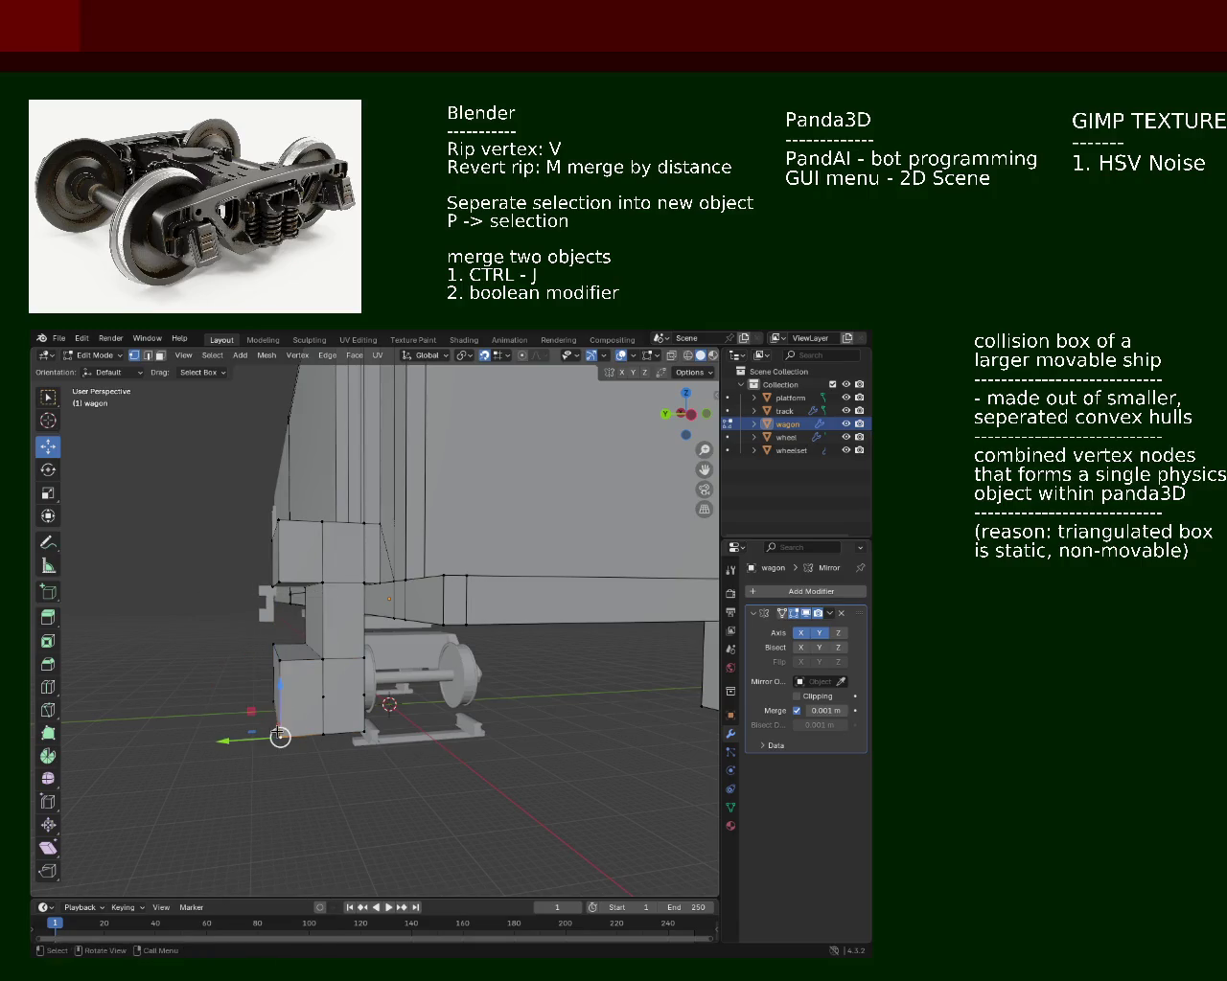
scroll(up, 3)
drag(279, 736, 412, 680)
right_click(298, 692)
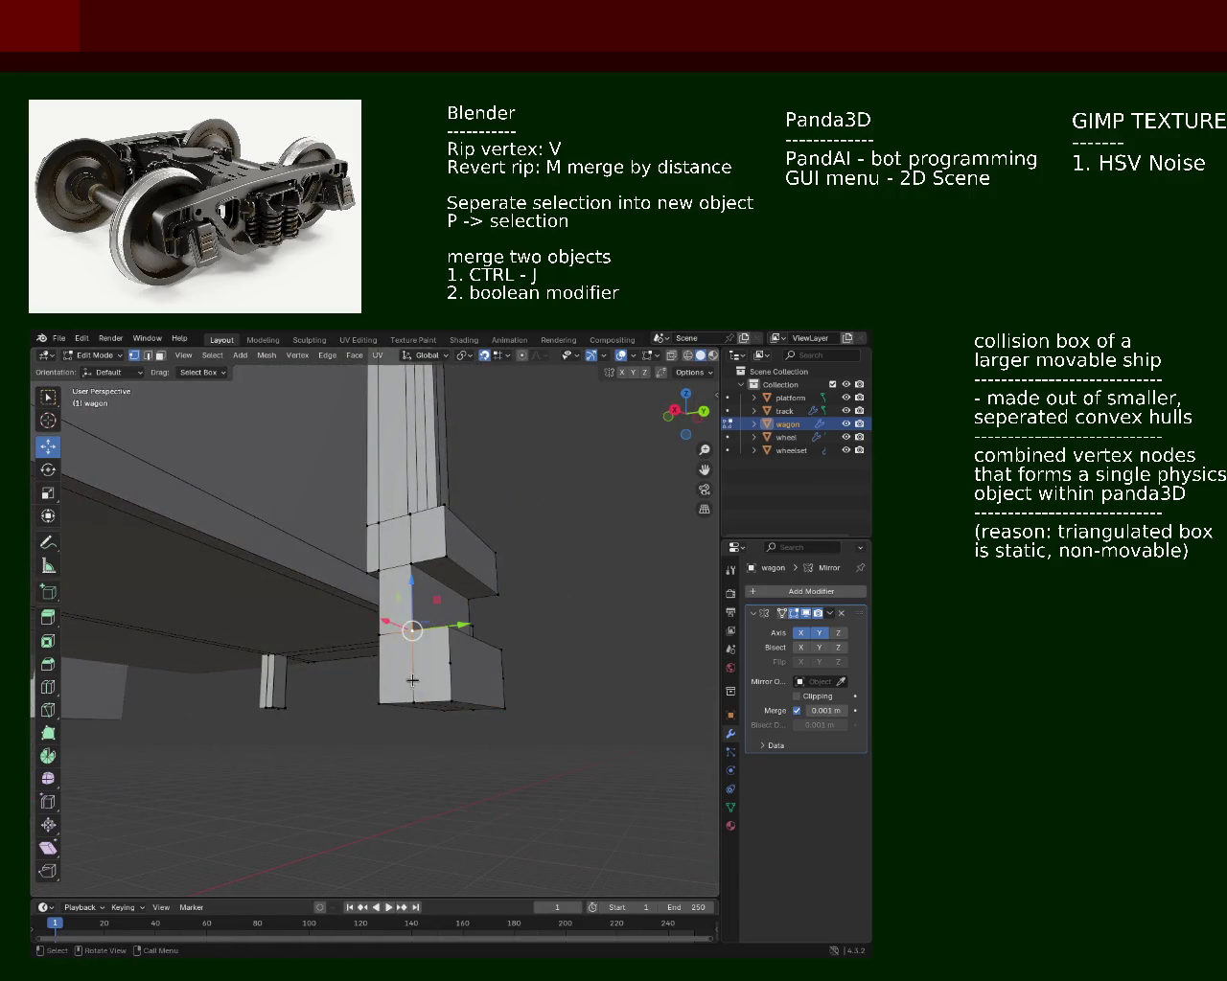
Step: Subdivide the lower block's corner edges for more horizontal cuts
click(393, 672)
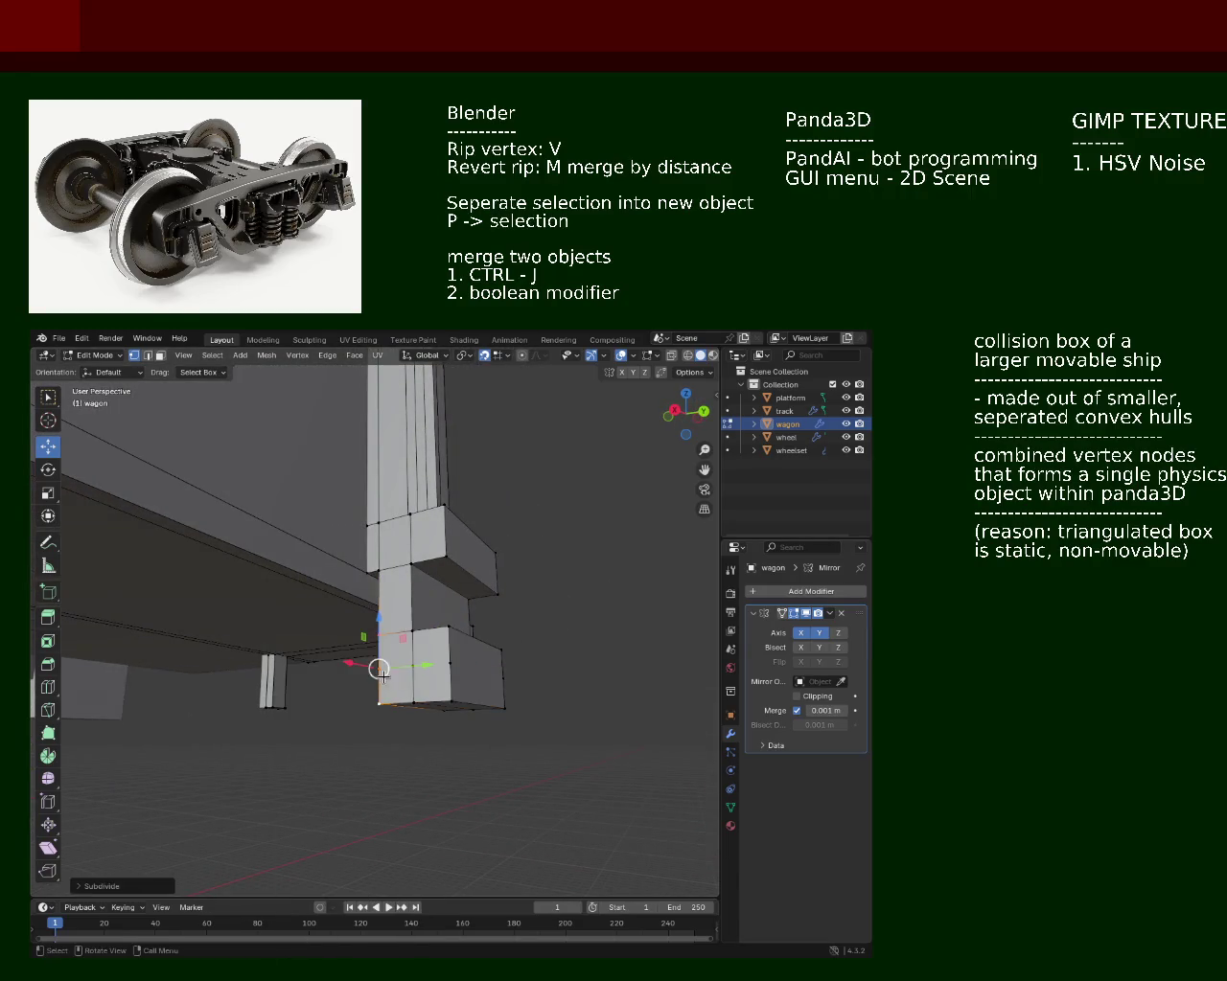
drag(433, 661, 405, 690)
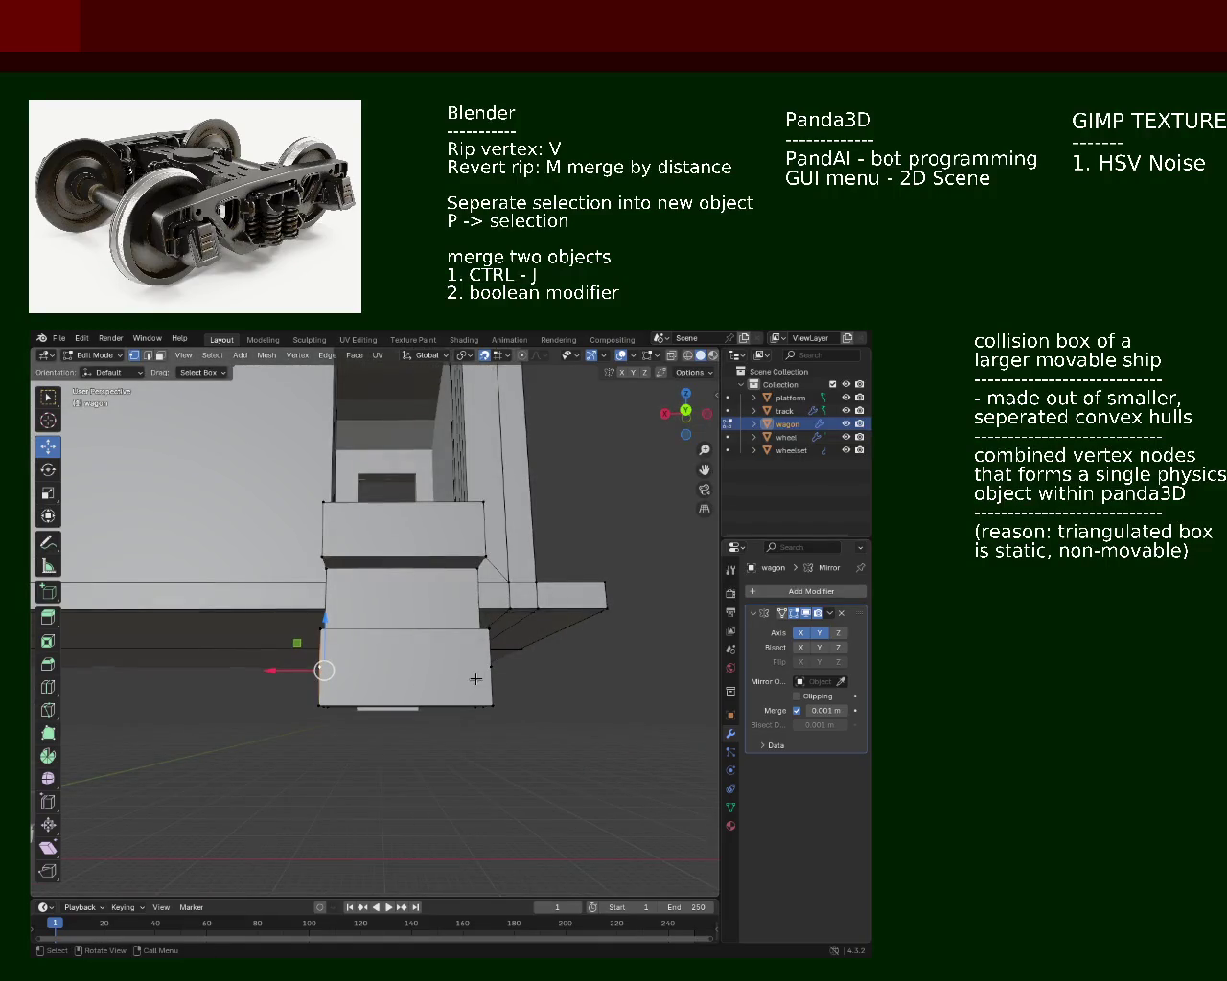
drag(477, 671, 383, 675)
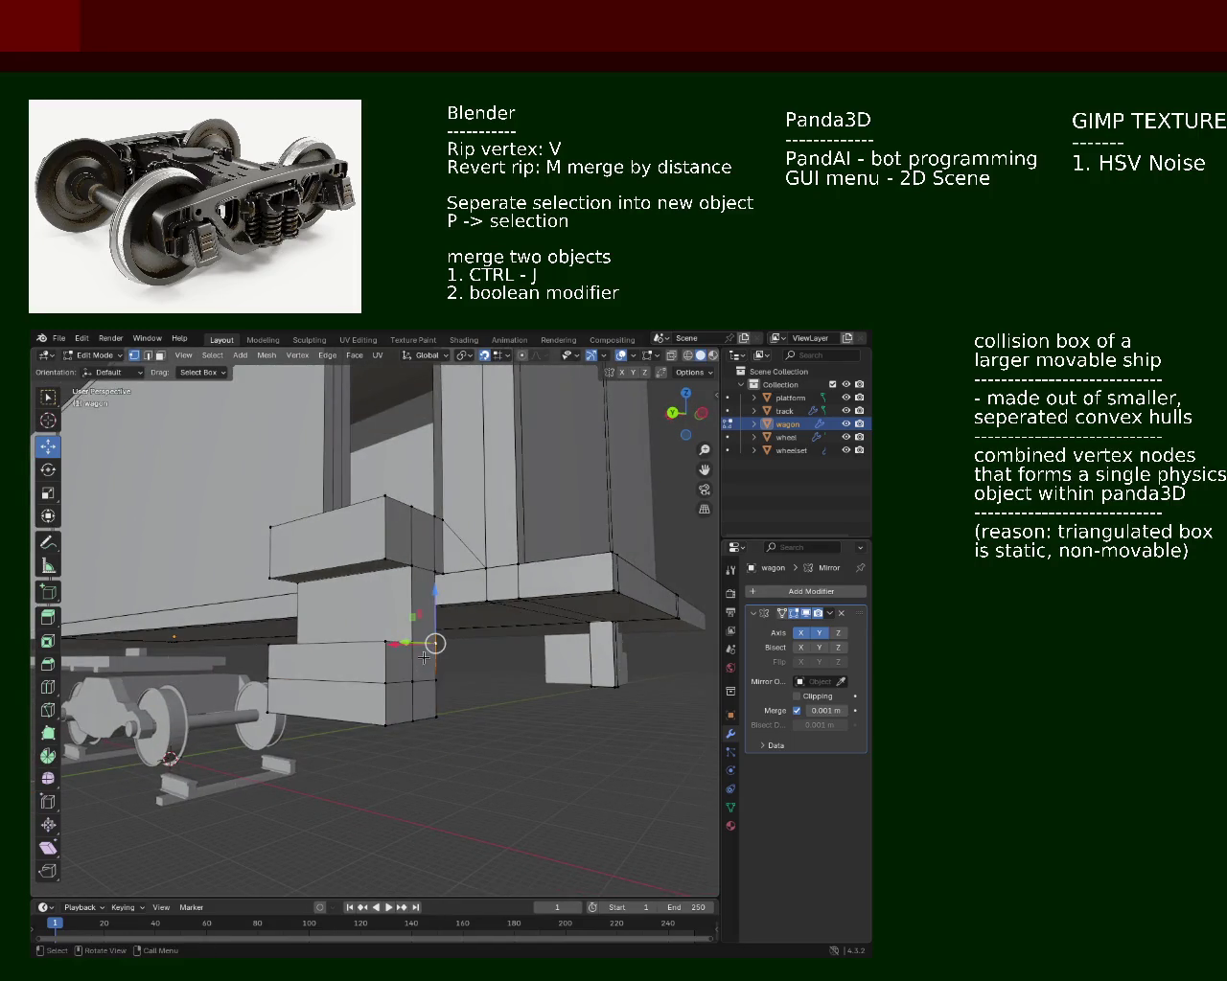
right_click(427, 677)
click(412, 676)
right_click(383, 677)
click(383, 676)
right_click(383, 677)
drag(383, 676, 394, 681)
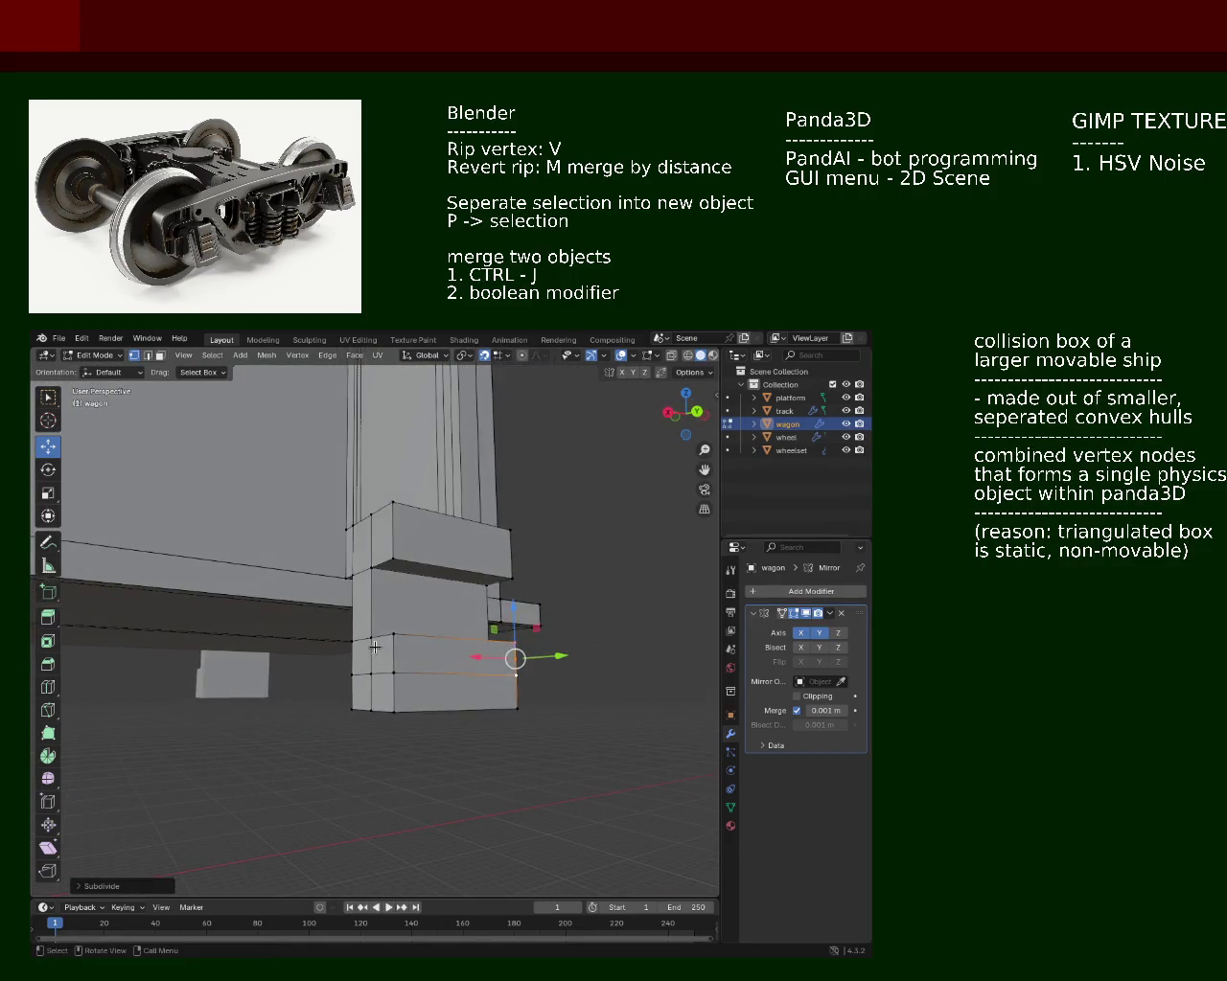
Step: Select neighbouring vertices on the step block, then pick a block face in face select
right_click(395, 682)
click(356, 673)
right_click(357, 673)
click(357, 673)
right_click(350, 673)
click(390, 657)
drag(462, 655, 230, 502)
click(159, 356)
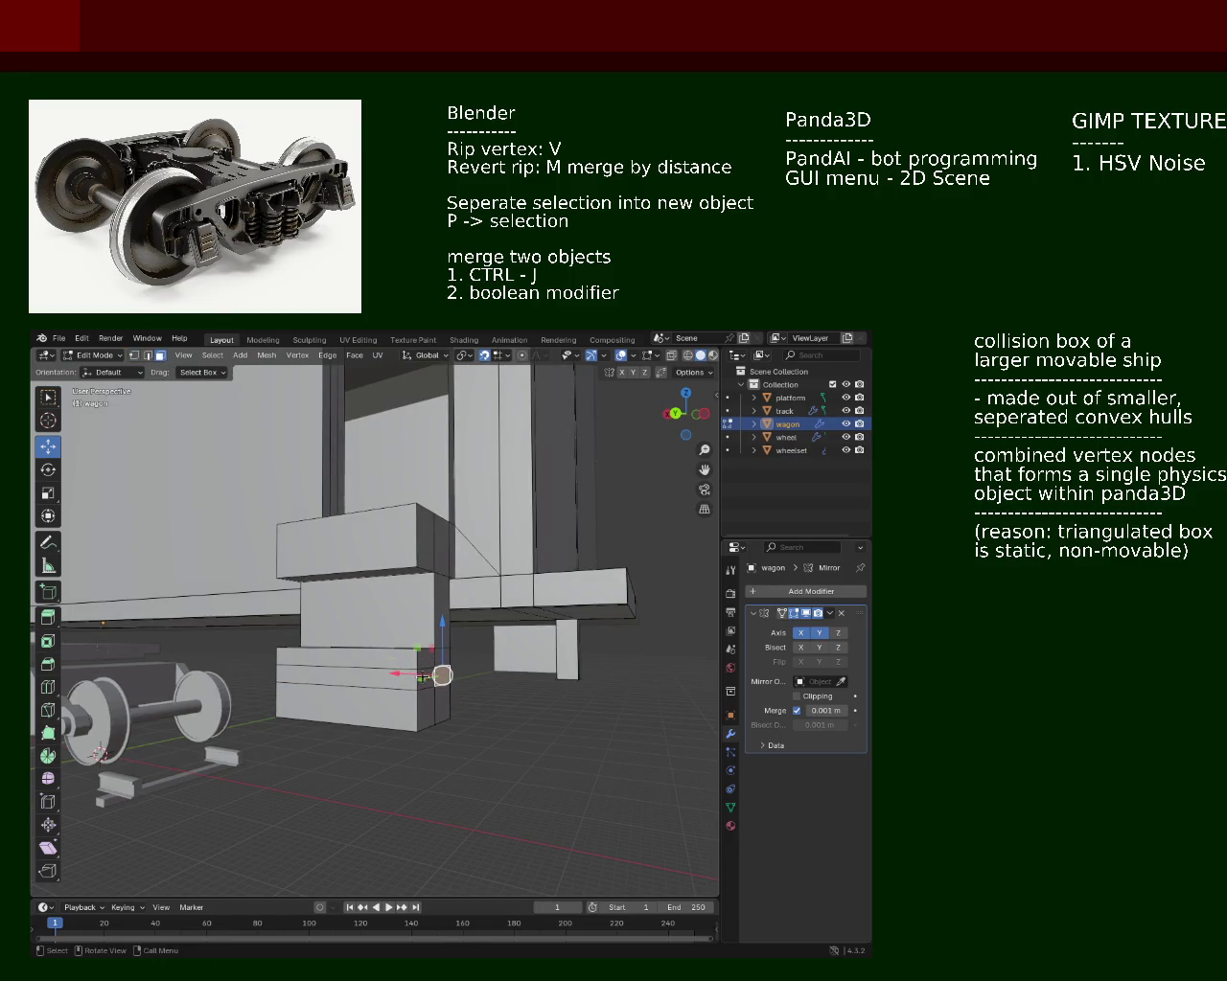
click(423, 677)
drag(423, 676, 219, 509)
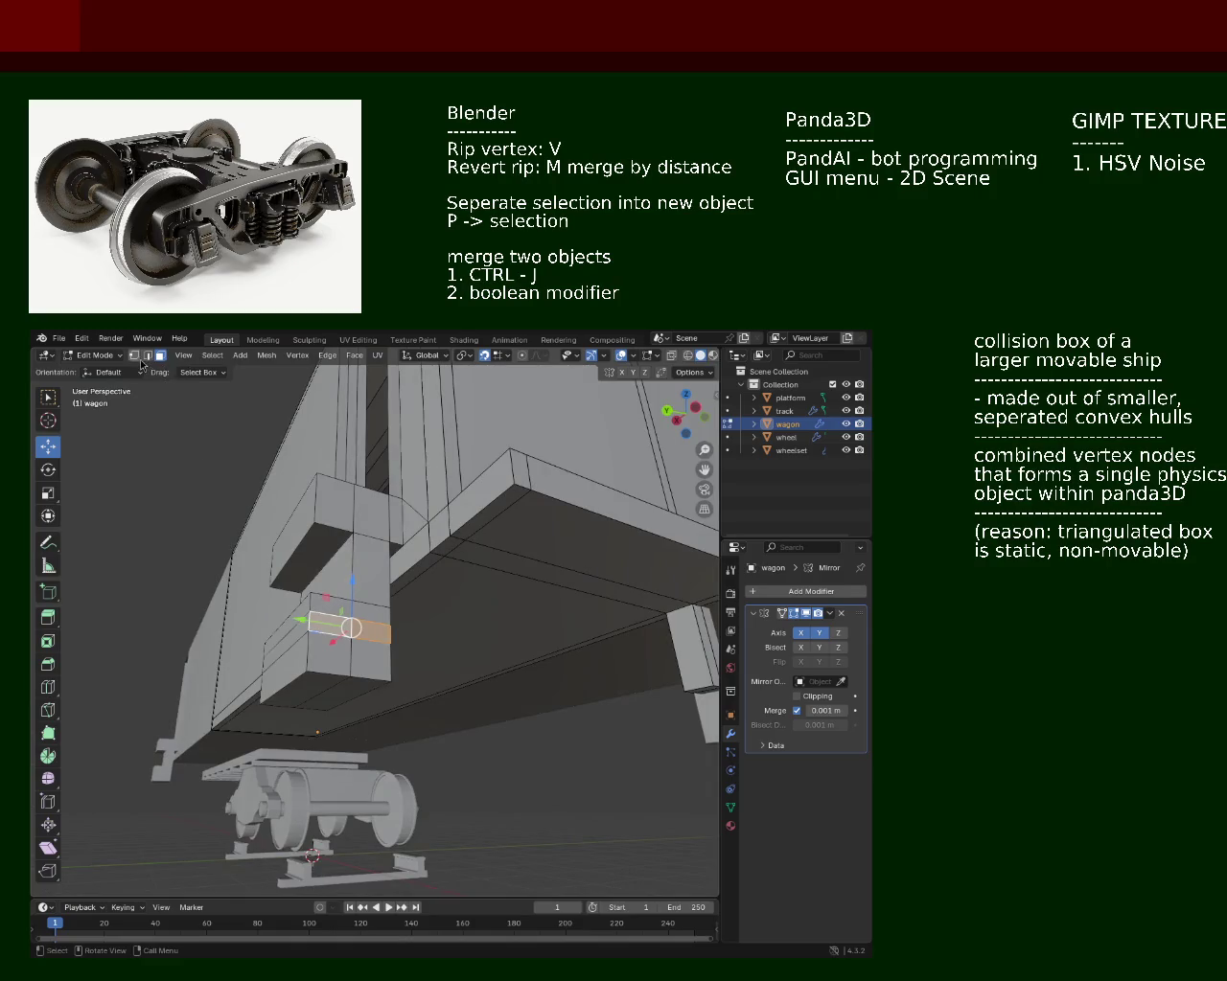
Step: In vertex select, pick the step block's lower vertices
click(137, 357)
right_click(394, 675)
click(350, 635)
right_click(307, 661)
click(305, 678)
right_click(304, 678)
click(261, 670)
drag(261, 670, 406, 707)
right_click(377, 703)
click(361, 647)
right_click(358, 688)
click(355, 671)
right_click(345, 683)
click(340, 671)
right_click(339, 702)
click(352, 681)
drag(562, 695, 396, 701)
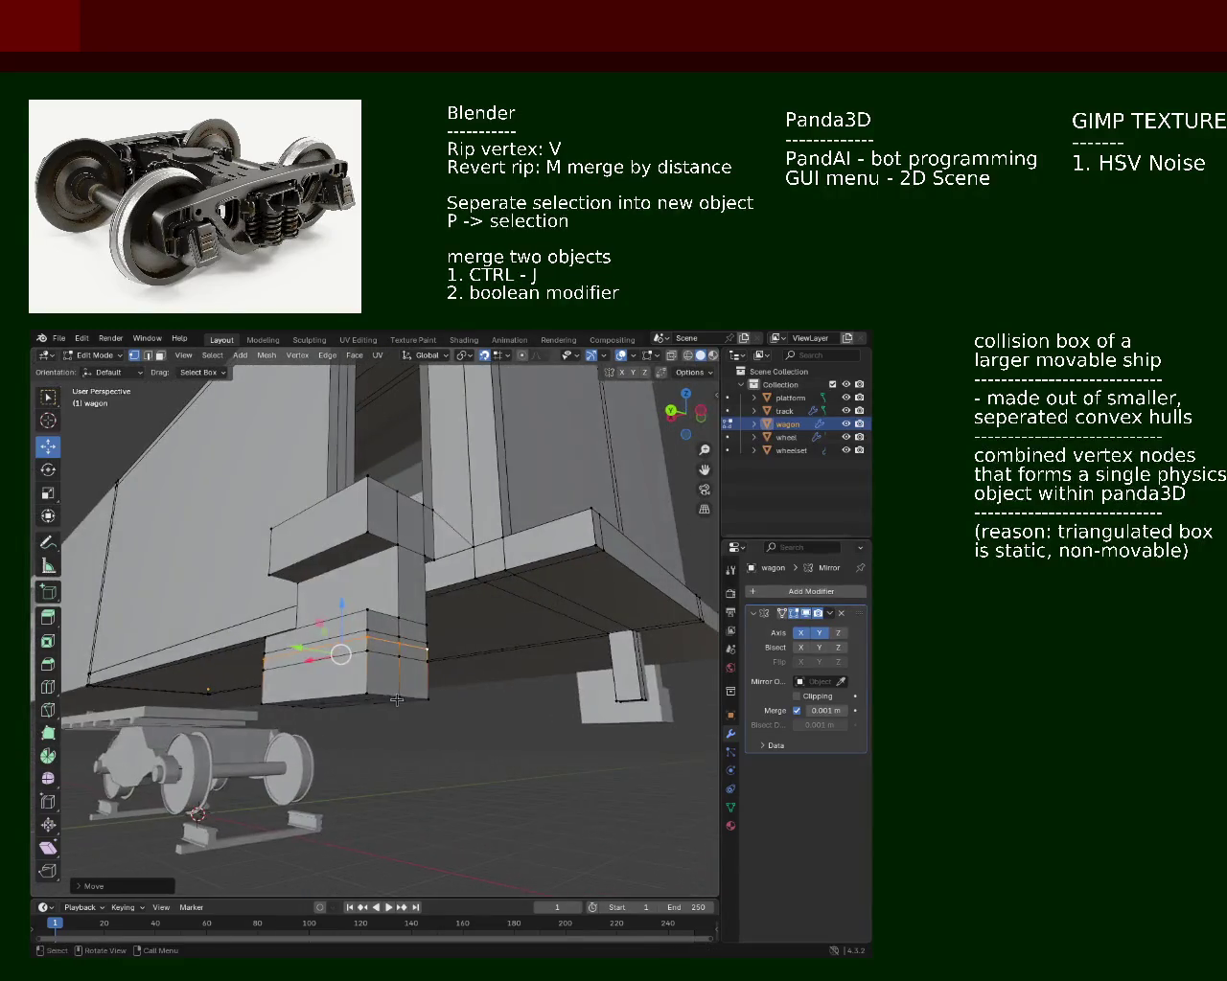
Step: Add an edge loop lower on the block with Ctrl+R to form stair tiers
key(ctrl+r)
click(433, 706)
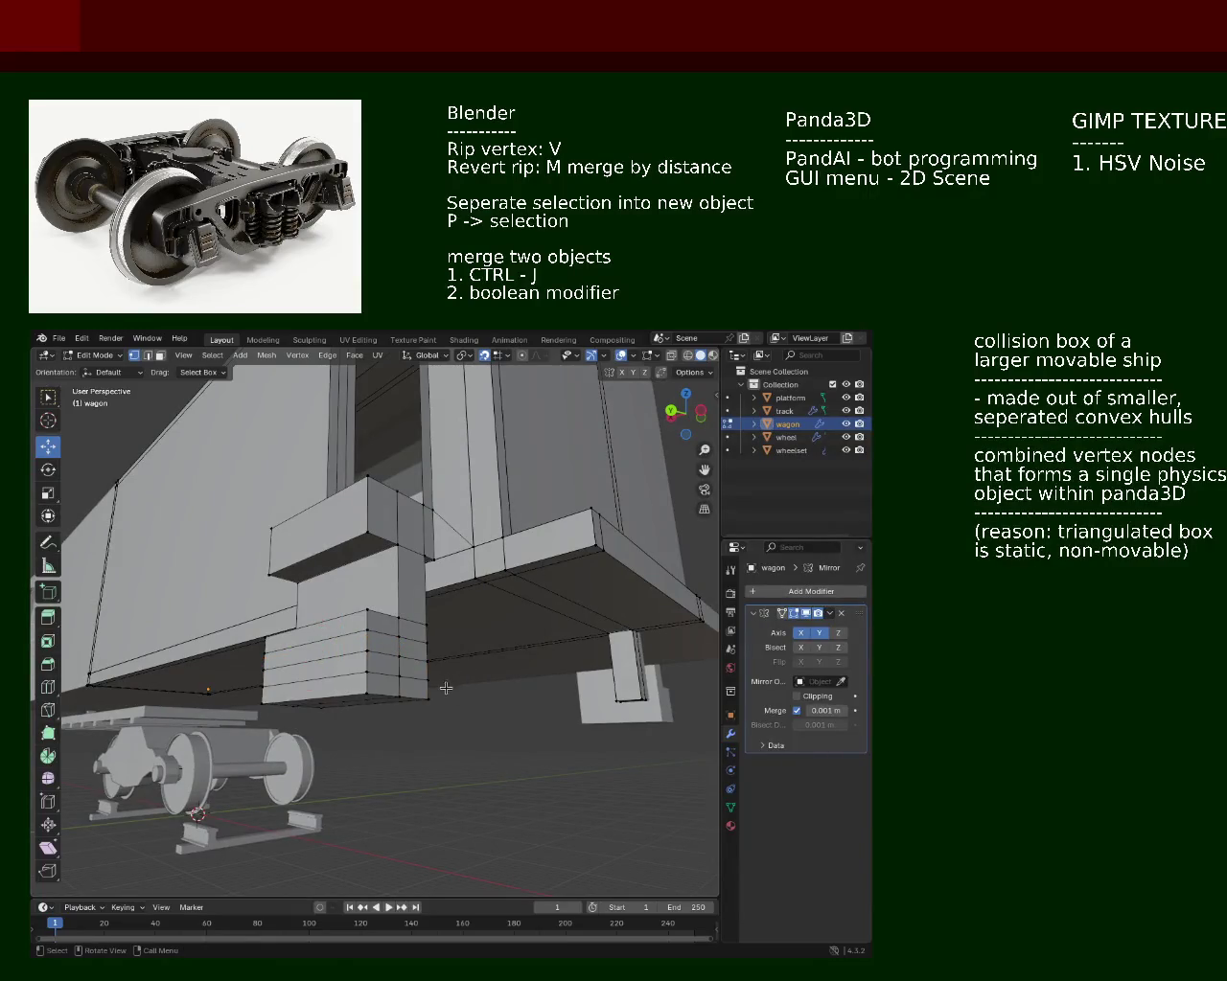
drag(446, 688, 205, 500)
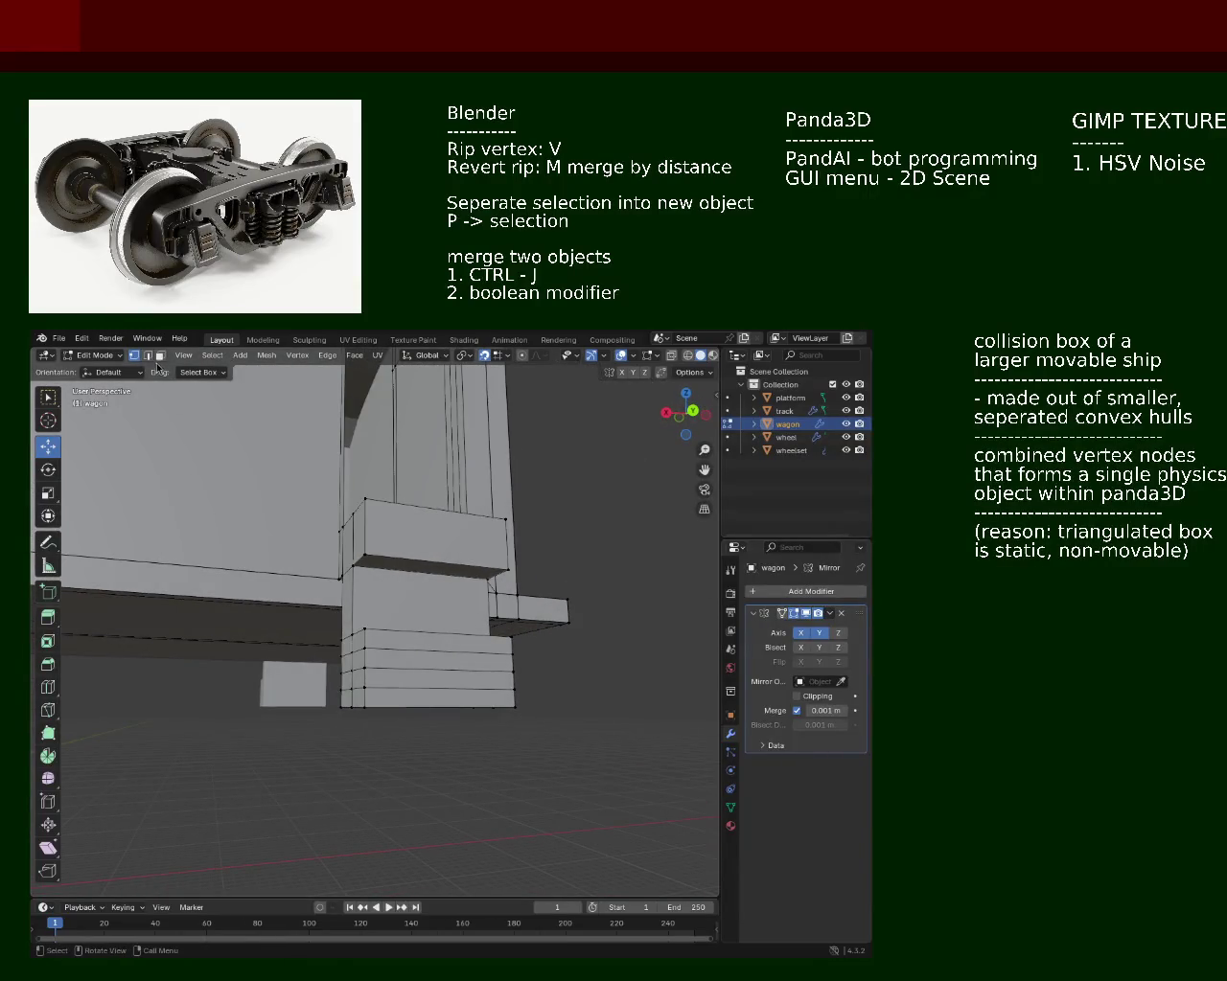
drag(364, 613, 278, 649)
right_click(349, 705)
right_click(413, 664)
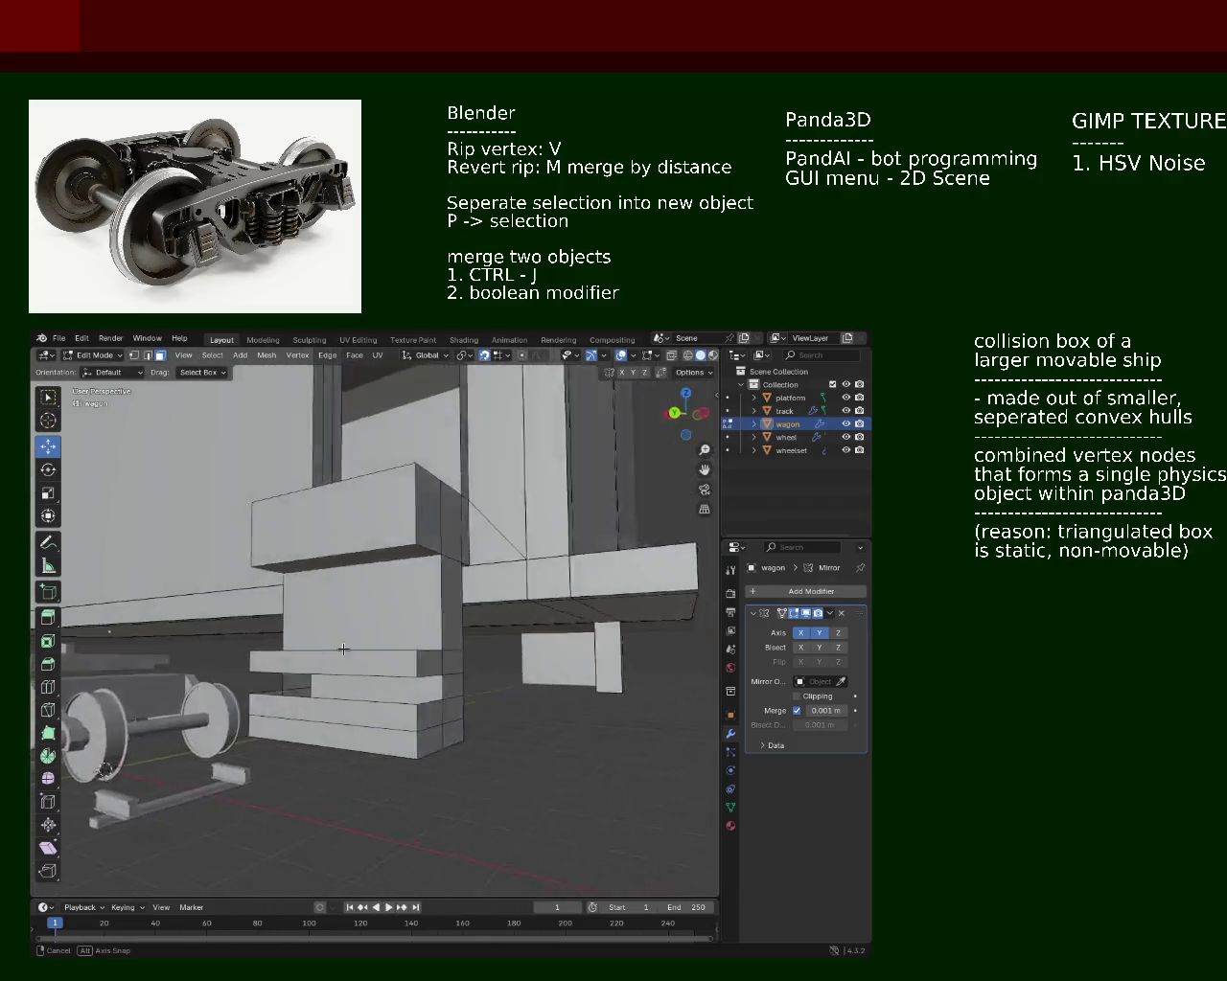
drag(278, 649, 299, 640)
right_click(446, 719)
scroll(up, 3)
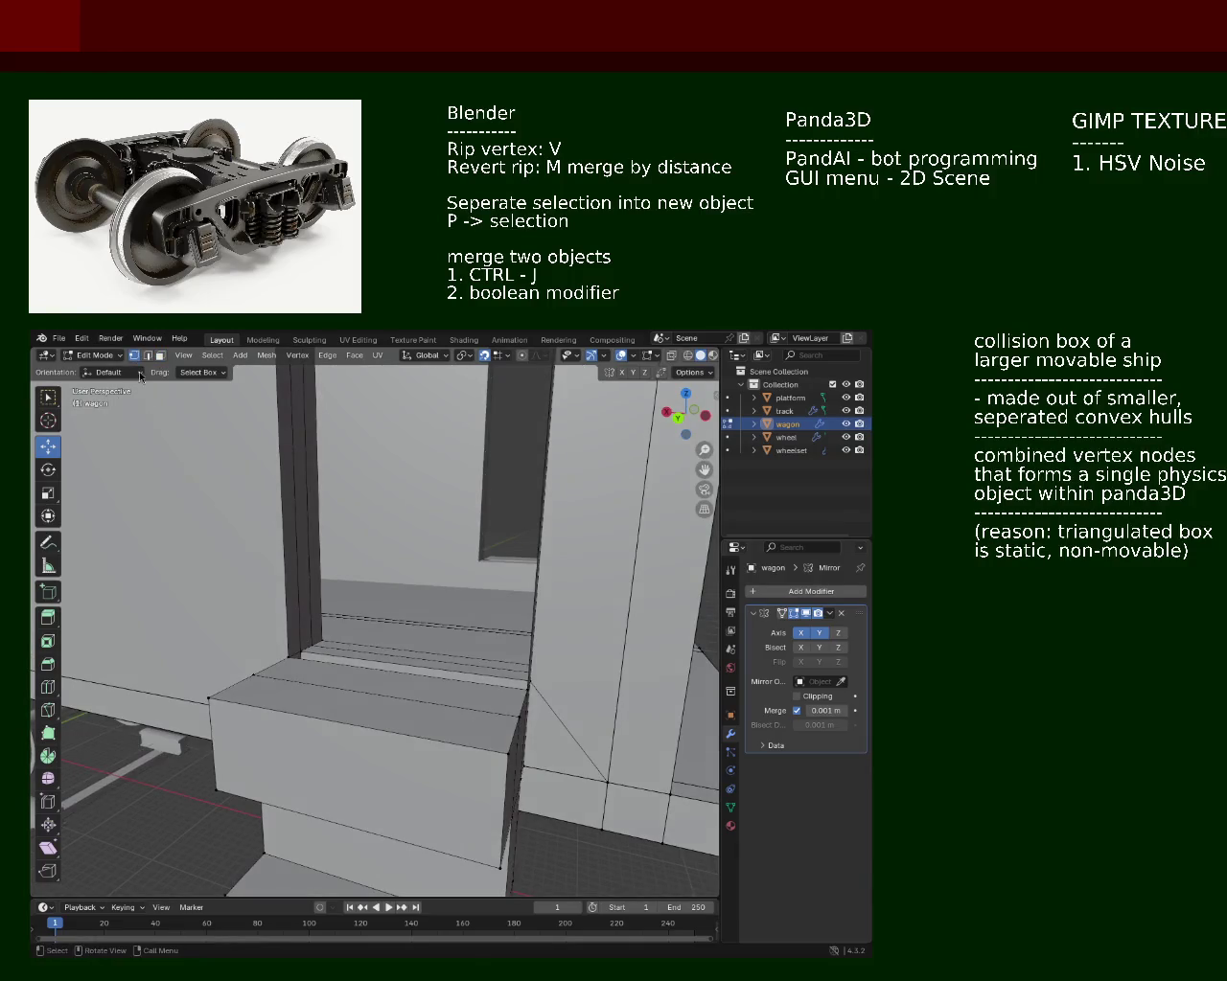
drag(350, 708, 540, 668)
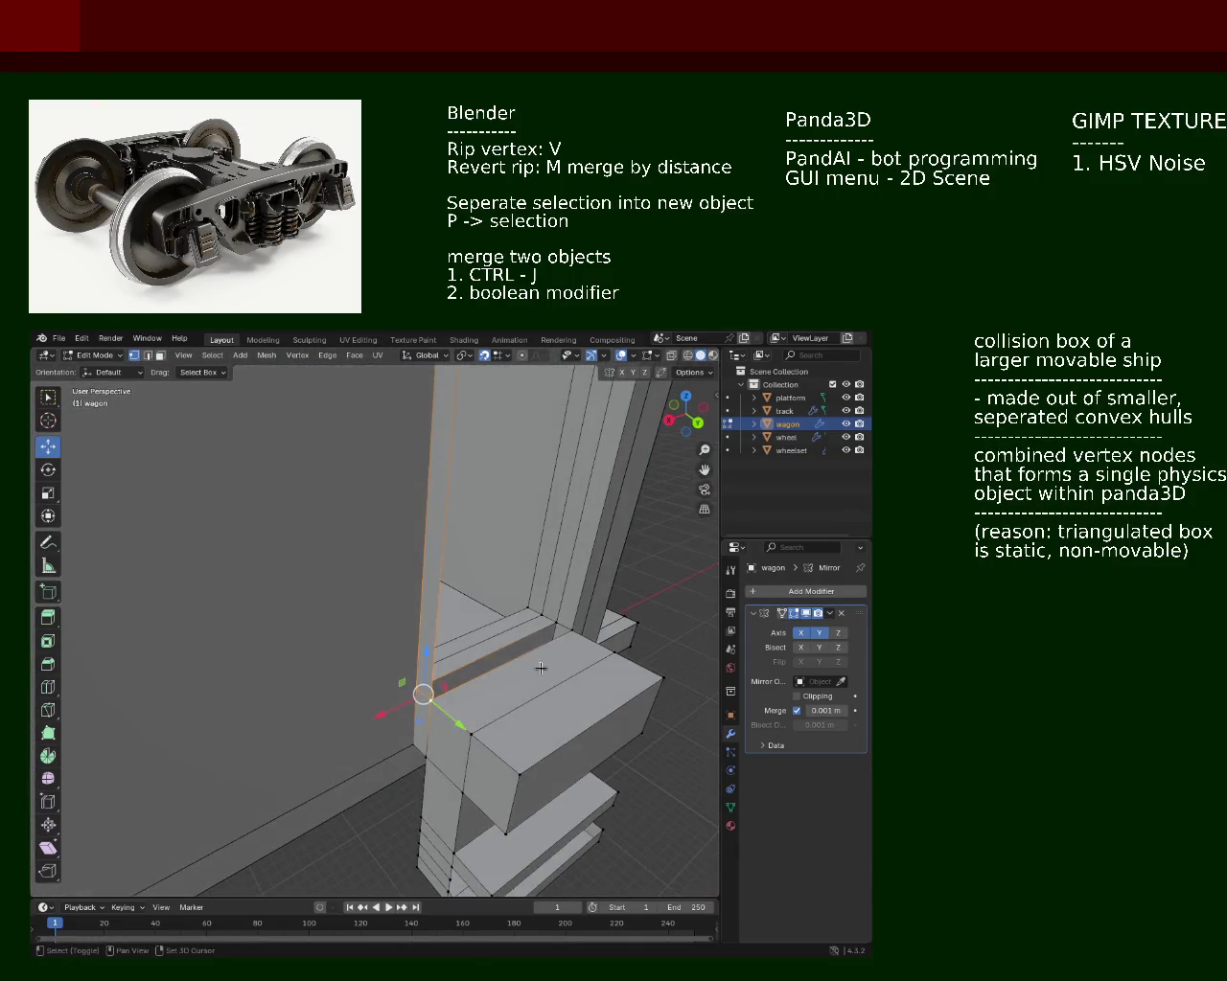
click(556, 616)
scroll(down, 3)
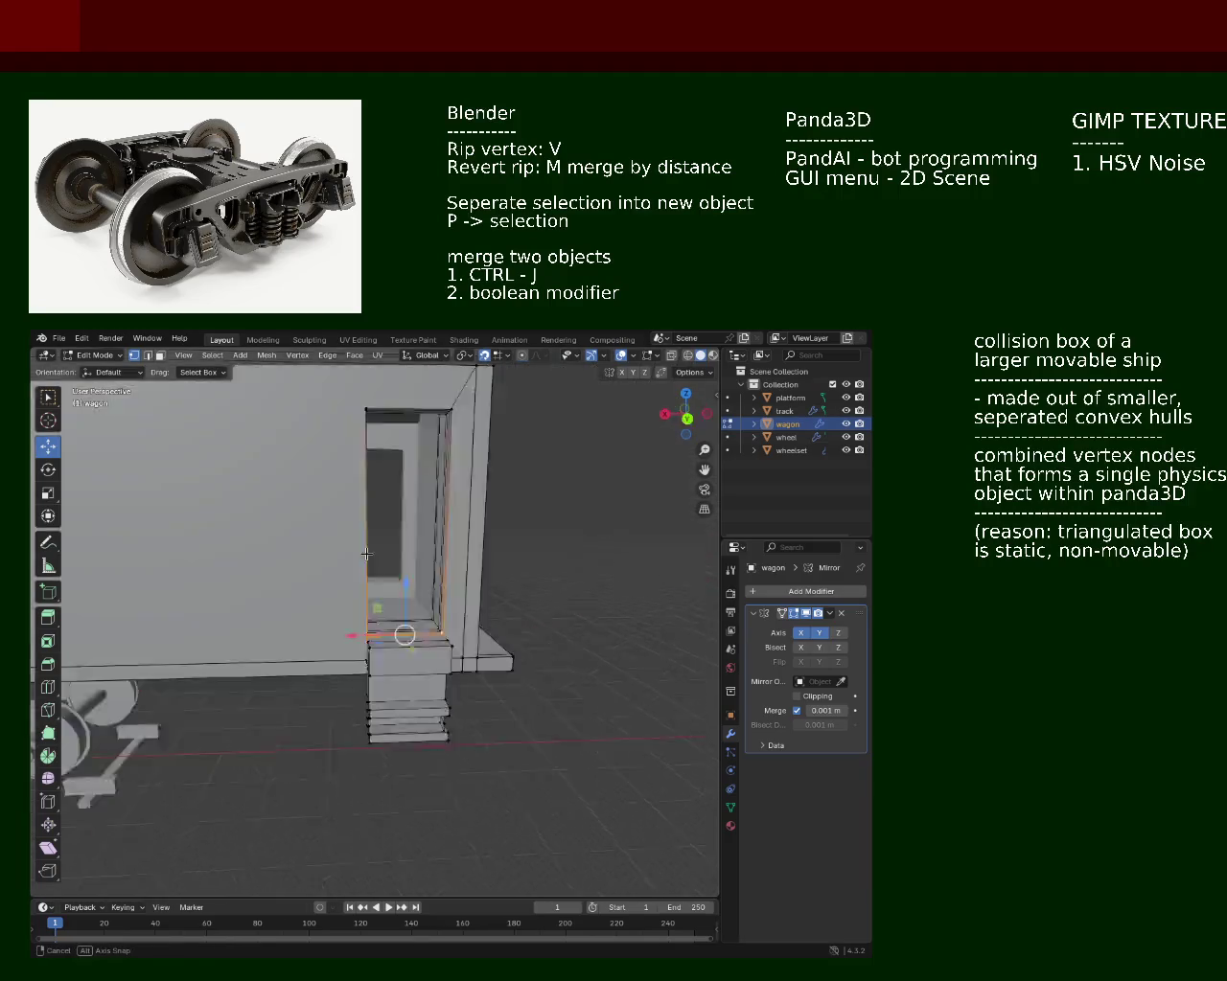
drag(495, 512, 390, 519)
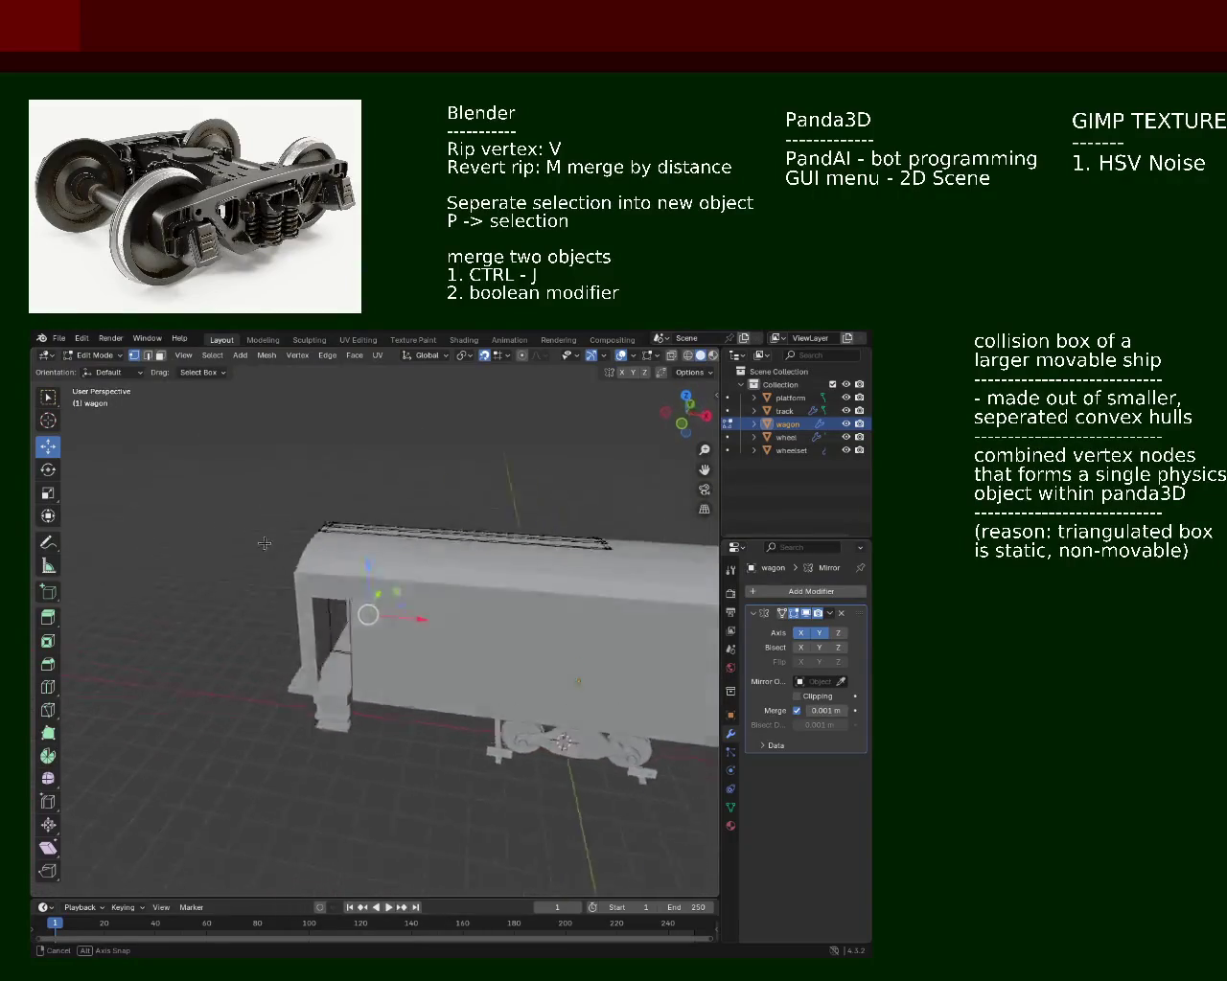
scroll(up, 3)
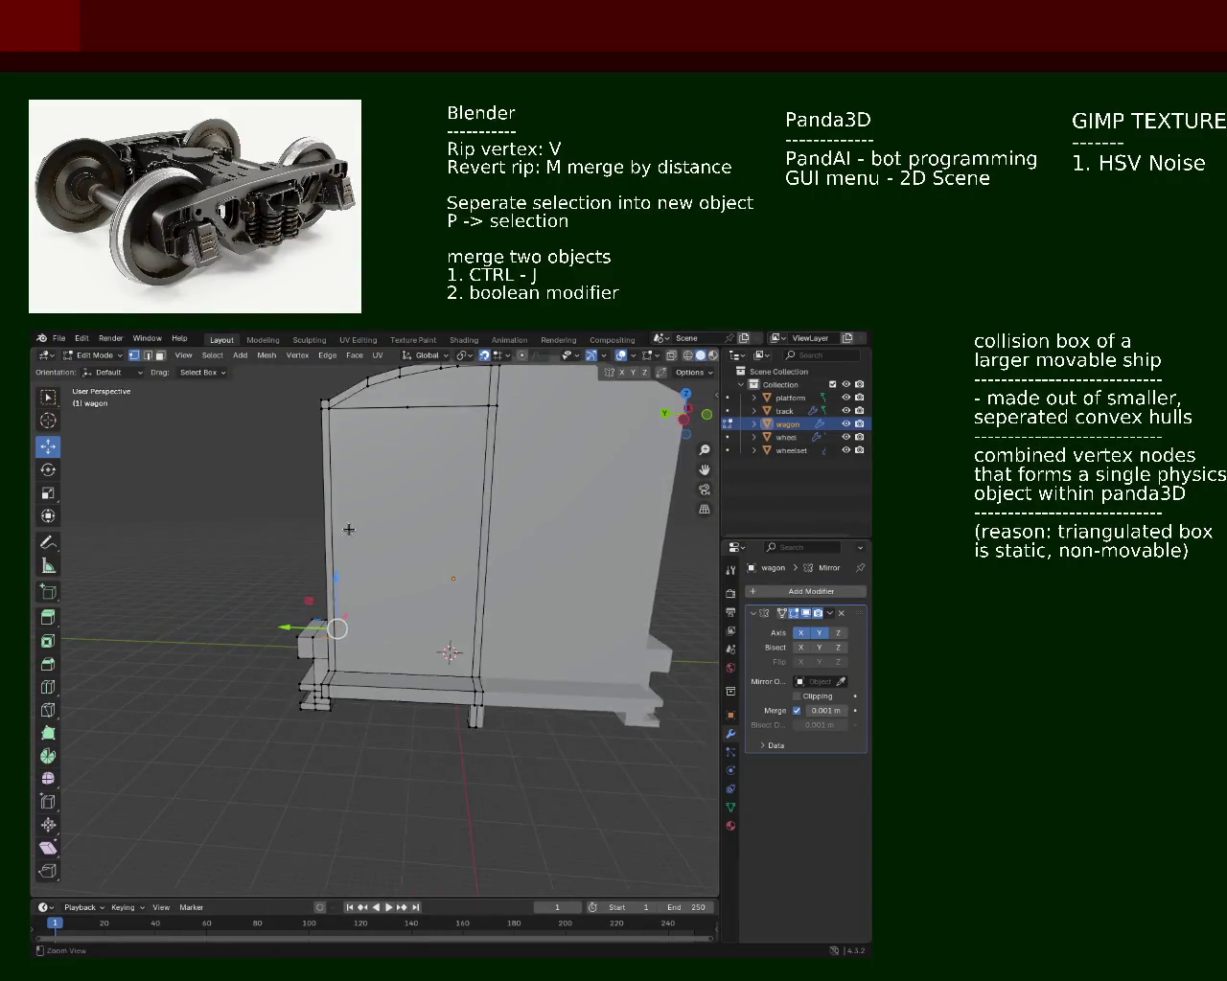
drag(345, 526, 456, 651)
scroll(up, 3)
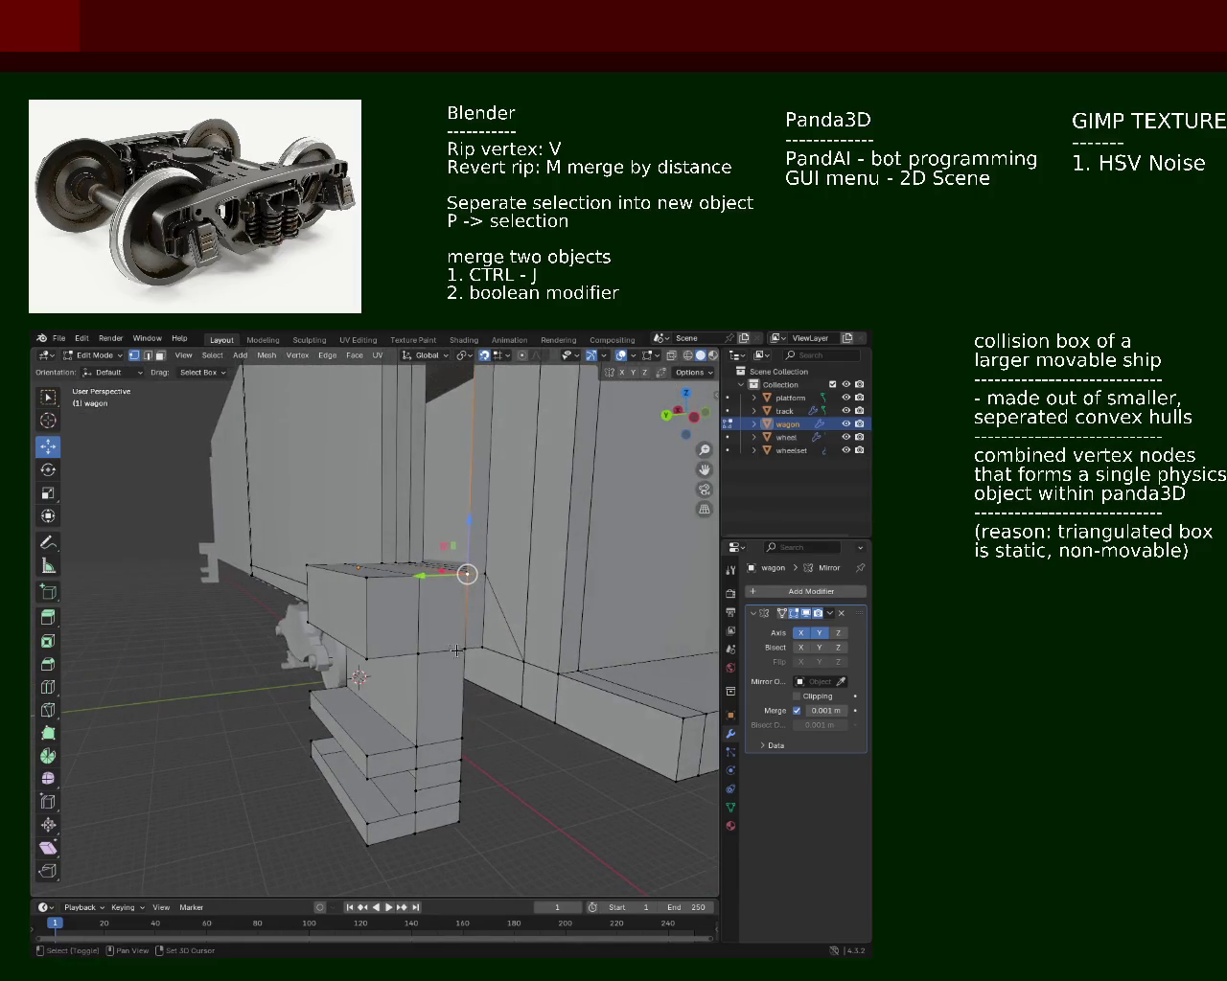
Step: Select the block's top-left edge and the wall's vertical edge for extrusion
click(367, 650)
drag(367, 650, 411, 596)
key(ctrl+e)
key(Escape)
click(397, 584)
click(364, 610)
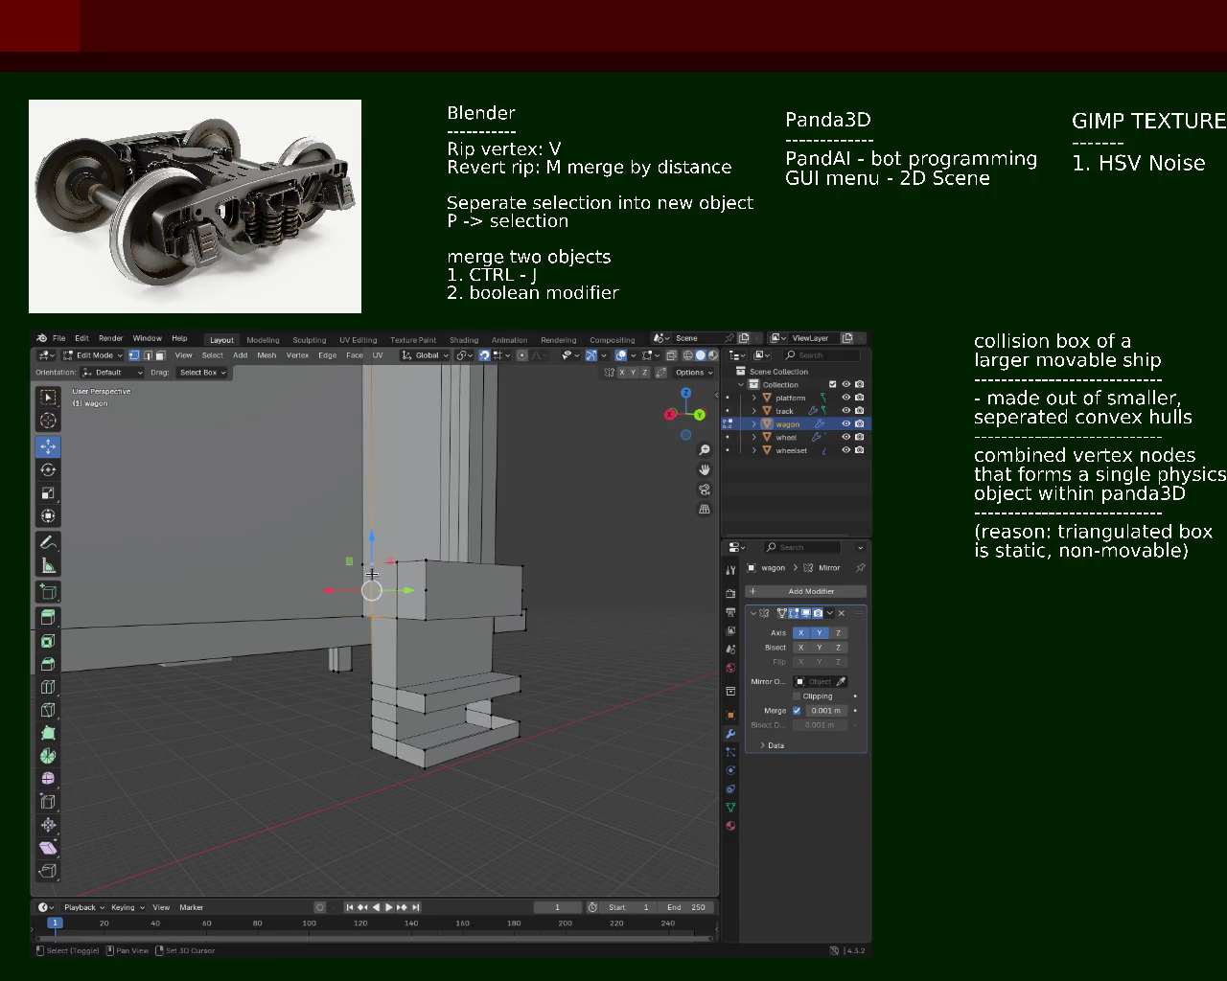
click(373, 576)
key(ctrl+e)
key(Escape)
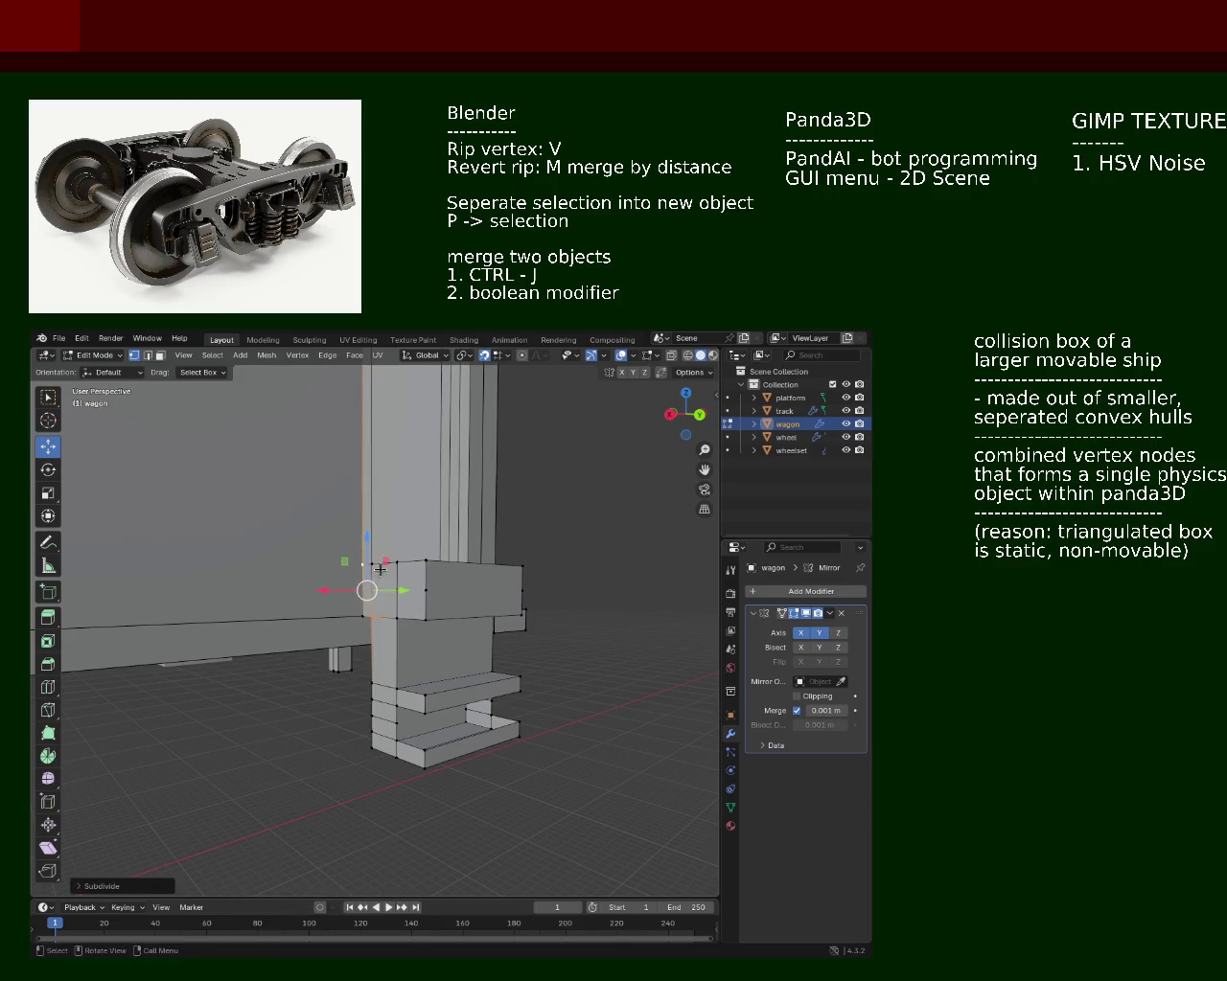
key(ctrl+e)
key(Escape)
click(393, 601)
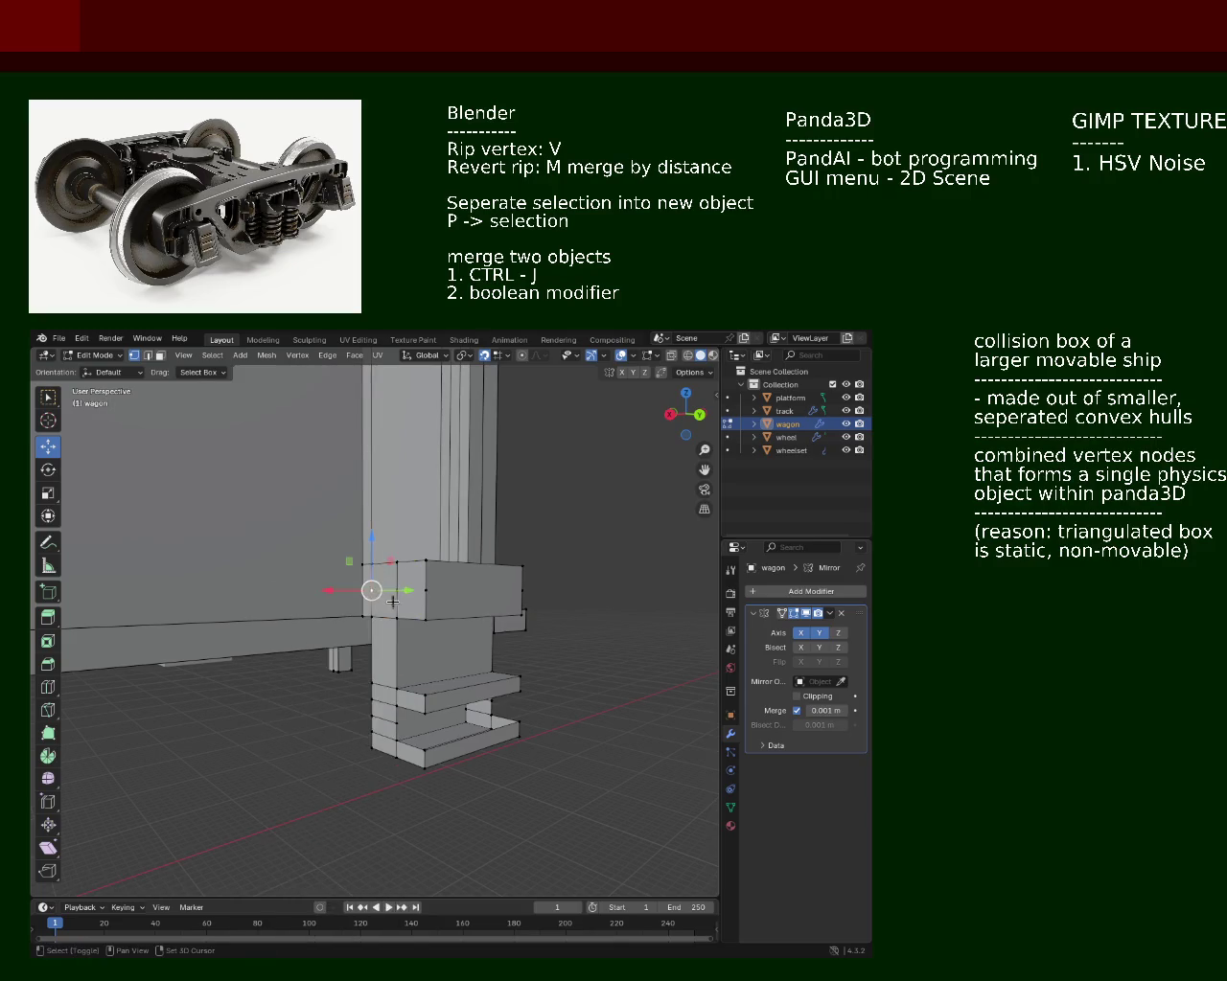
drag(475, 600, 370, 595)
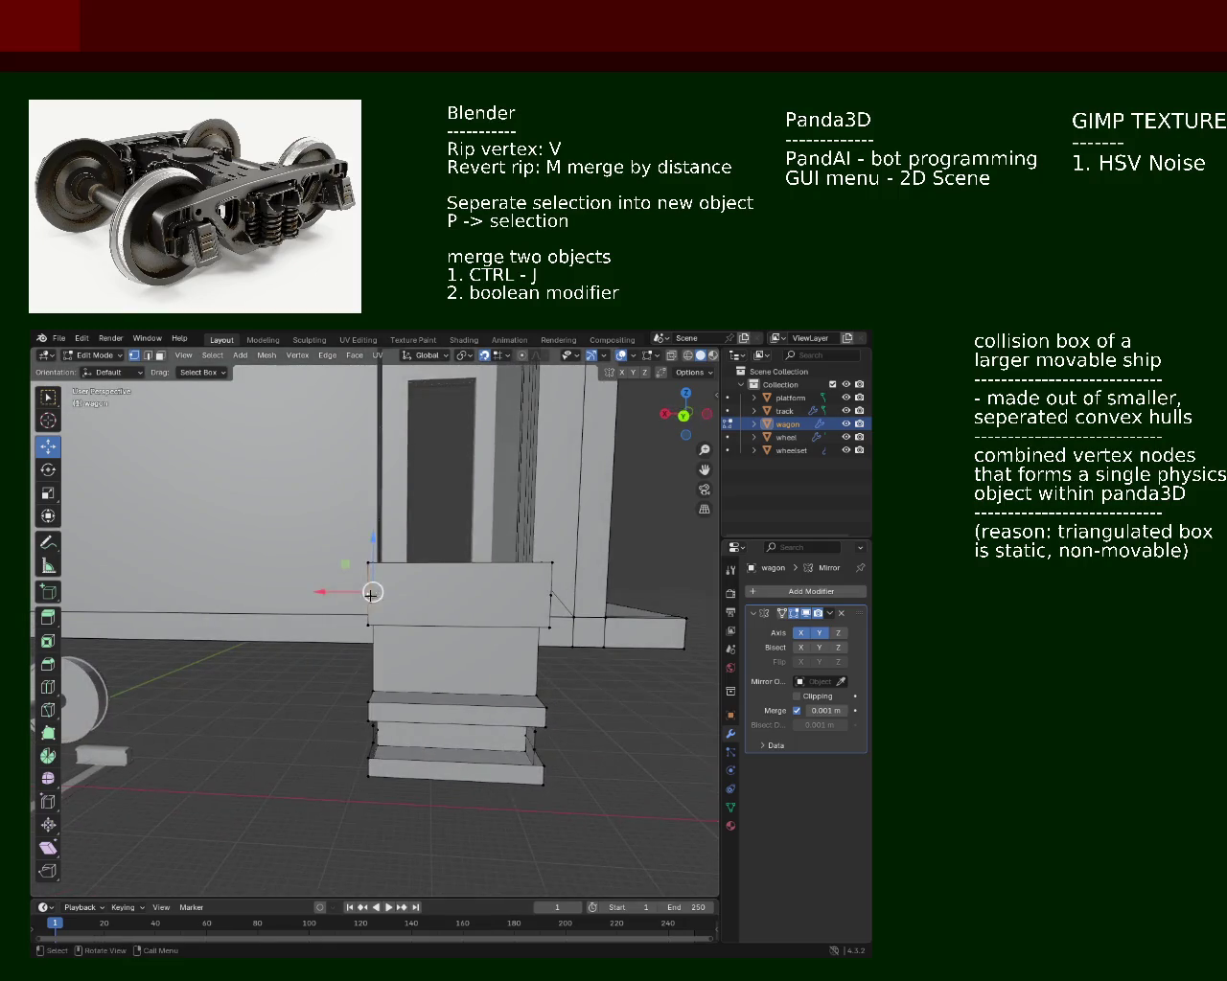
drag(521, 596, 385, 599)
Step: Extrude the chosen ledge edge outward with Extrude Edges
click(458, 562)
click(356, 603)
click(361, 603)
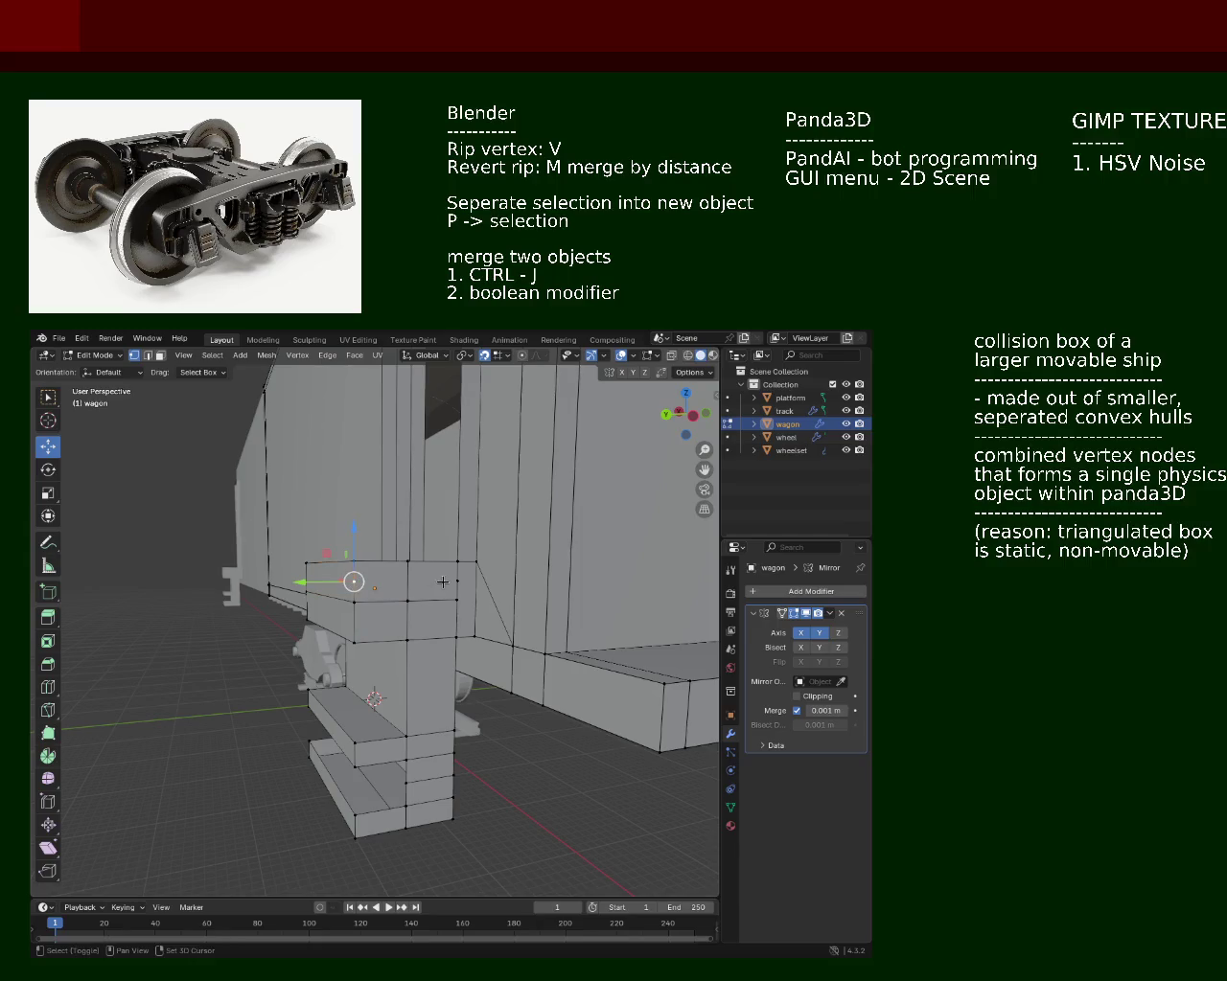
drag(235, 591, 316, 592)
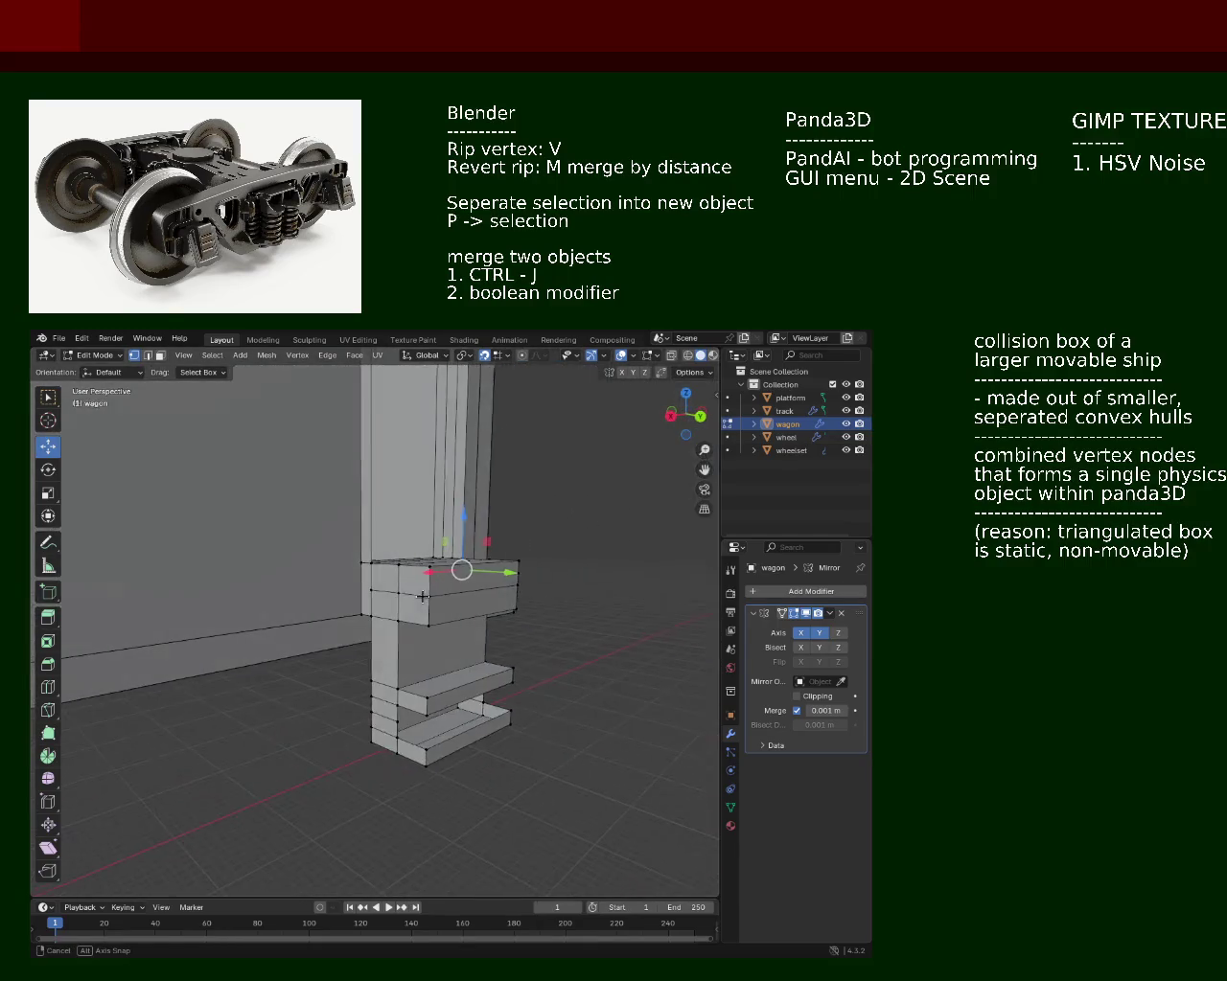
key(ctrl+e)
click(374, 595)
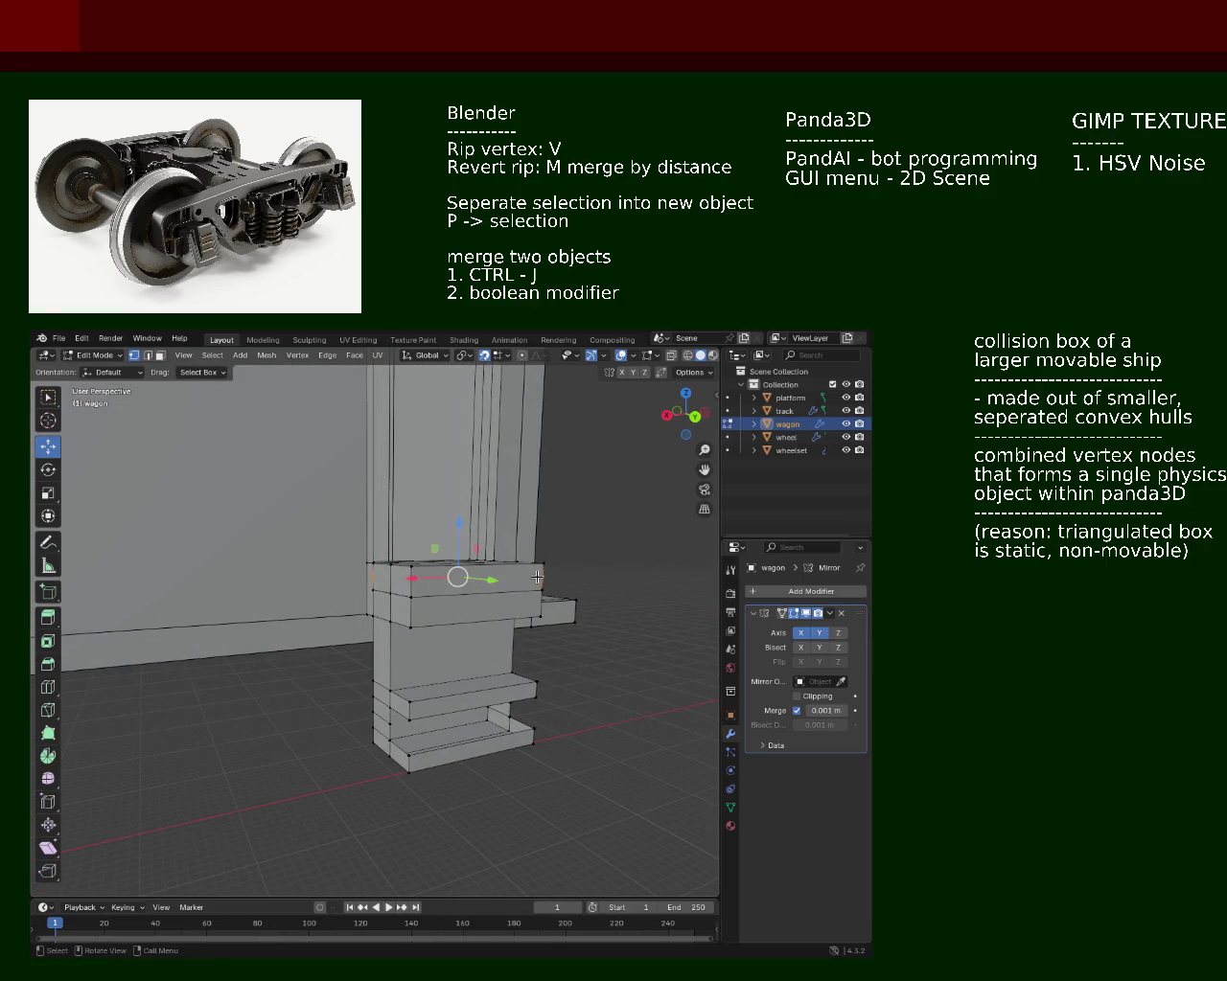
click(538, 576)
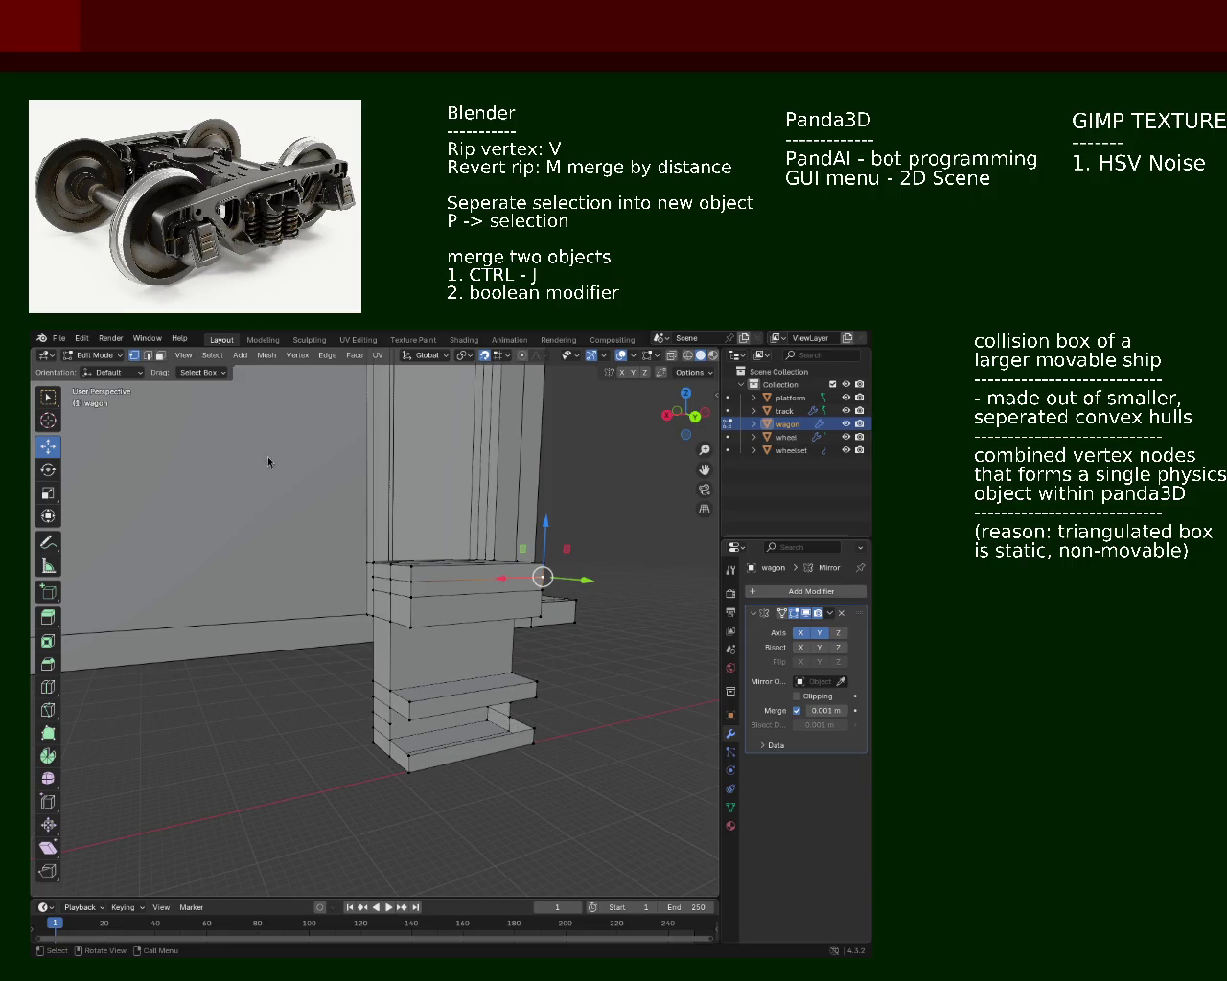
Step: Delete the selected top face of the upper block above the steps, leaving it open
drag(267, 456, 192, 394)
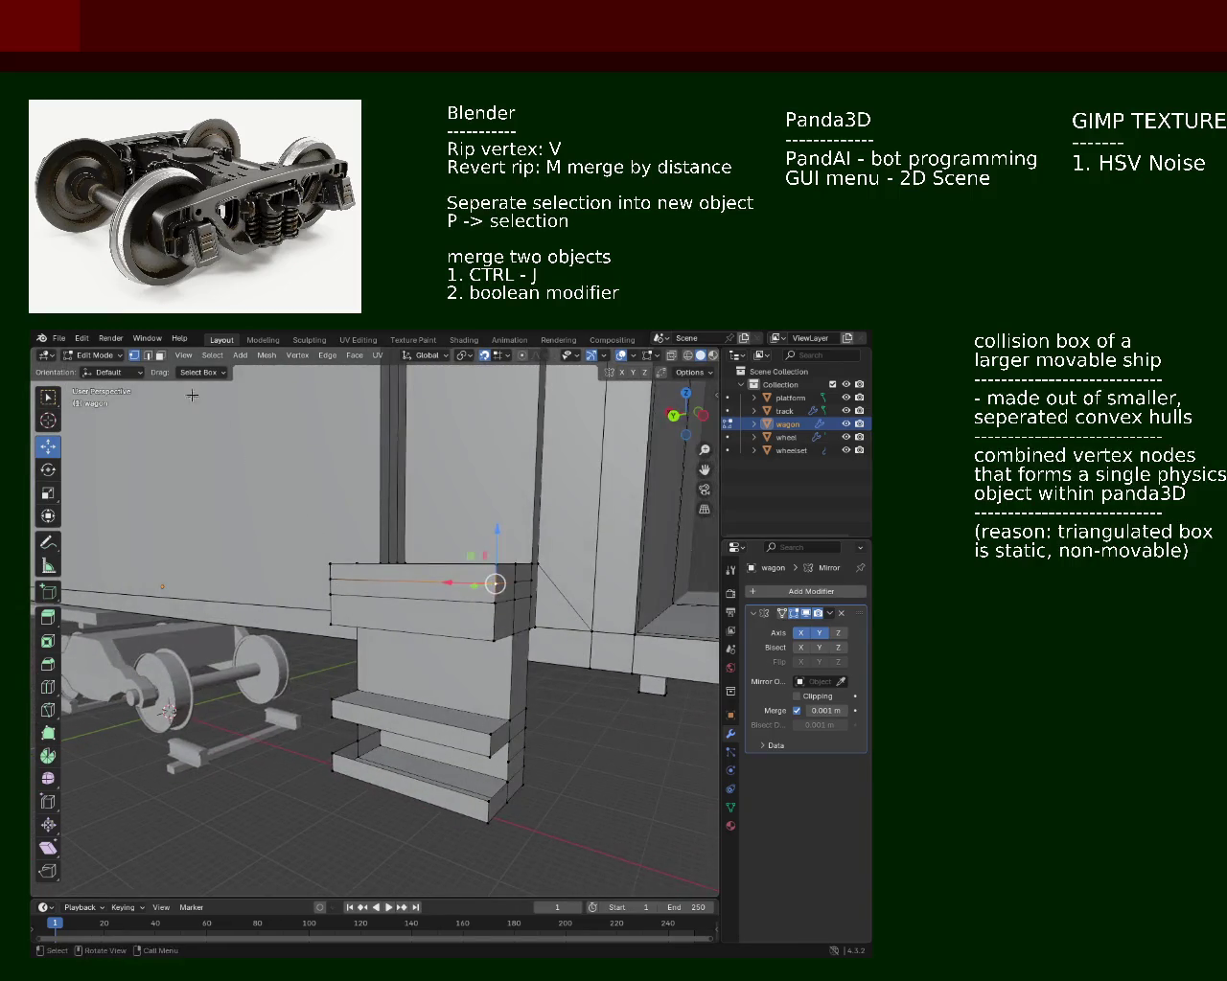
drag(336, 499, 407, 593)
key(x)
click(432, 578)
drag(432, 578, 317, 589)
drag(416, 574, 287, 537)
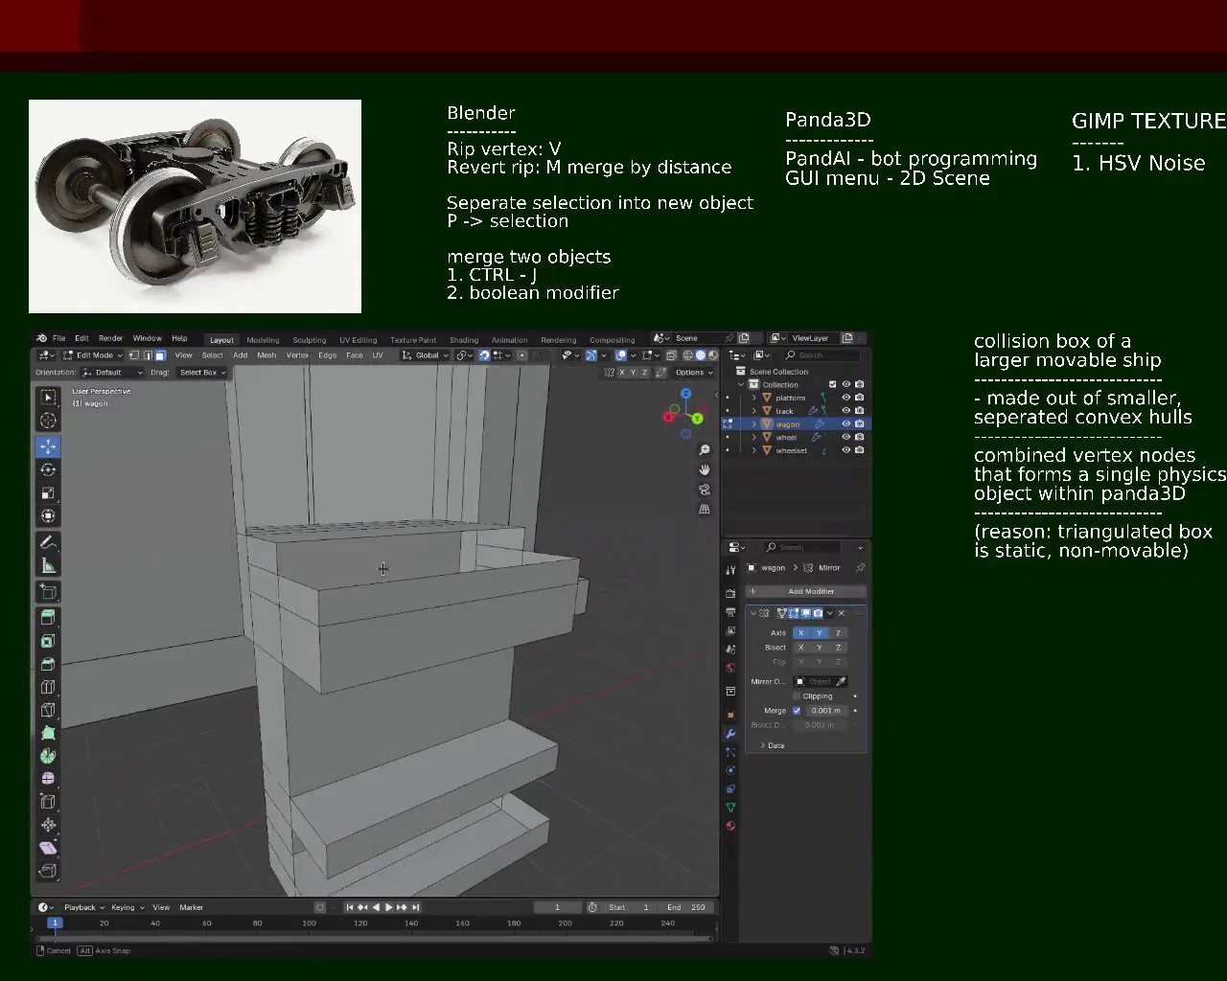
Step: Switch to vertex select and pick a corner vertex of the block, checking from a low side view
click(136, 358)
drag(206, 480, 234, 530)
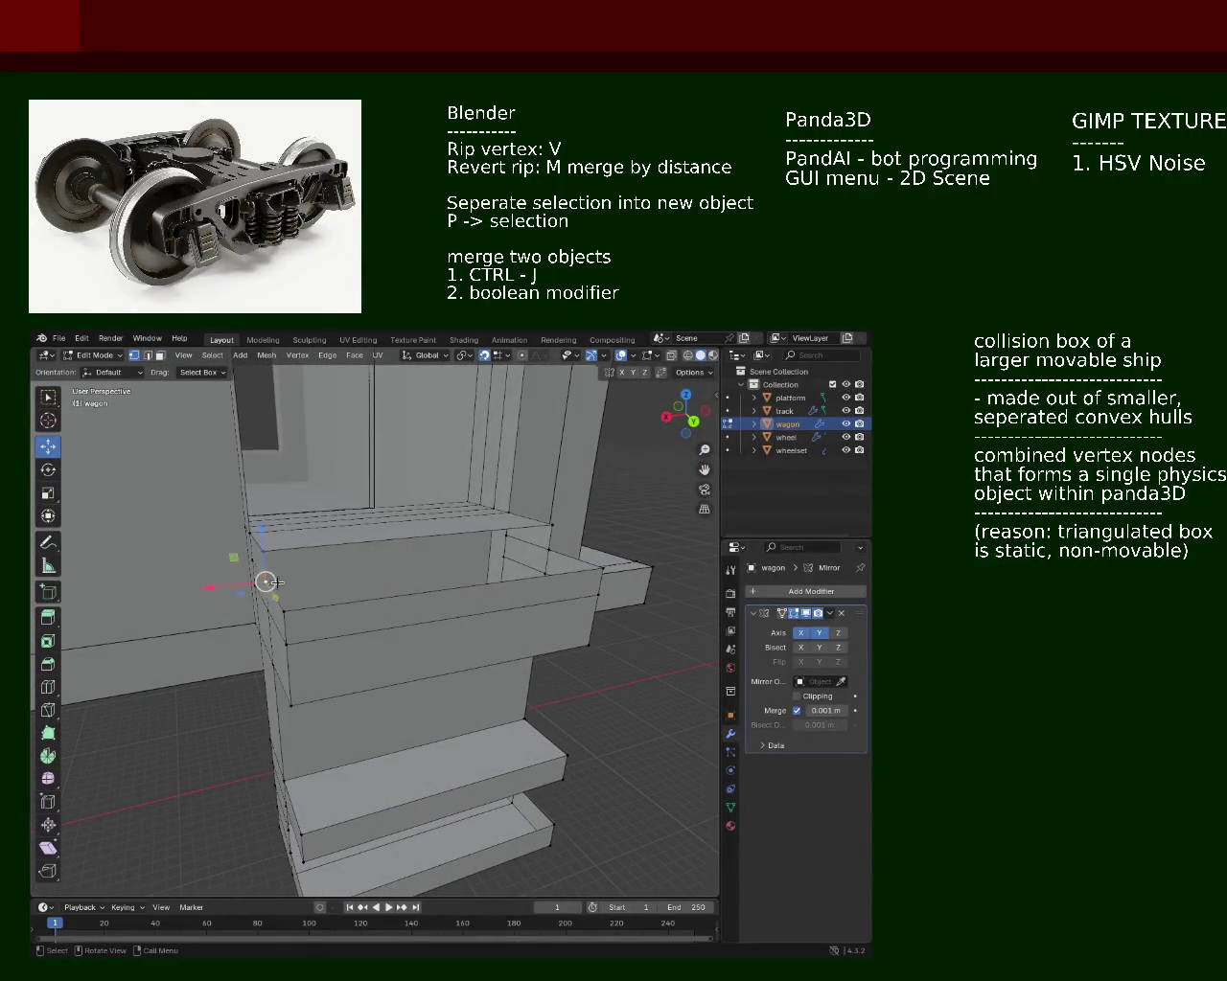
drag(277, 583, 530, 606)
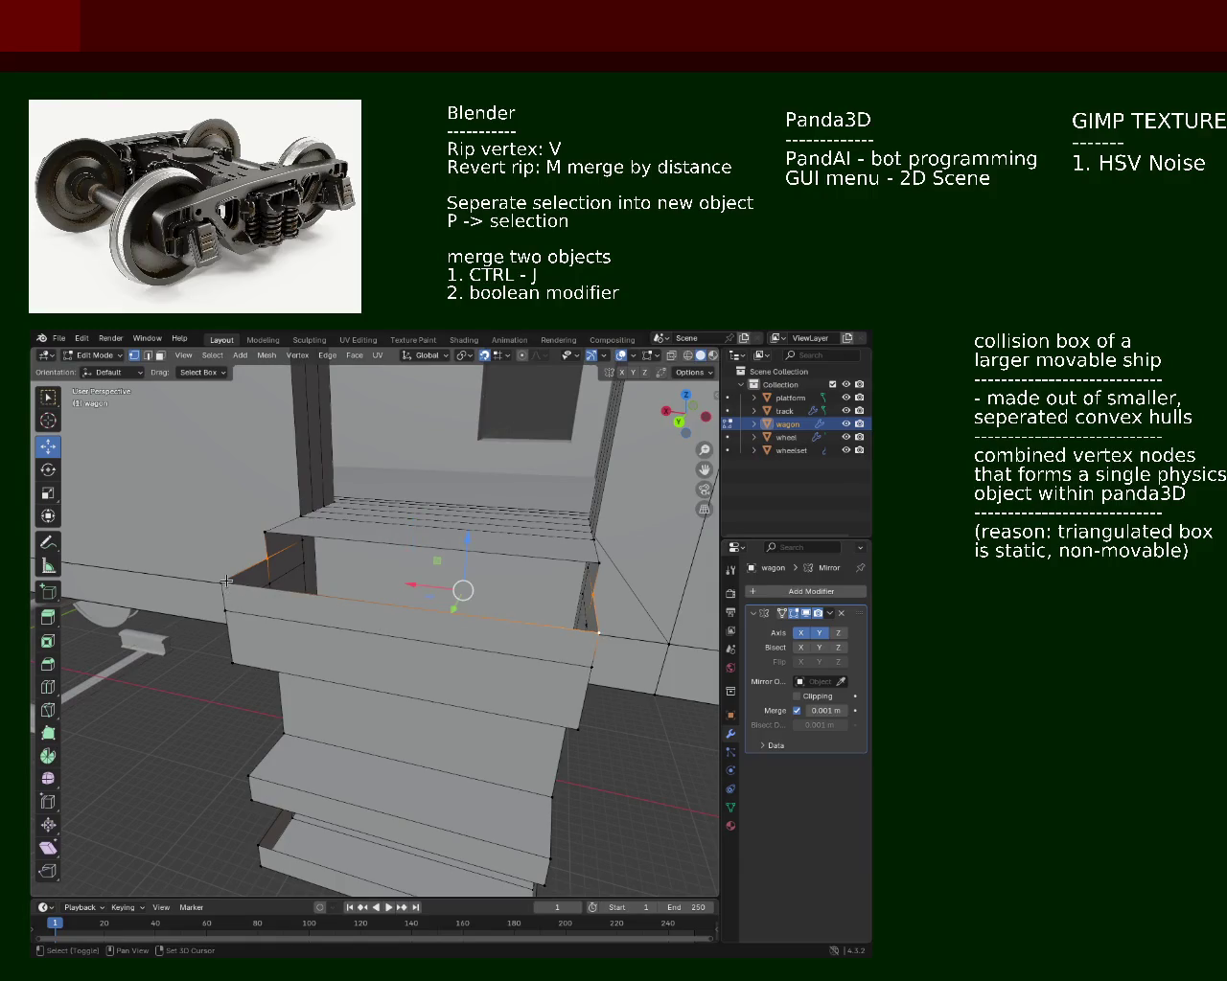
click(261, 554)
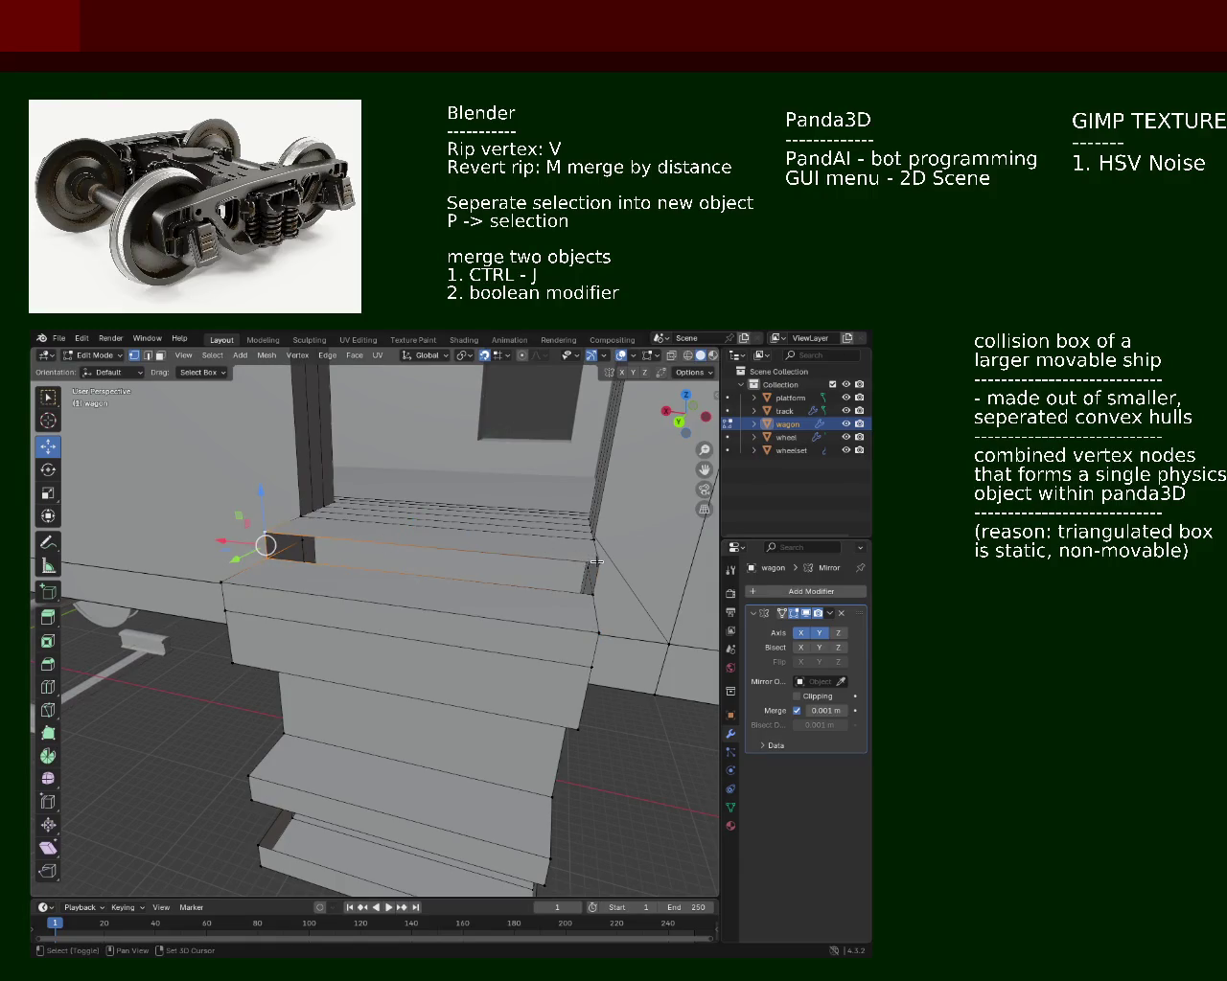
scroll(down, 3)
drag(551, 608, 264, 651)
scroll(up, 3)
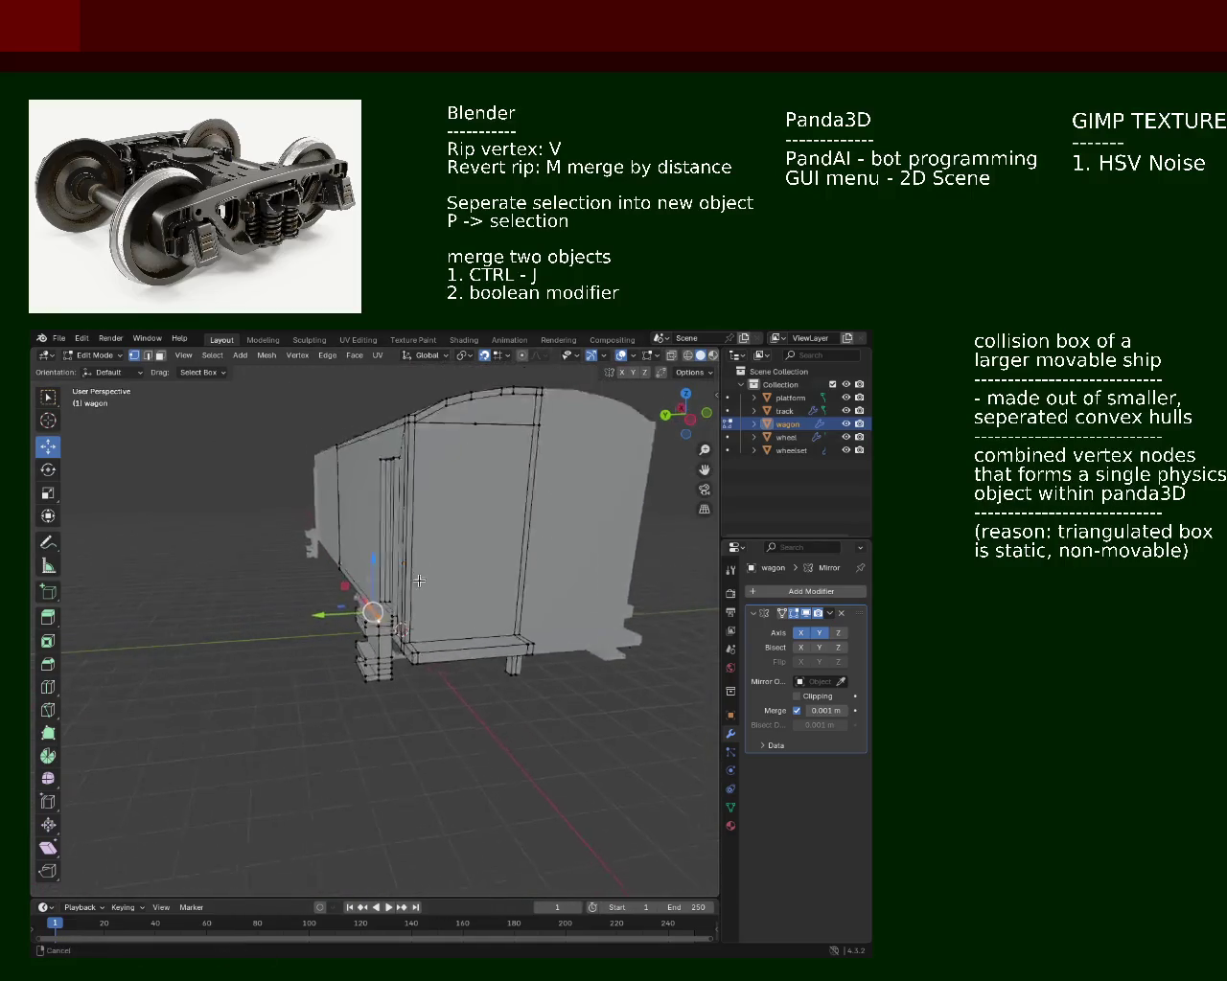
Step: In face select mode, delete the selected faces under the steps' upper ledge
drag(263, 651, 442, 623)
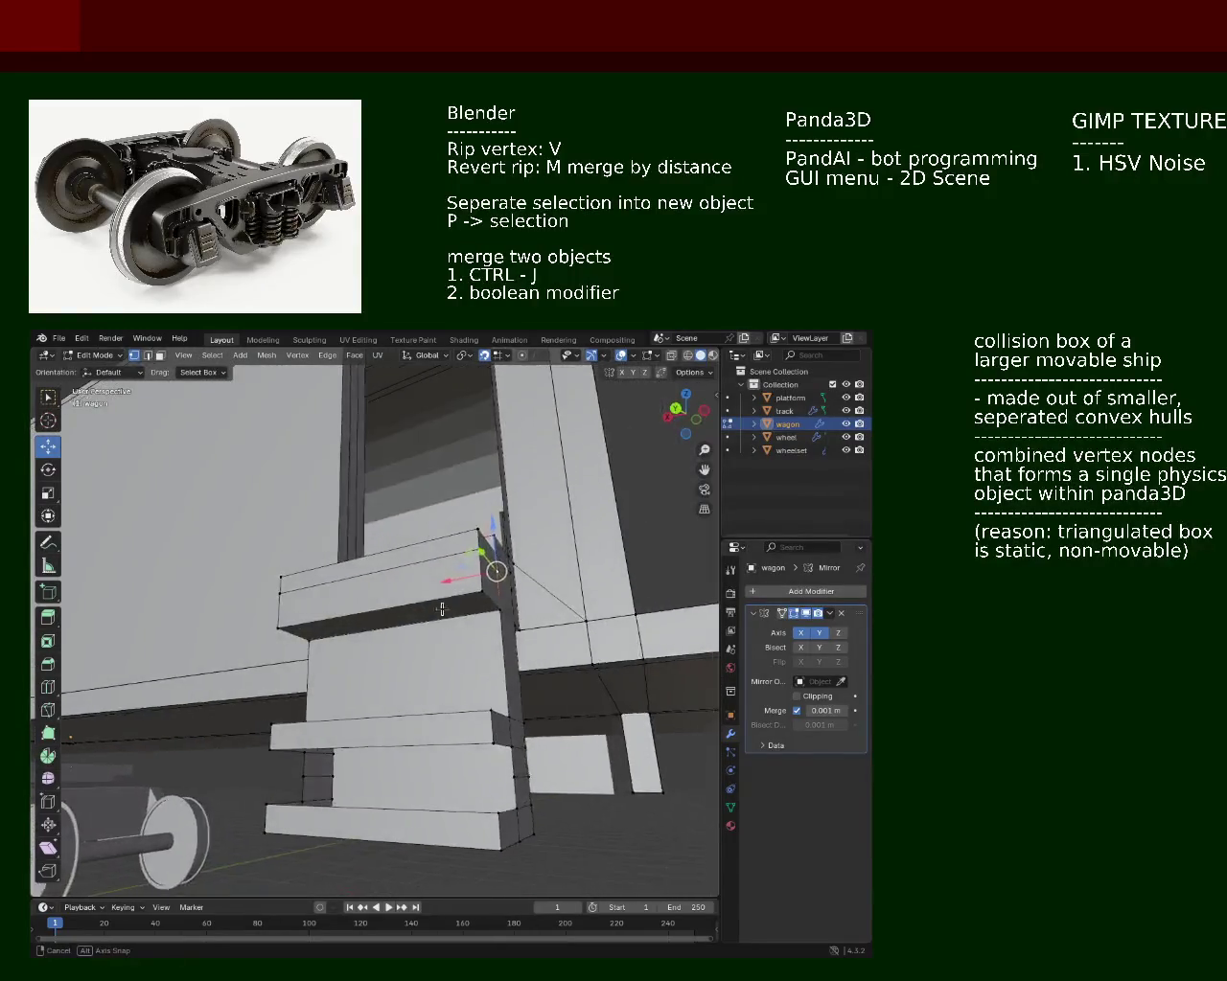
click(159, 355)
drag(220, 441, 406, 623)
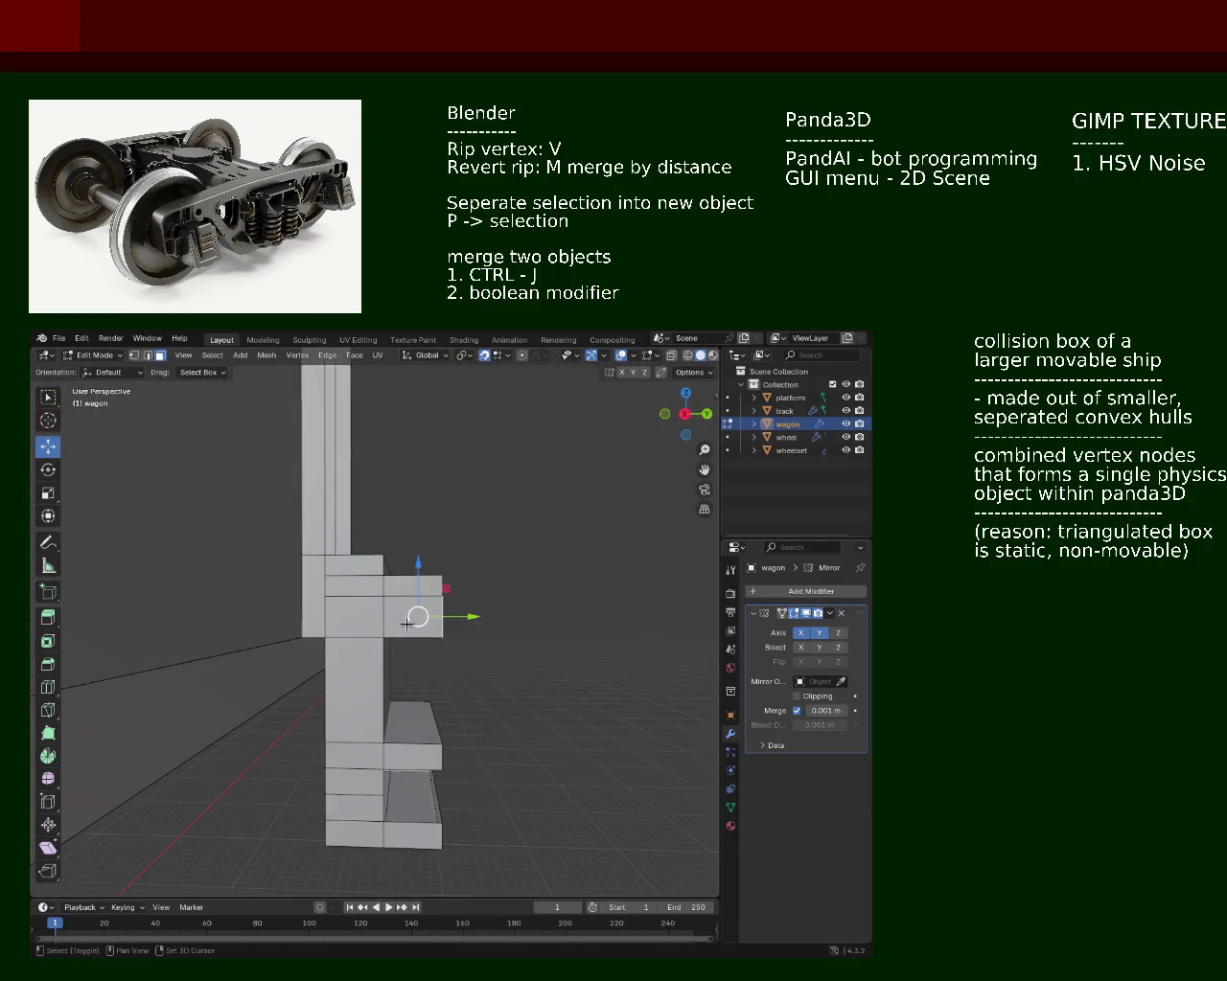
key(x)
click(415, 627)
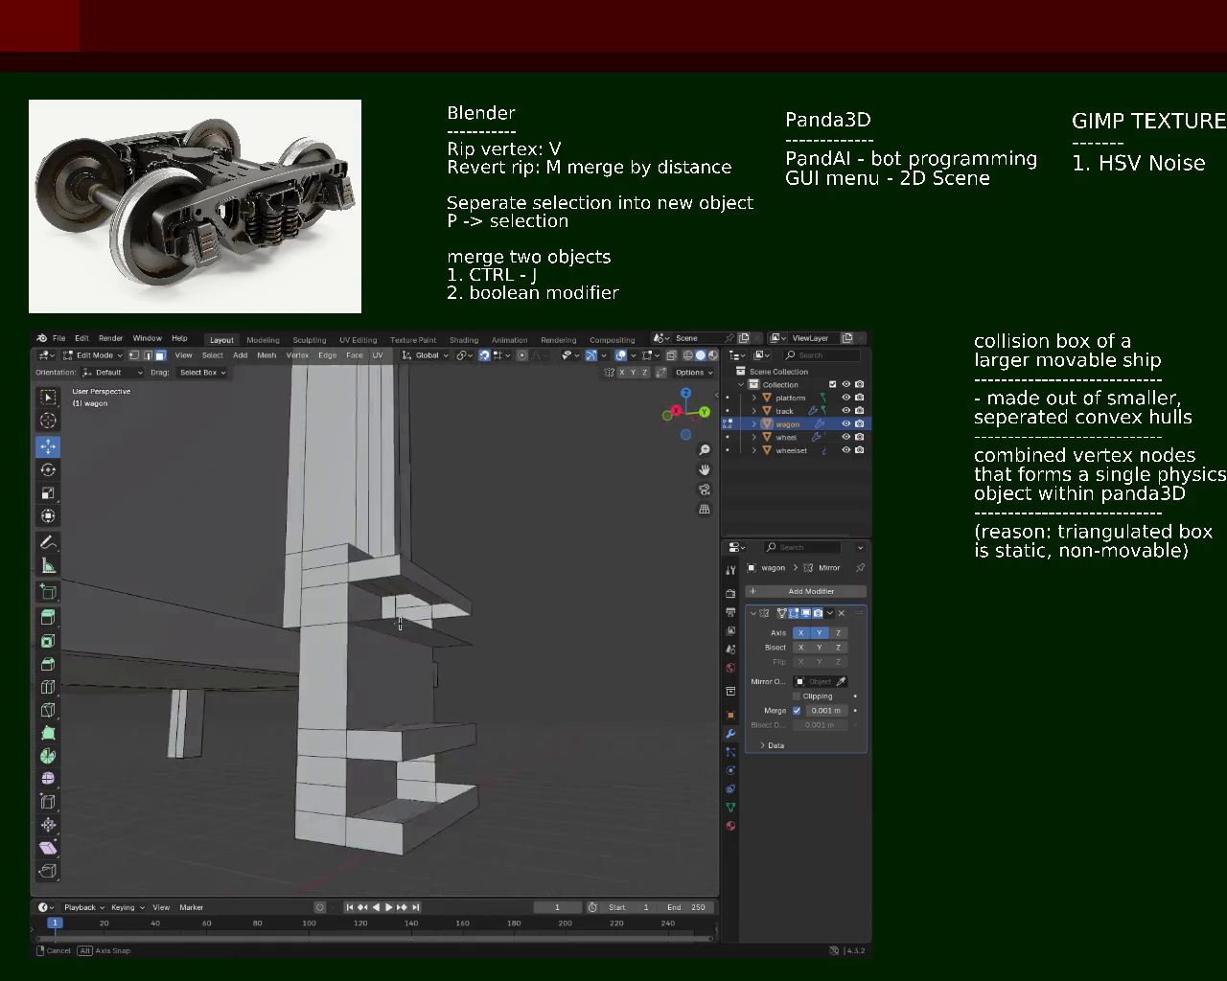
drag(415, 632, 124, 381)
Step: Select the ledge underside's vertices, then clear the selection and inspect the steps from beneath the wagon
click(133, 358)
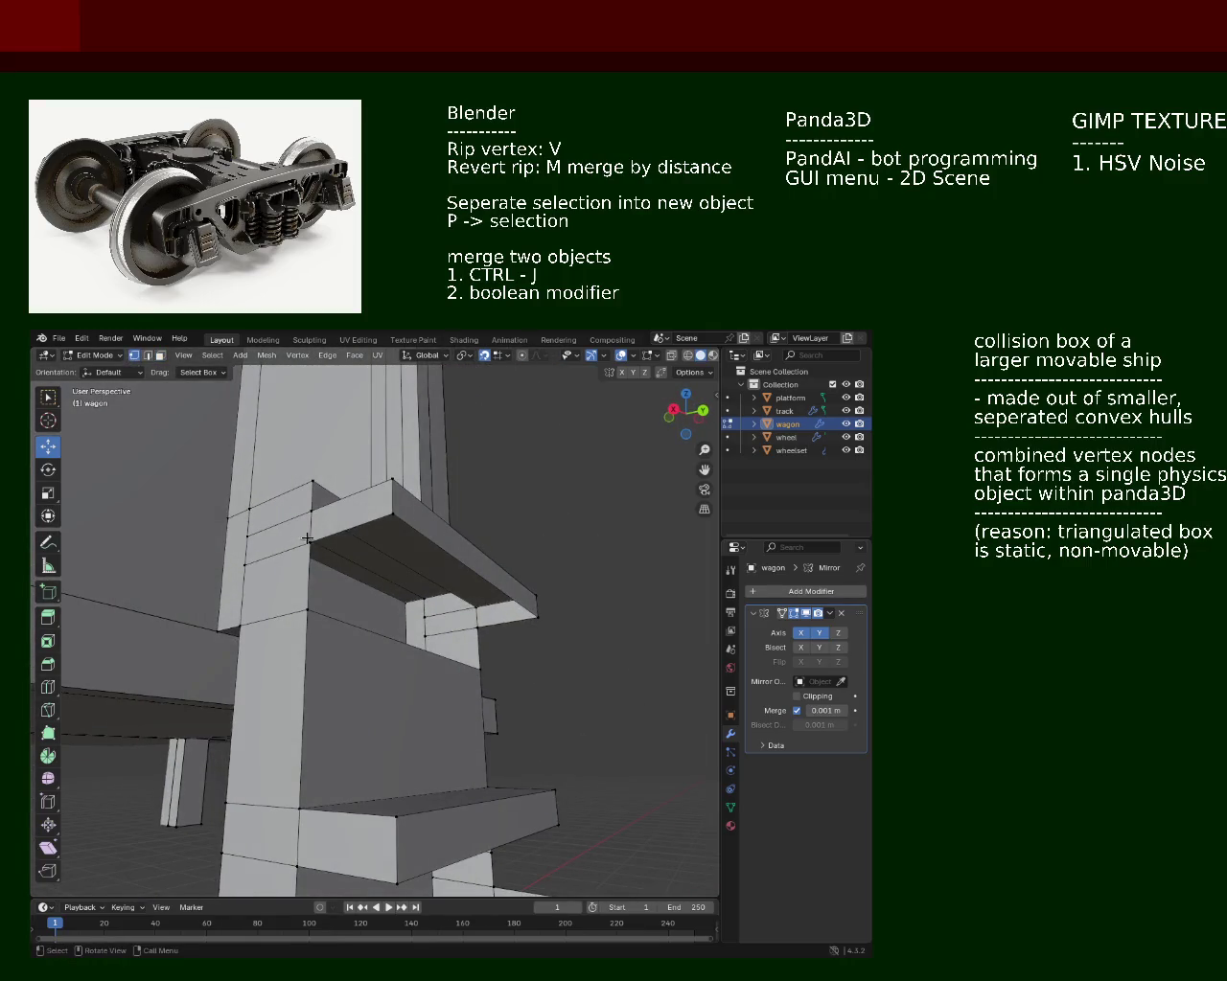
click(477, 628)
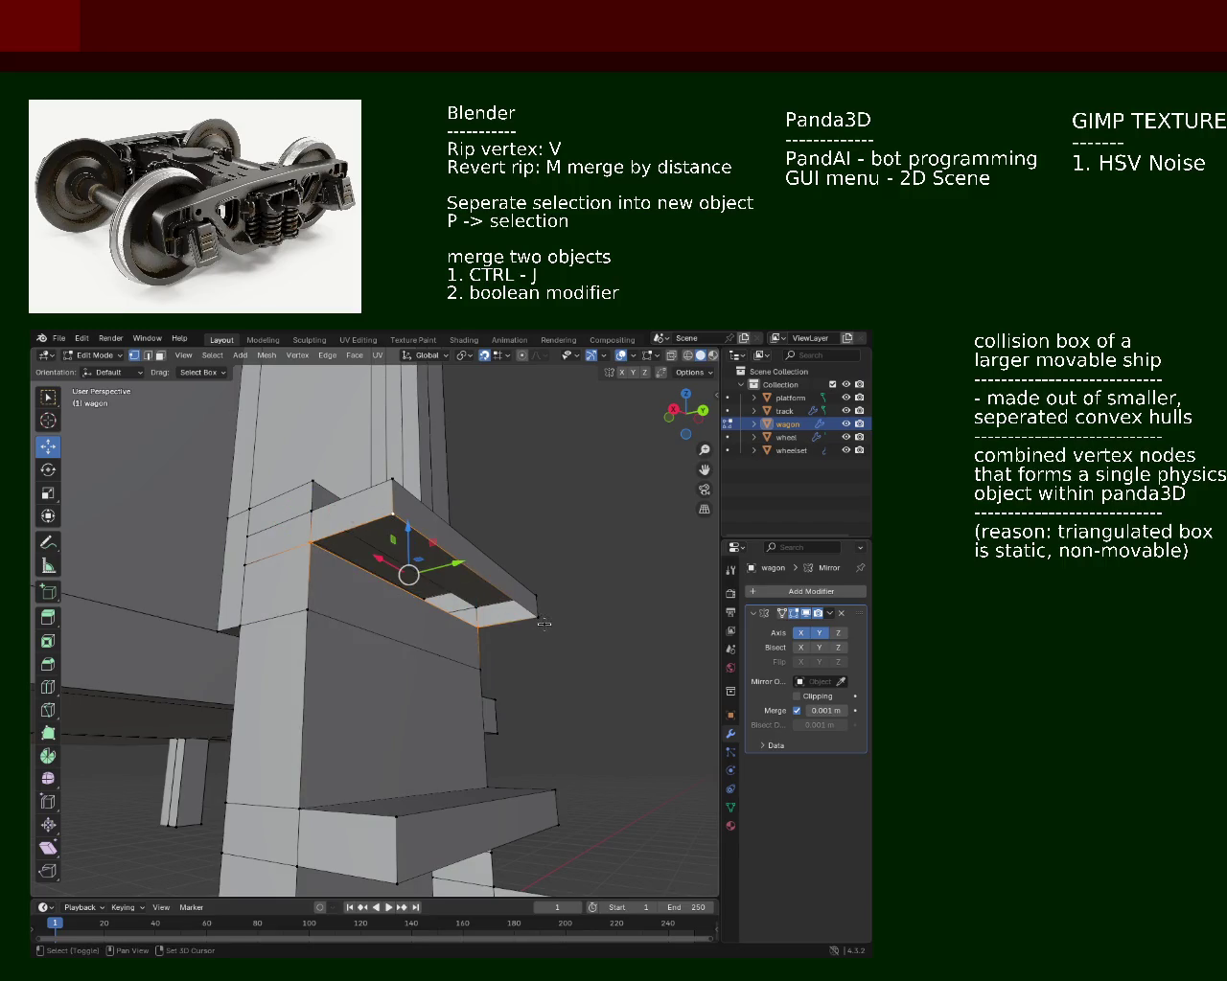
click(544, 624)
drag(544, 624, 287, 697)
click(412, 609)
scroll(down, 3)
scroll(up, 3)
scroll(down, 3)
scroll(up, 3)
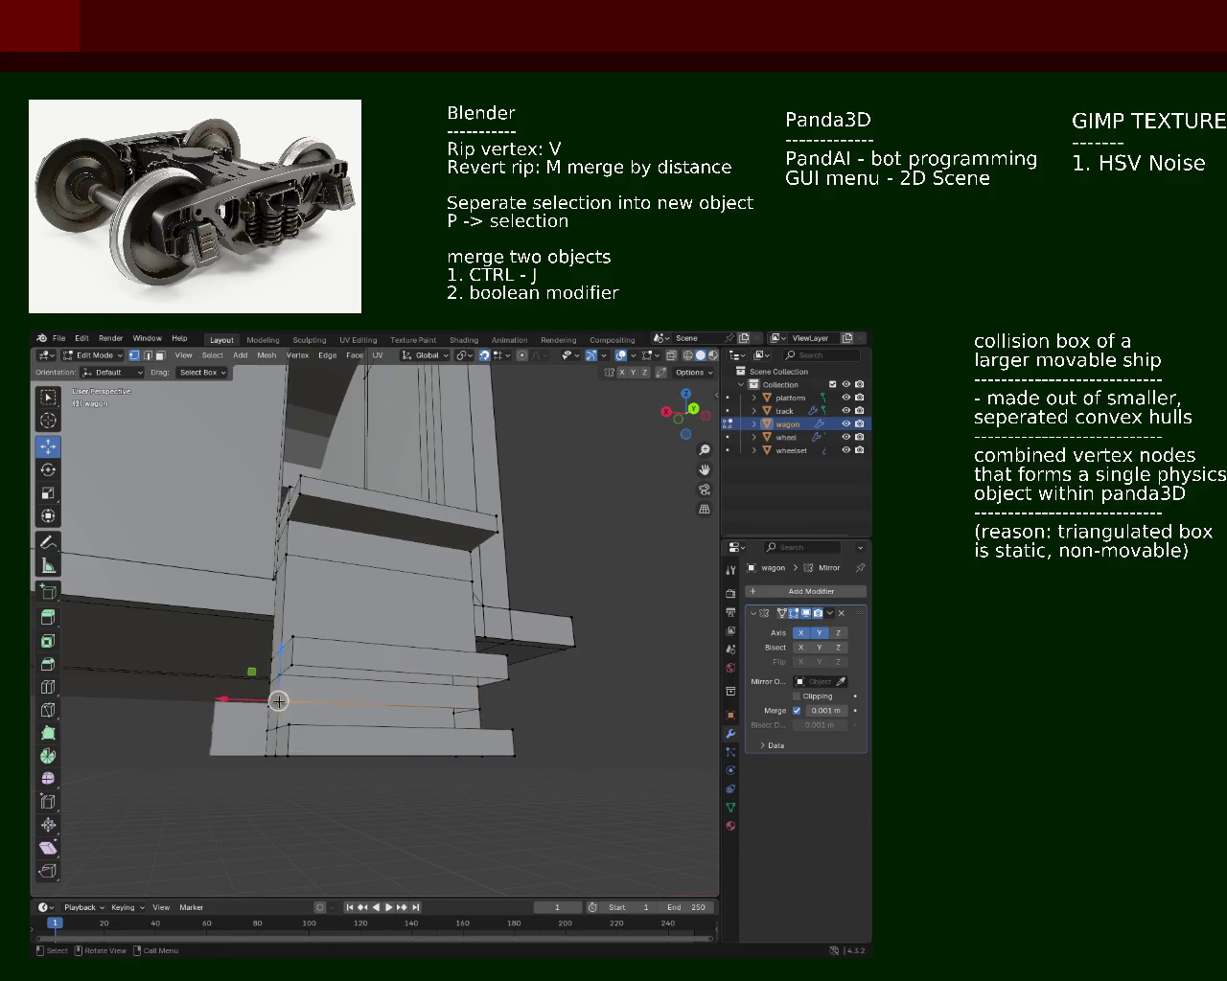
drag(306, 729, 475, 736)
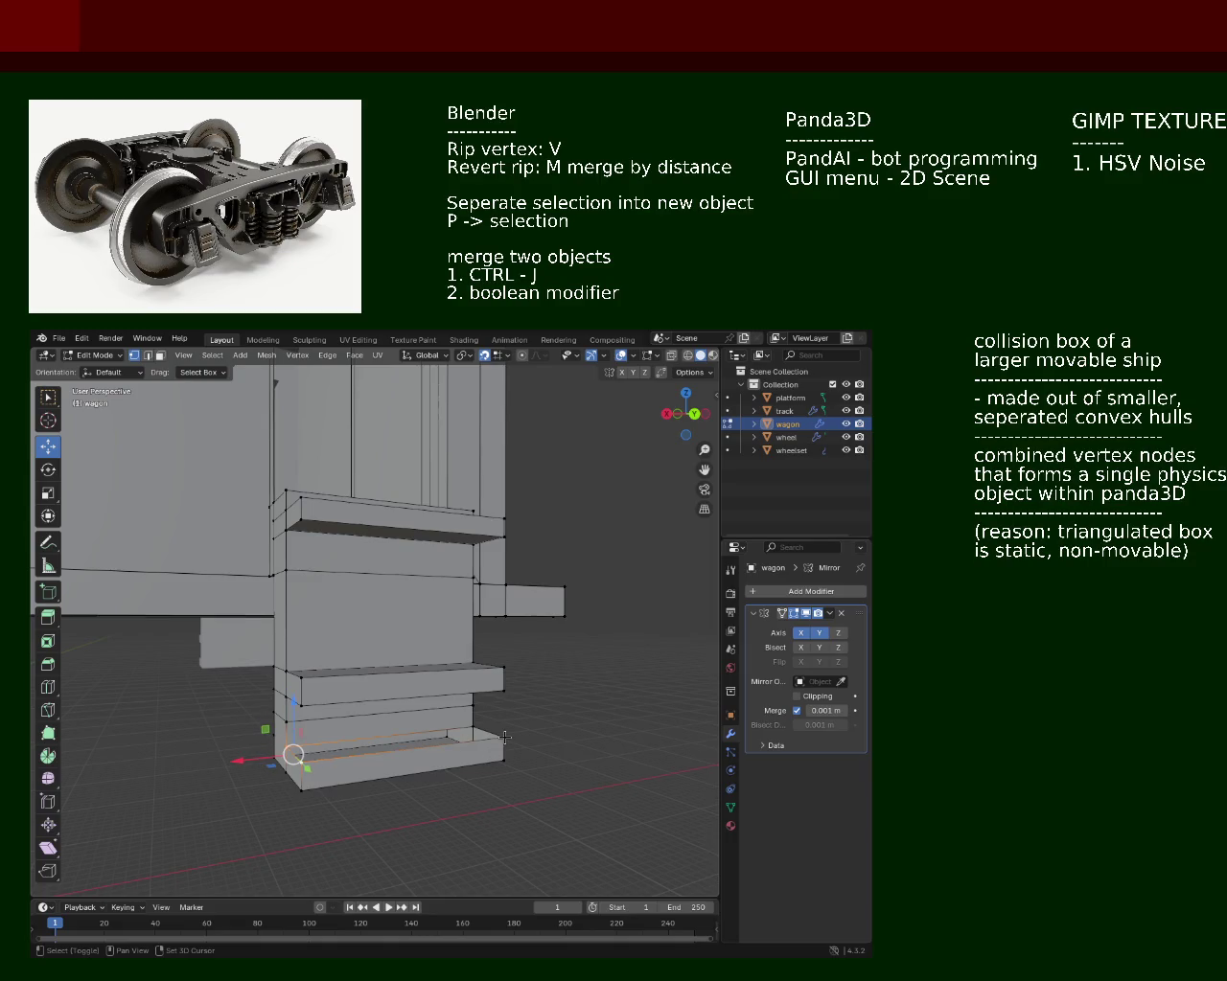
drag(471, 727, 282, 711)
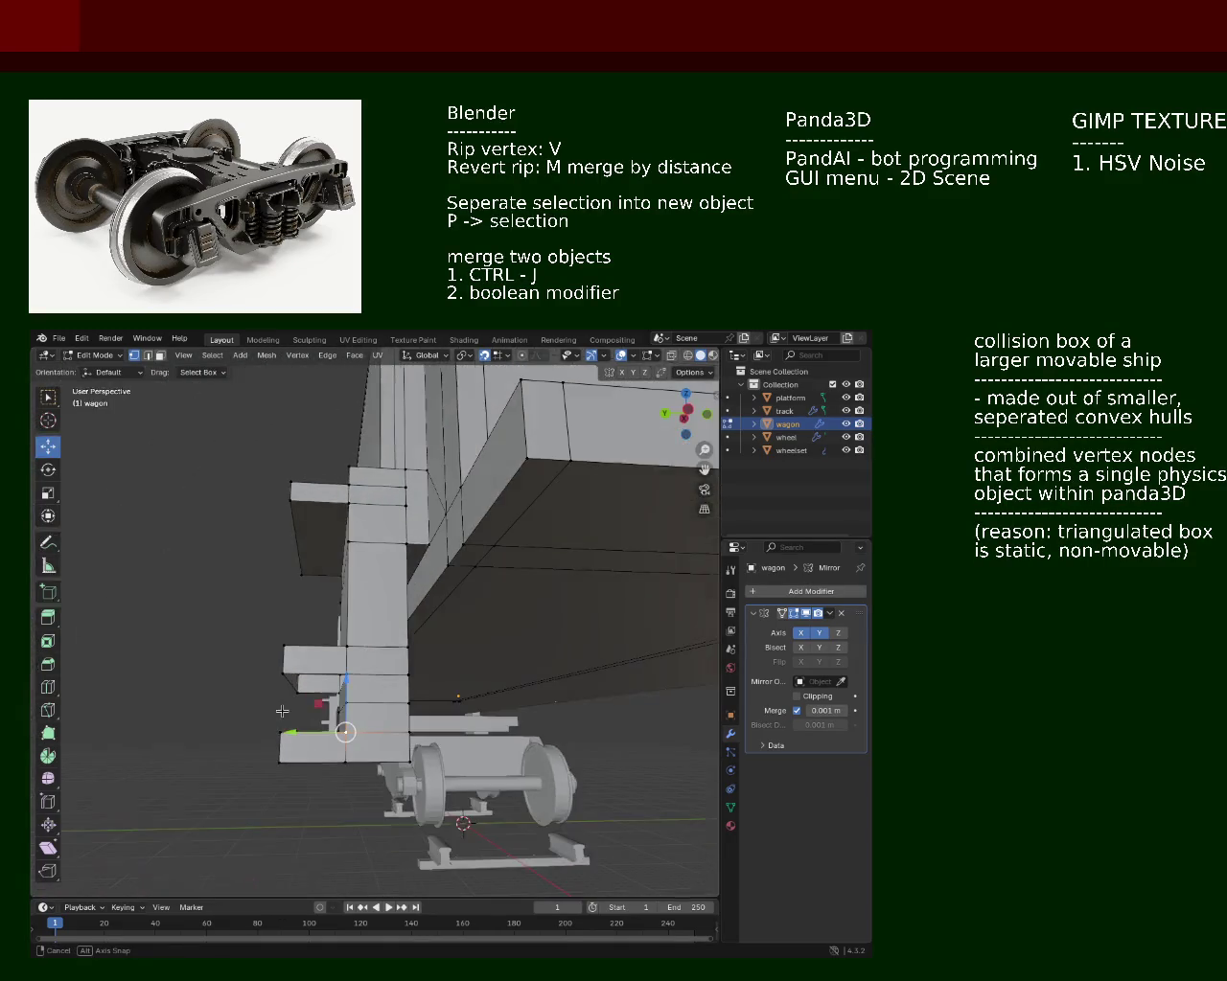
drag(360, 631, 396, 639)
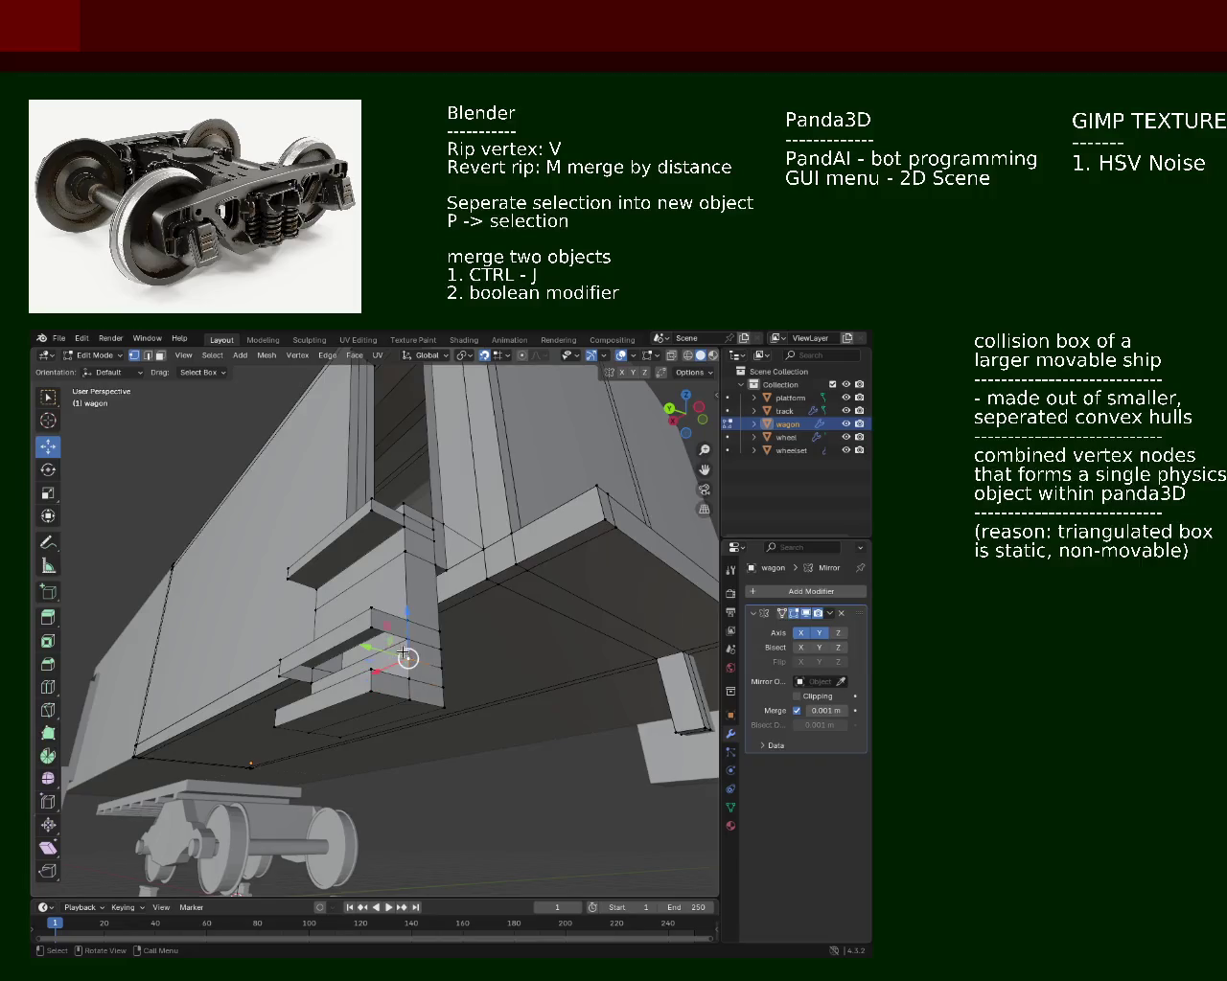
drag(273, 676, 282, 625)
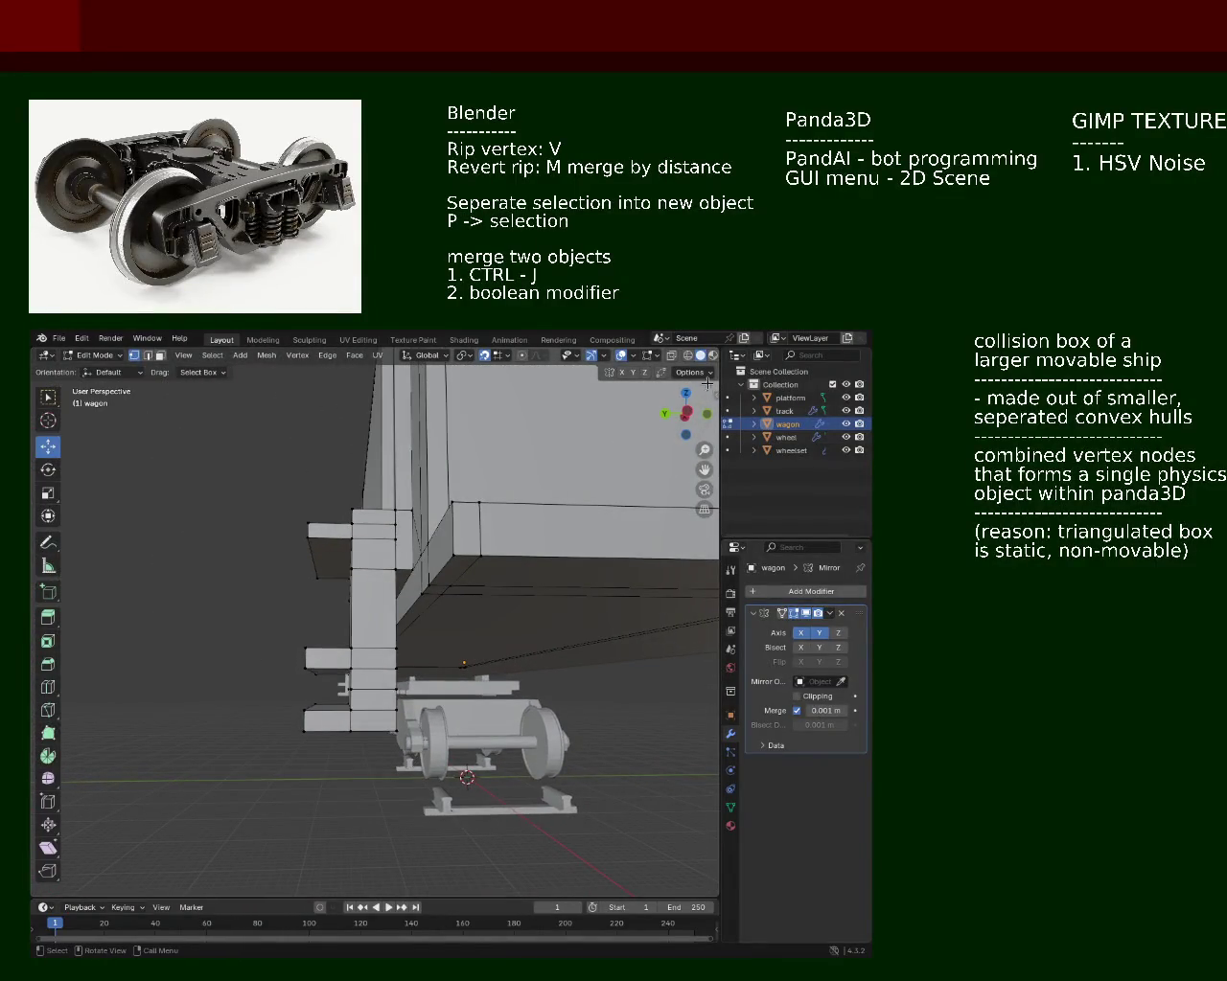
Step: In wireframe, box-select the step geometry and raise it 3 m along Z
key(shift+z)
scroll(up, 3)
scroll(up, 3)
drag(348, 757, 255, 651)
drag(258, 630, 387, 807)
drag(357, 649, 348, 630)
drag(348, 629, 396, 614)
drag(368, 591, 353, 628)
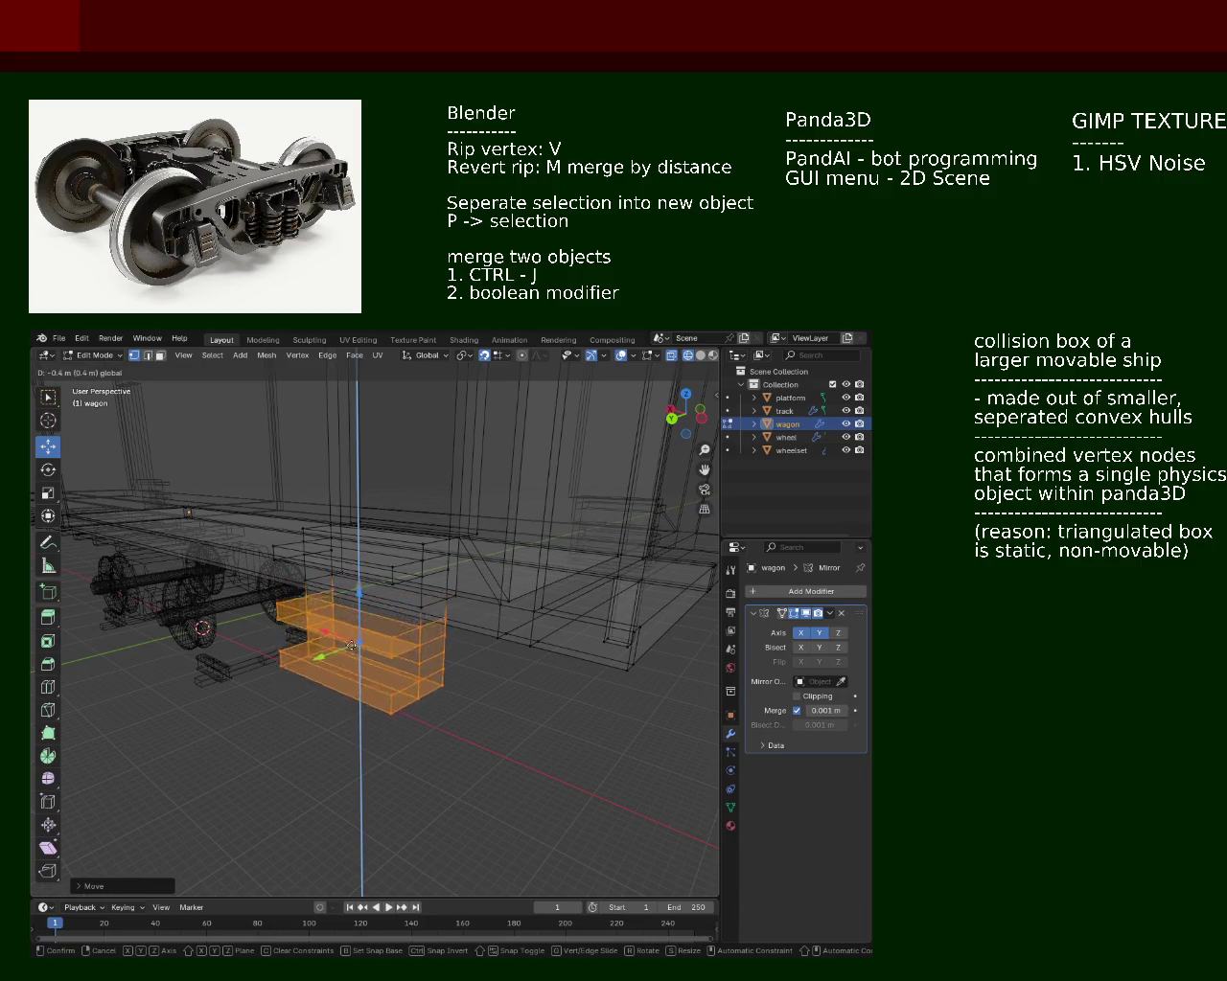
Step: Confirm the 3 m upward move, return to solid shading and clear the selection
click(351, 651)
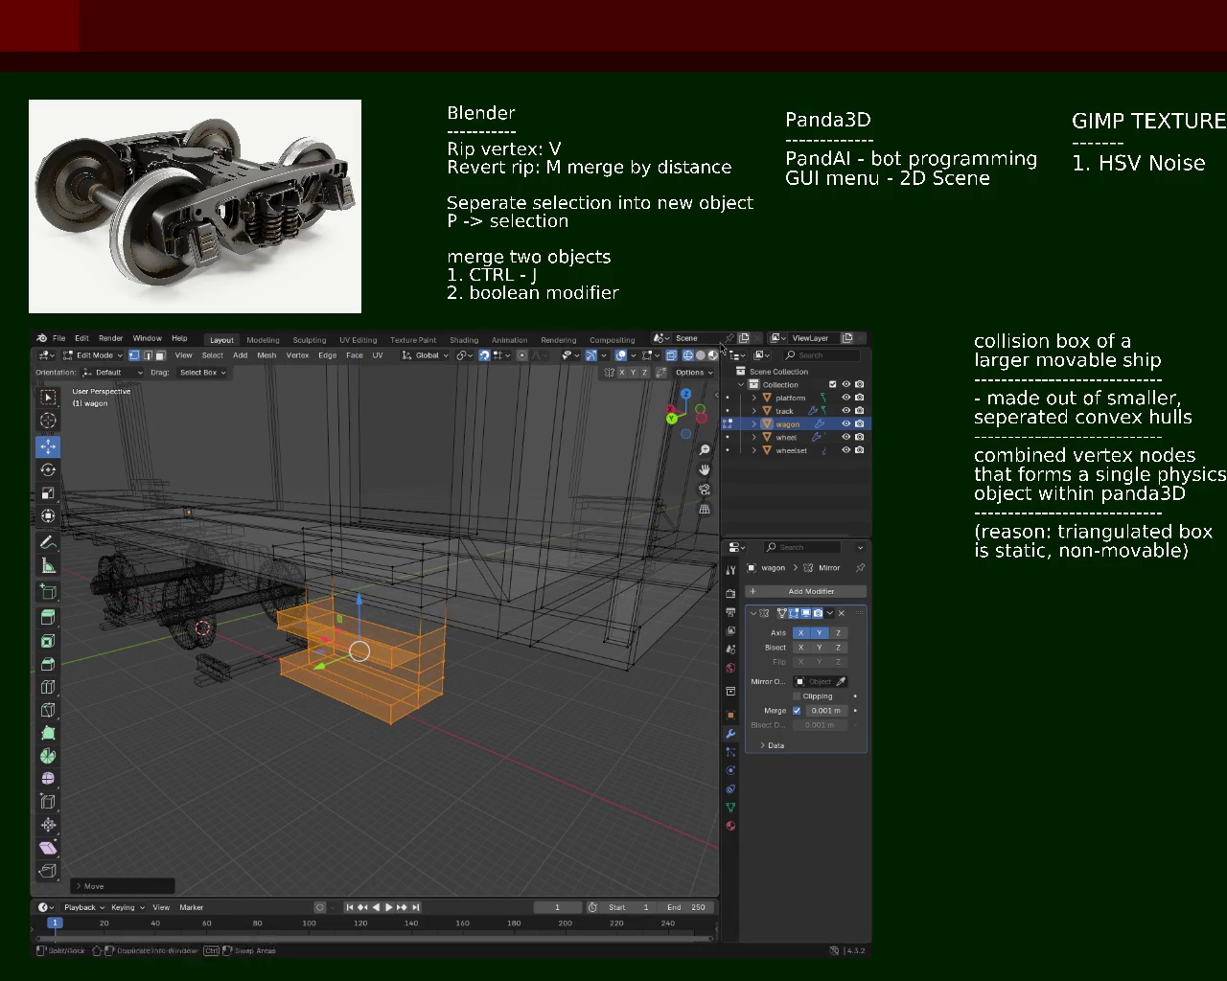
click(700, 357)
scroll(up, 3)
click(404, 717)
drag(410, 717, 144, 709)
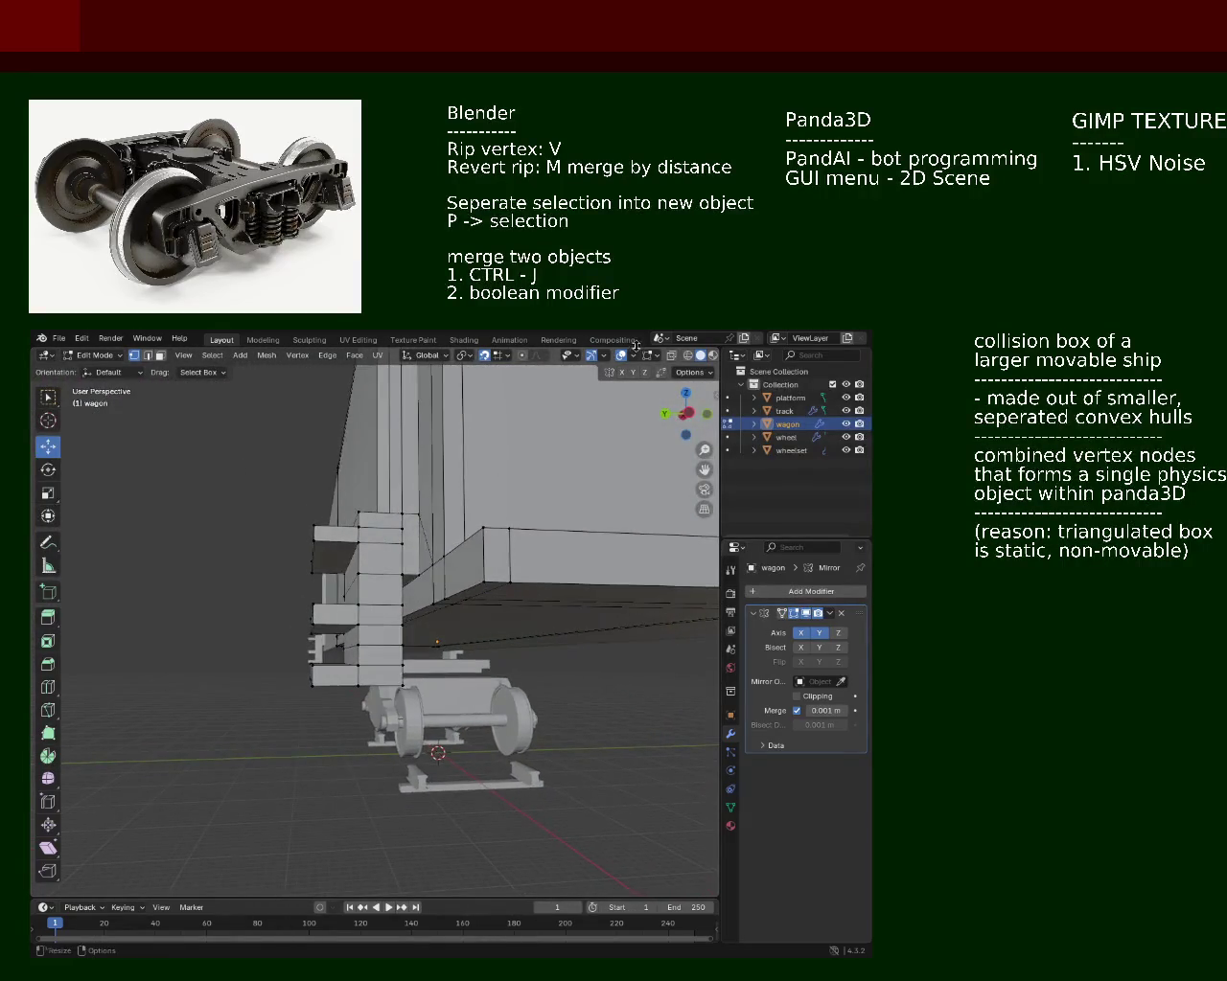
Step: In X-ray, box-select the lowest step, move it vertically into line, then return to solid shading
click(687, 356)
drag(403, 623, 240, 673)
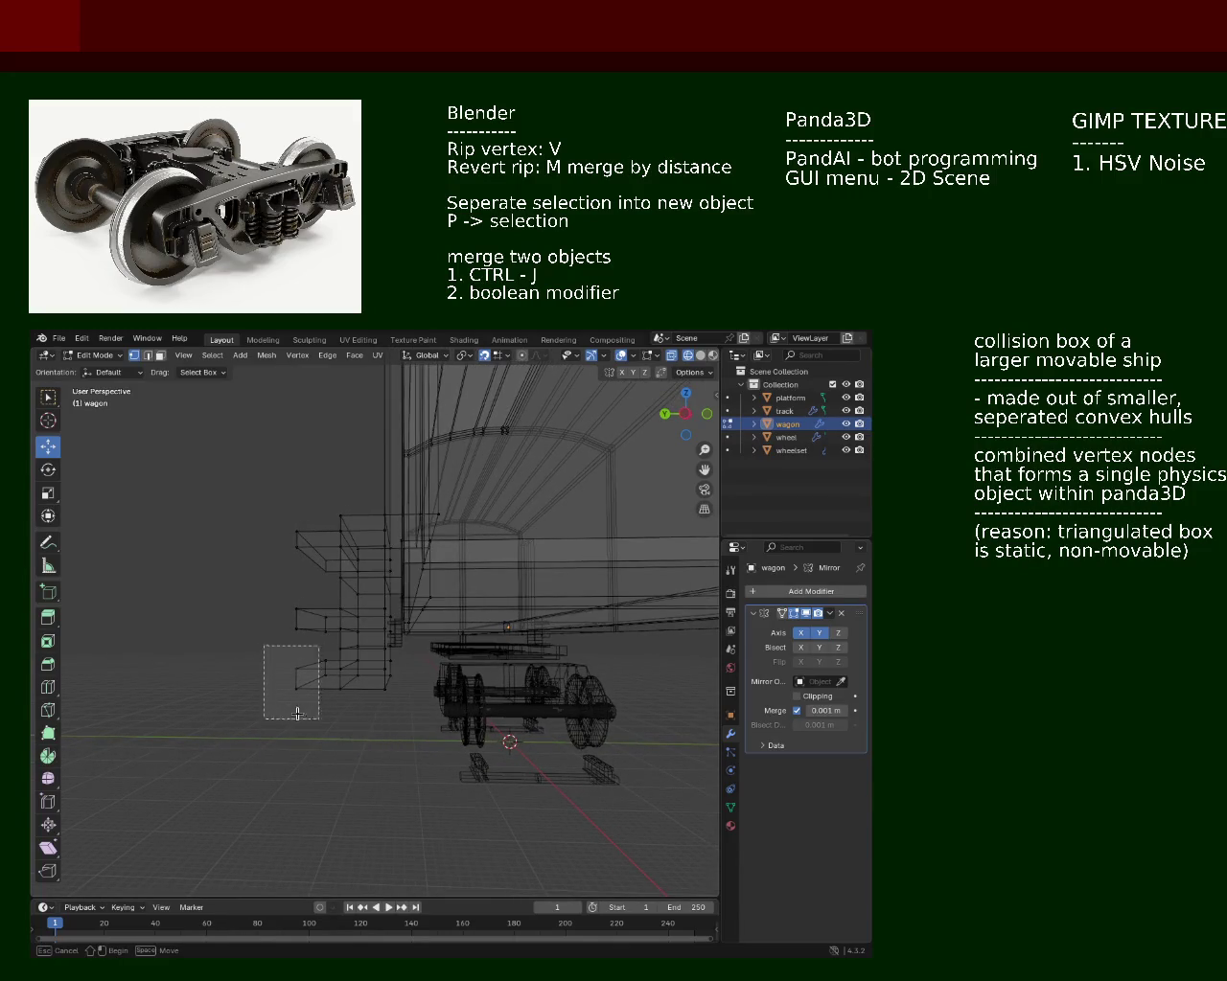
drag(431, 781, 268, 653)
drag(347, 621, 348, 595)
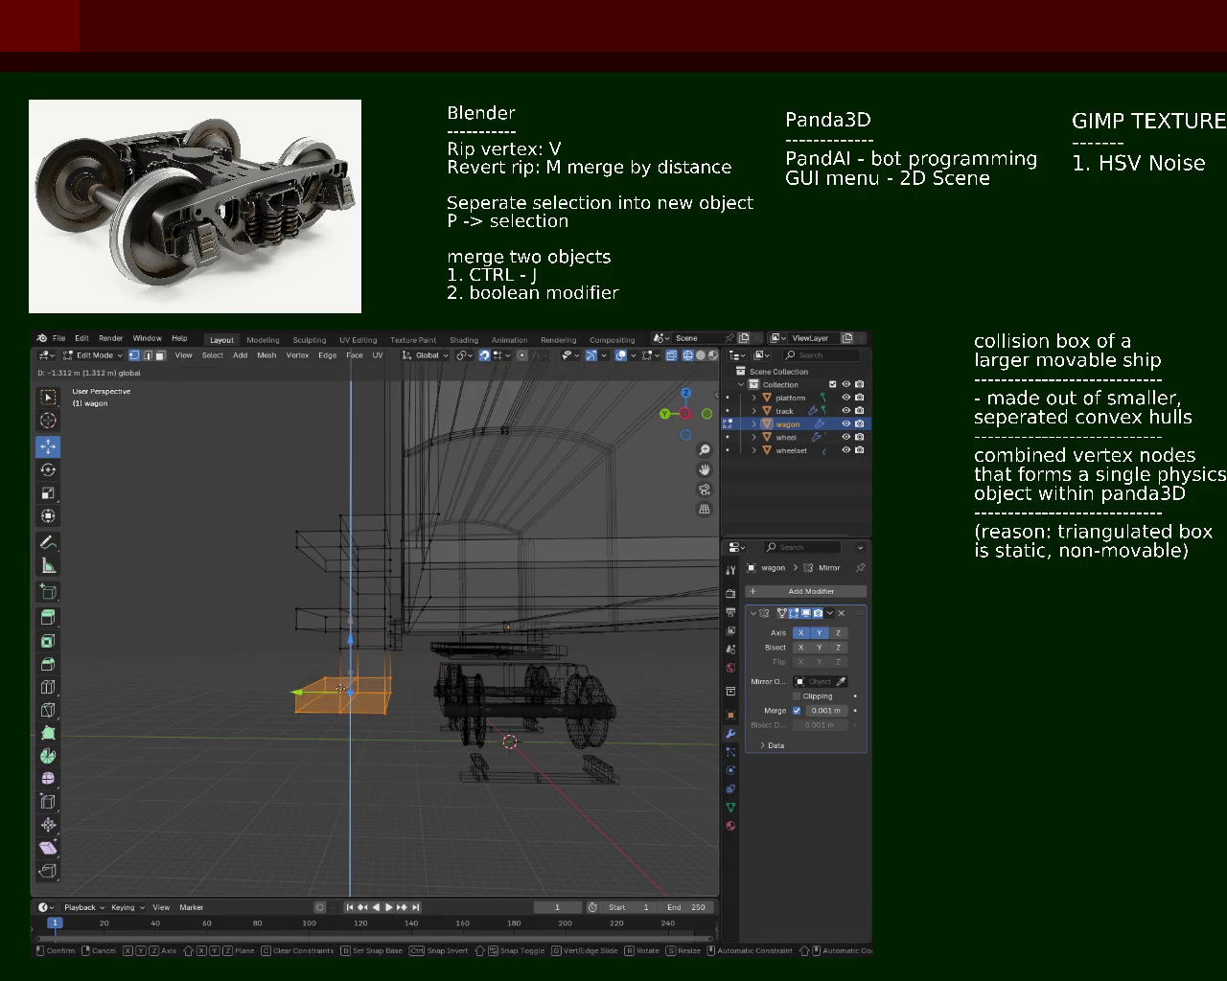
click(340, 690)
drag(340, 690, 656, 501)
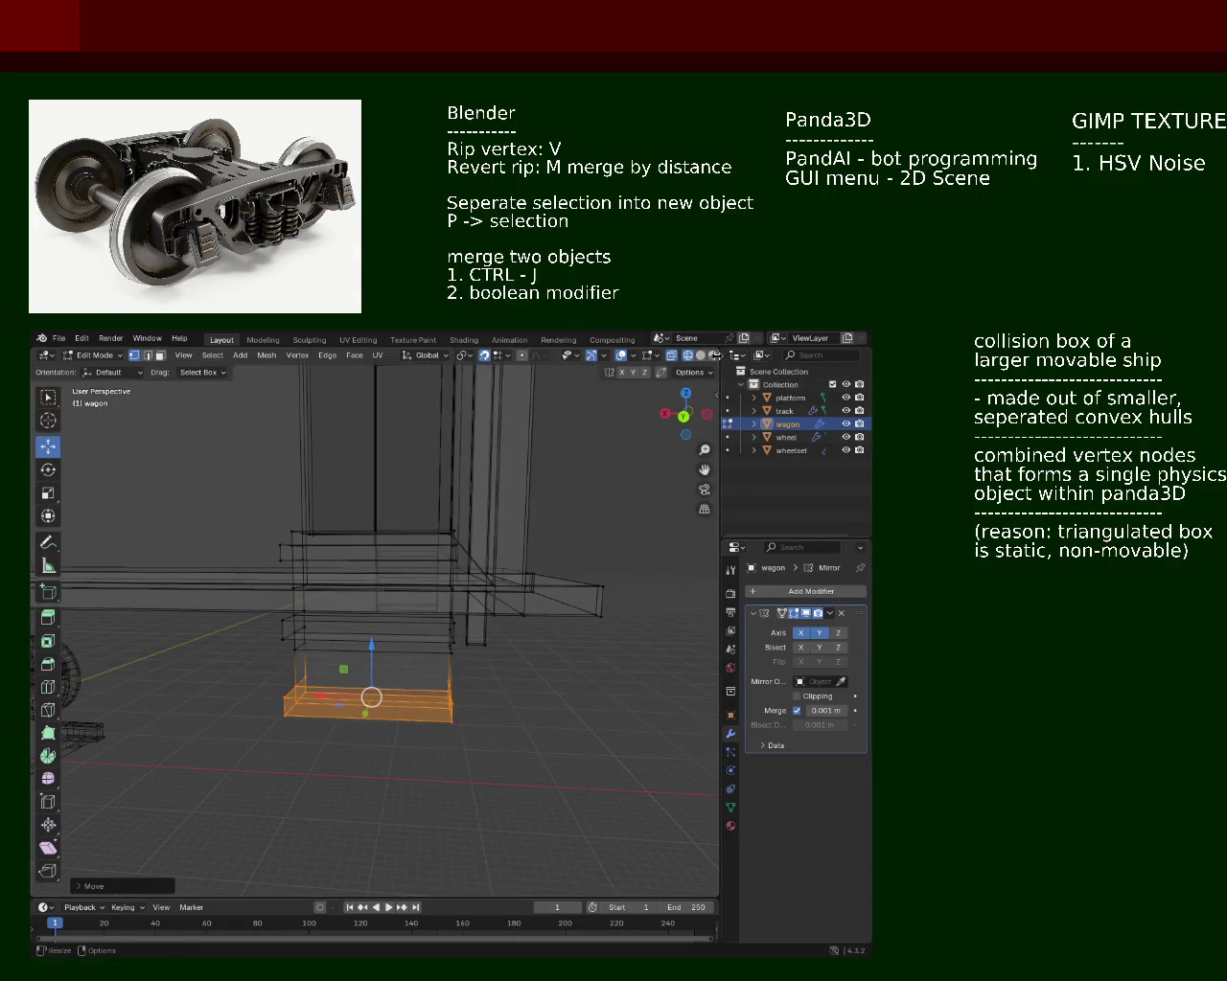
click(701, 355)
drag(536, 614, 195, 672)
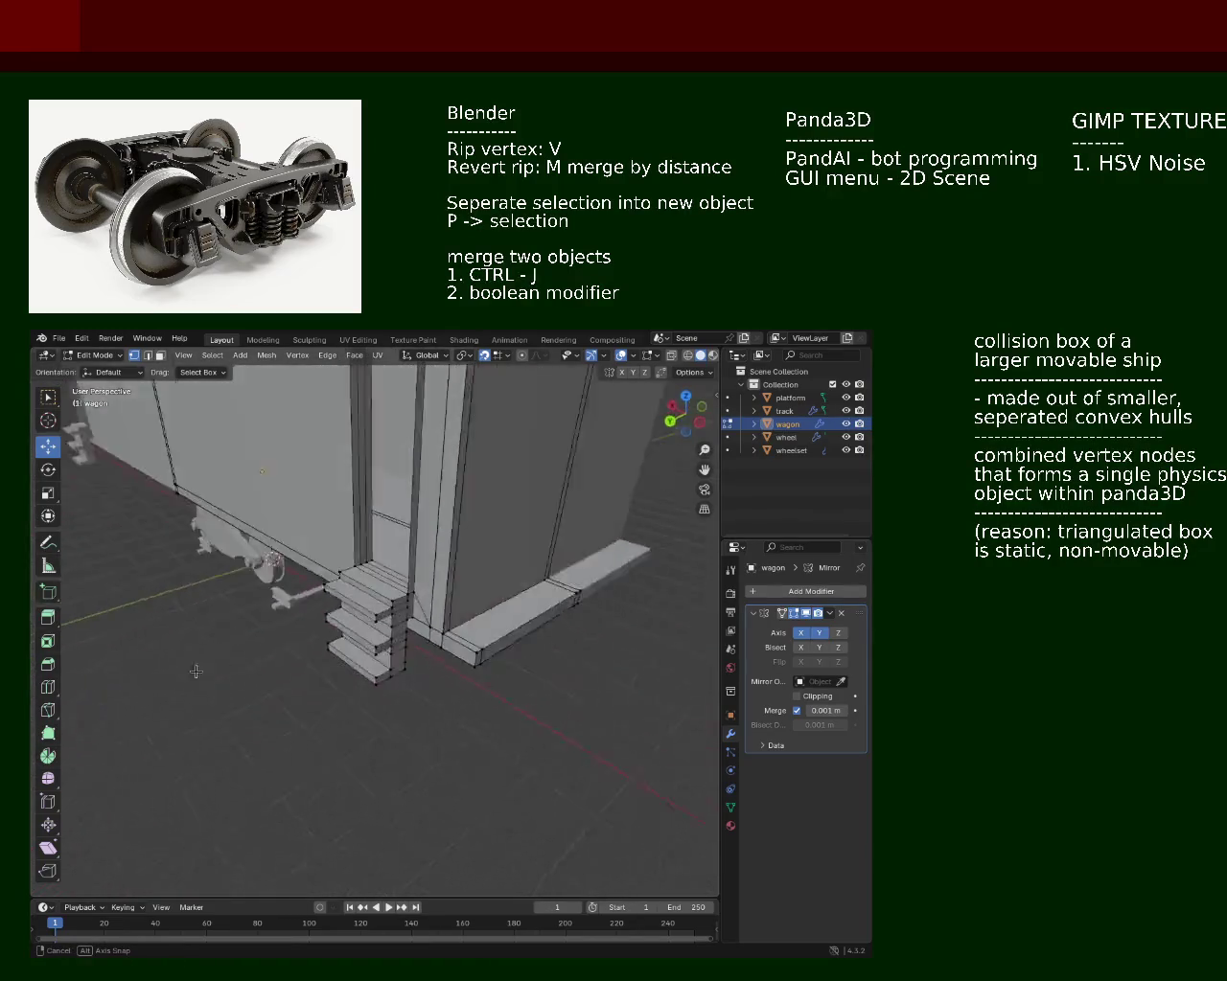
Step: Select the top step face and slide the upper treads 1.5 m along Y
drag(196, 672, 174, 387)
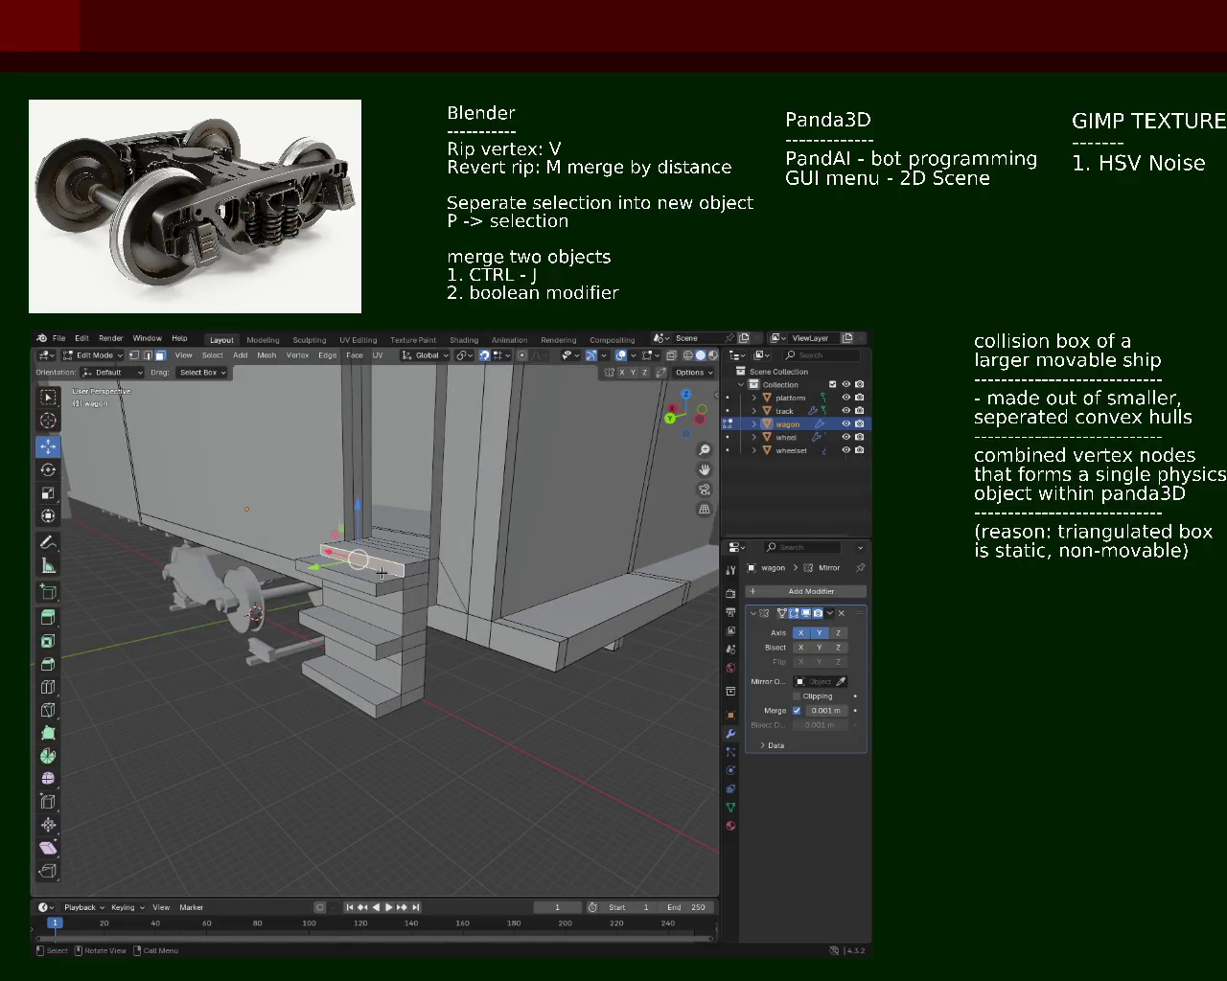
drag(381, 603, 368, 610)
click(369, 610)
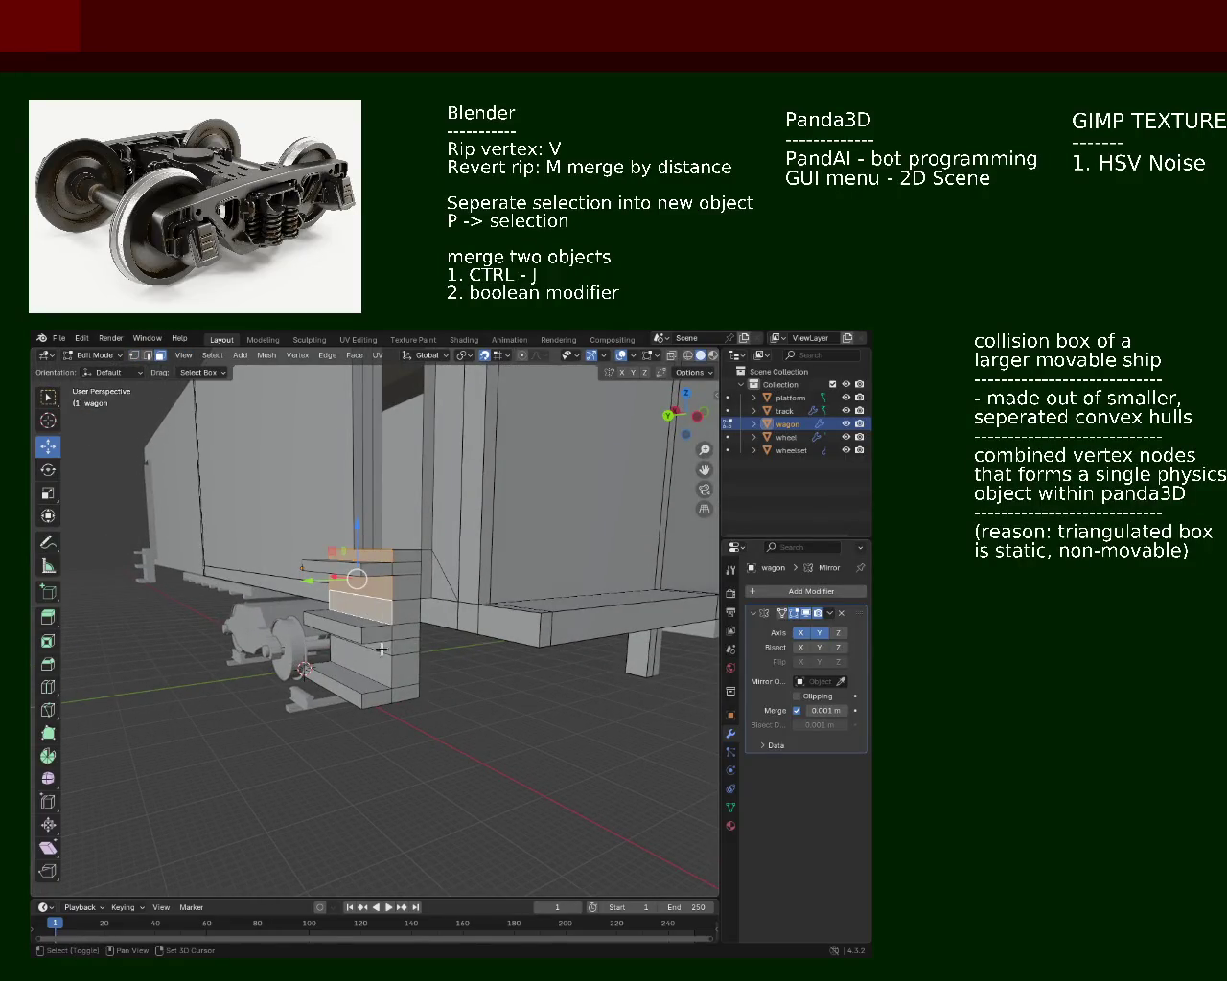
drag(326, 611, 377, 603)
drag(378, 604, 489, 595)
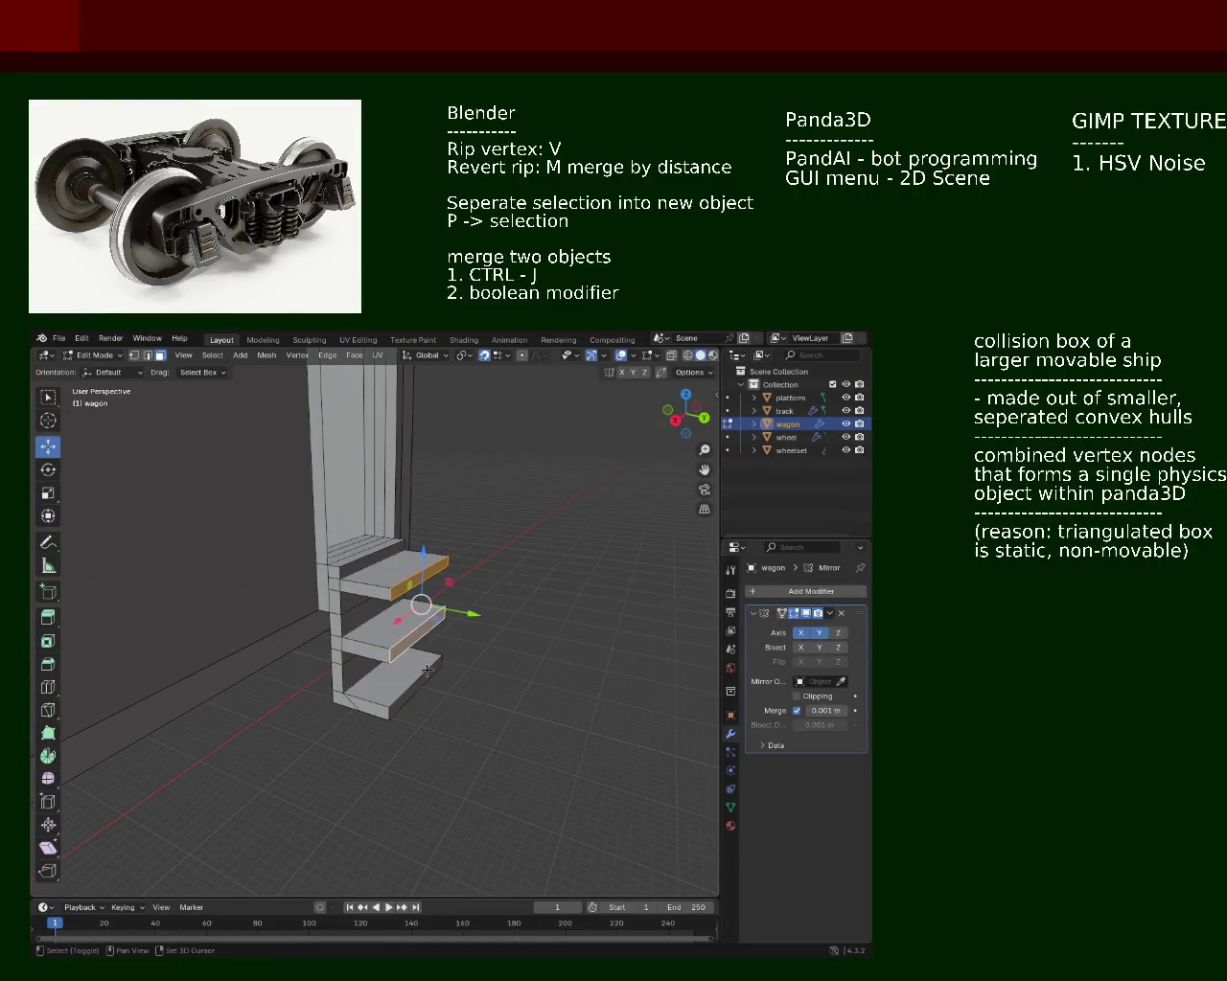
drag(450, 638, 436, 637)
drag(436, 638, 260, 491)
scroll(down, 3)
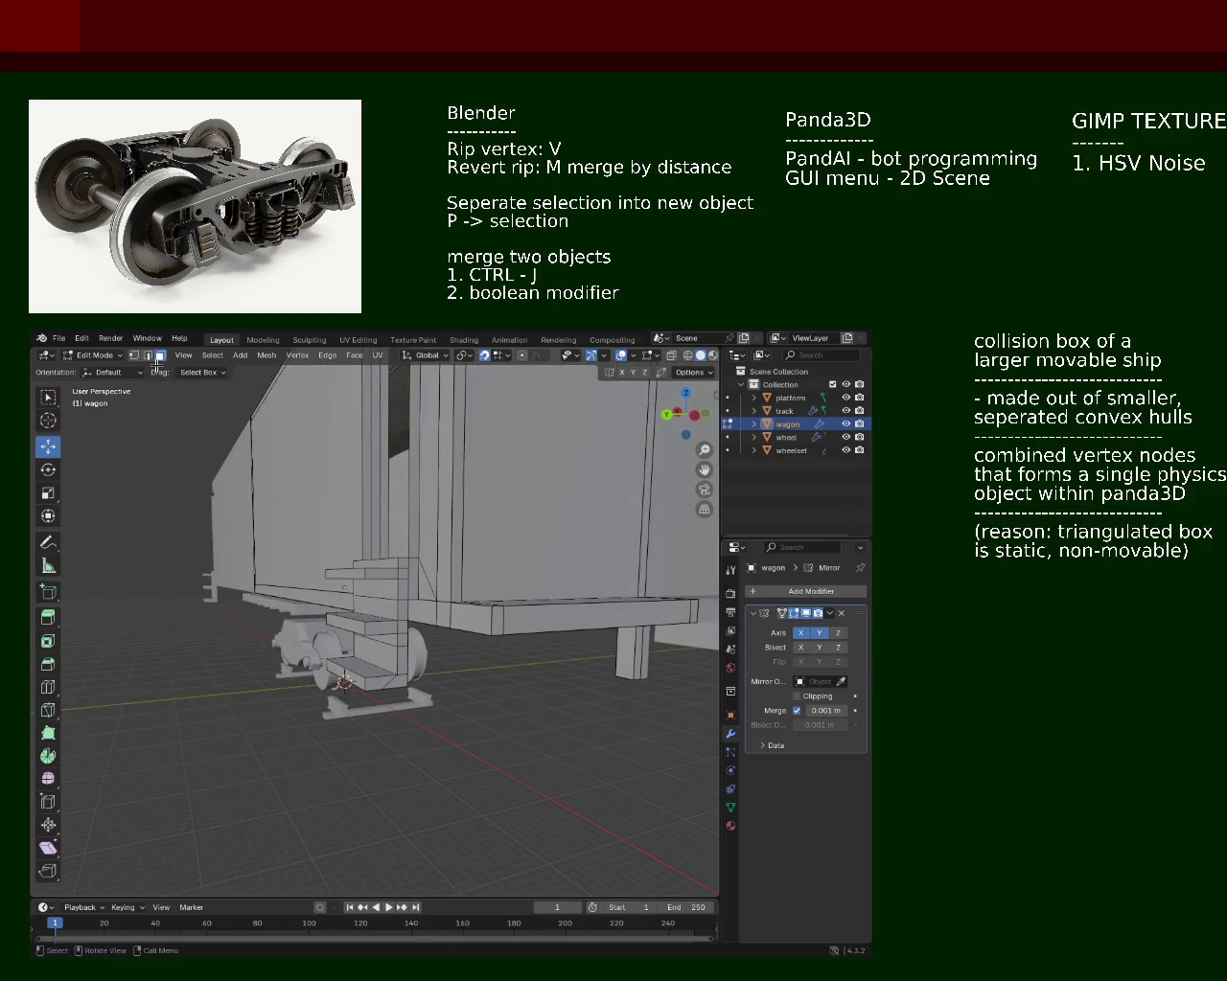
Step: In X-ray, slide the selected step piece sideways along Y
drag(374, 659, 346, 683)
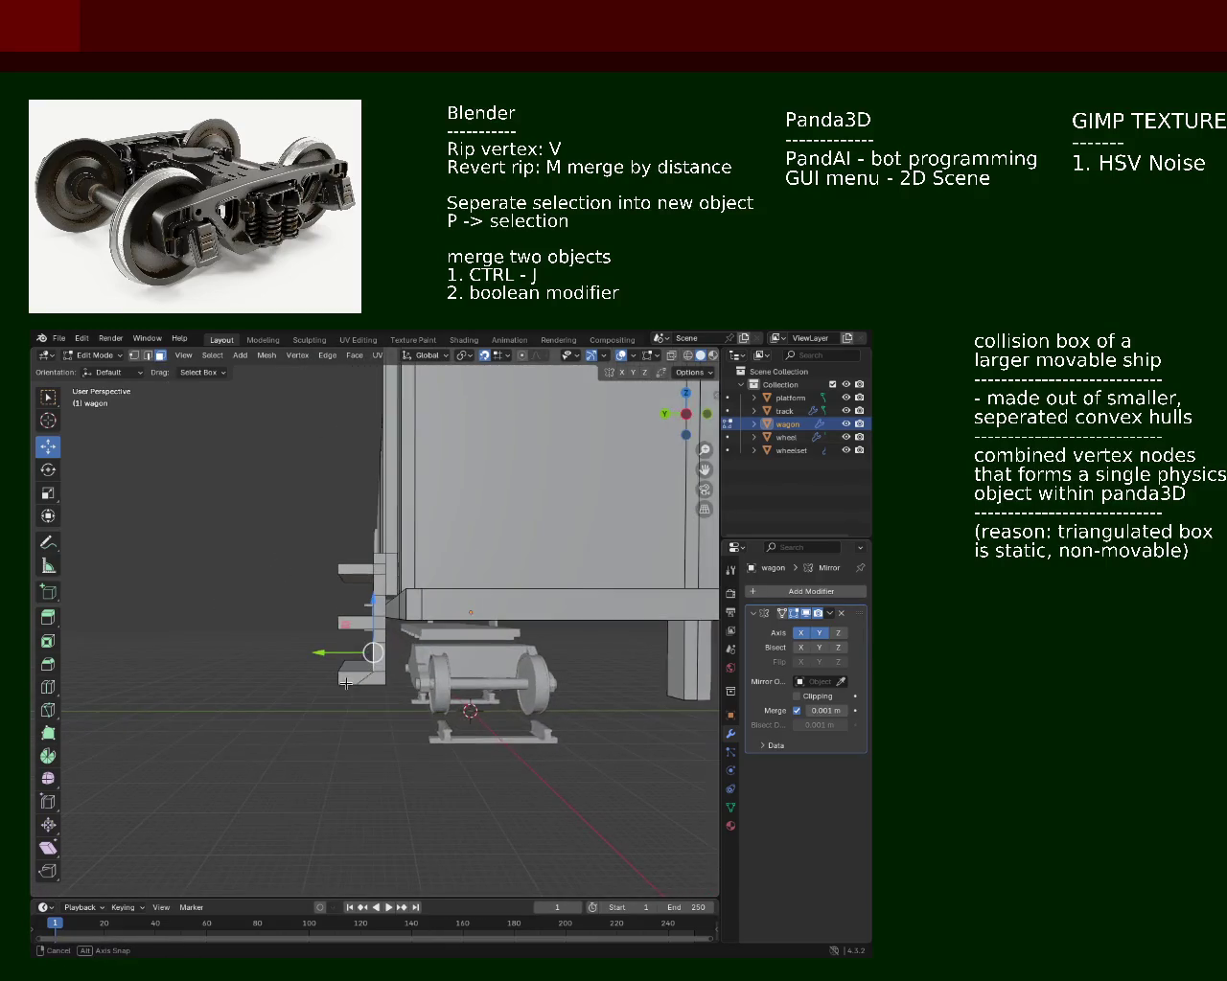
click(688, 357)
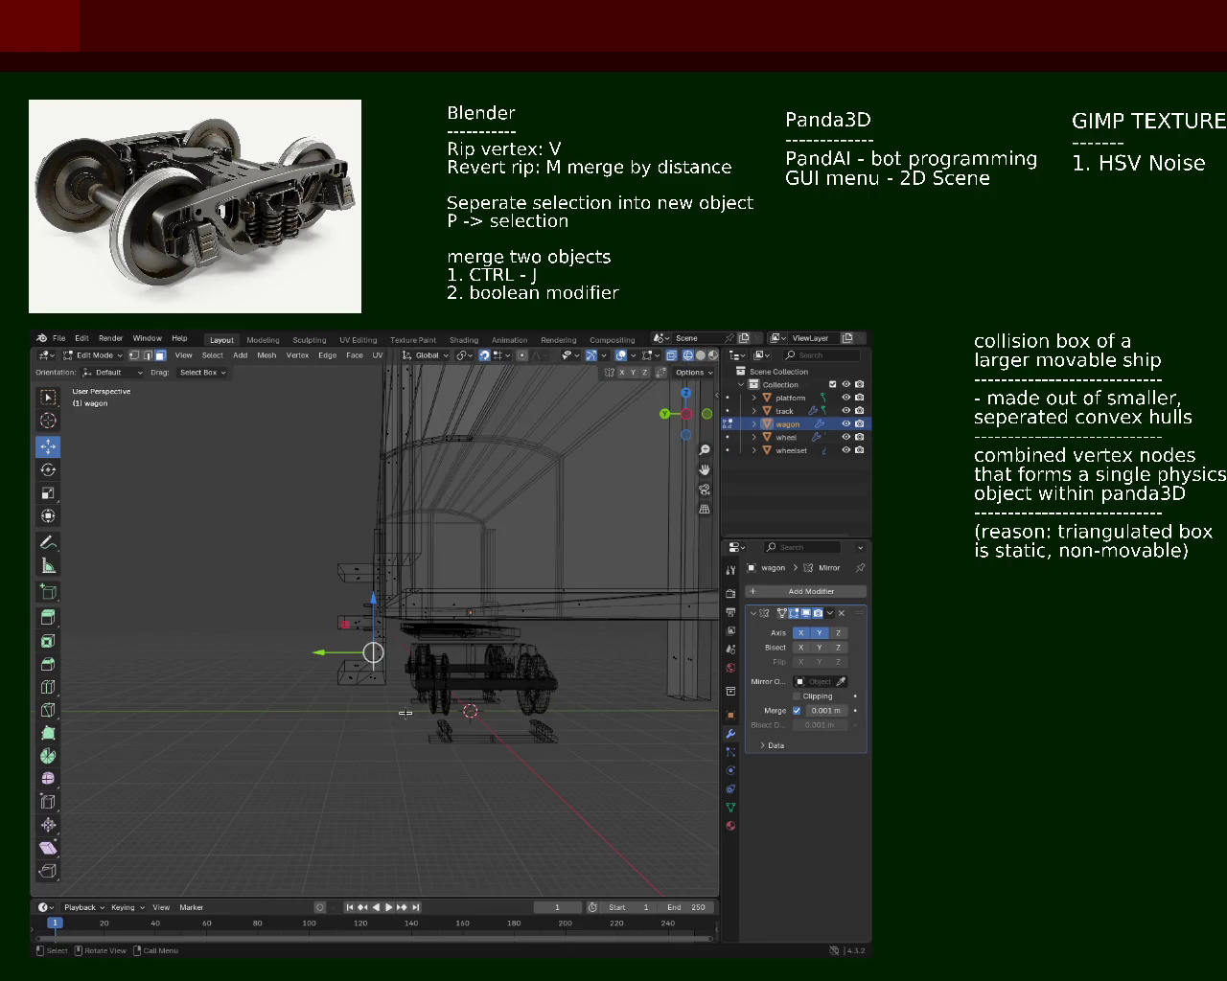
drag(353, 670, 353, 674)
drag(353, 674, 390, 721)
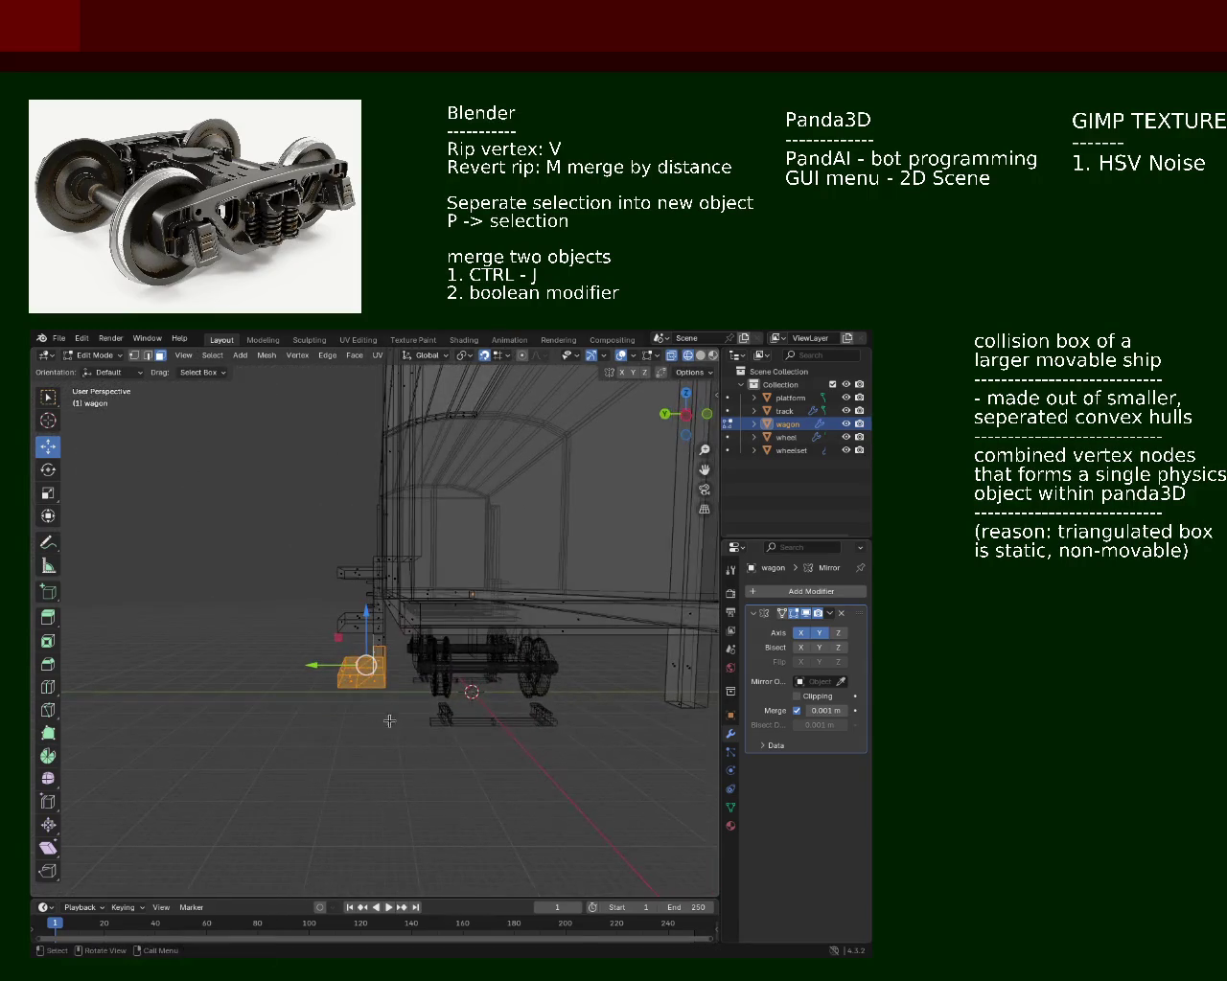
Step: Box-select the lower step block, move it outward along Y and check it in solid shading
drag(306, 611, 306, 614)
drag(364, 661, 353, 614)
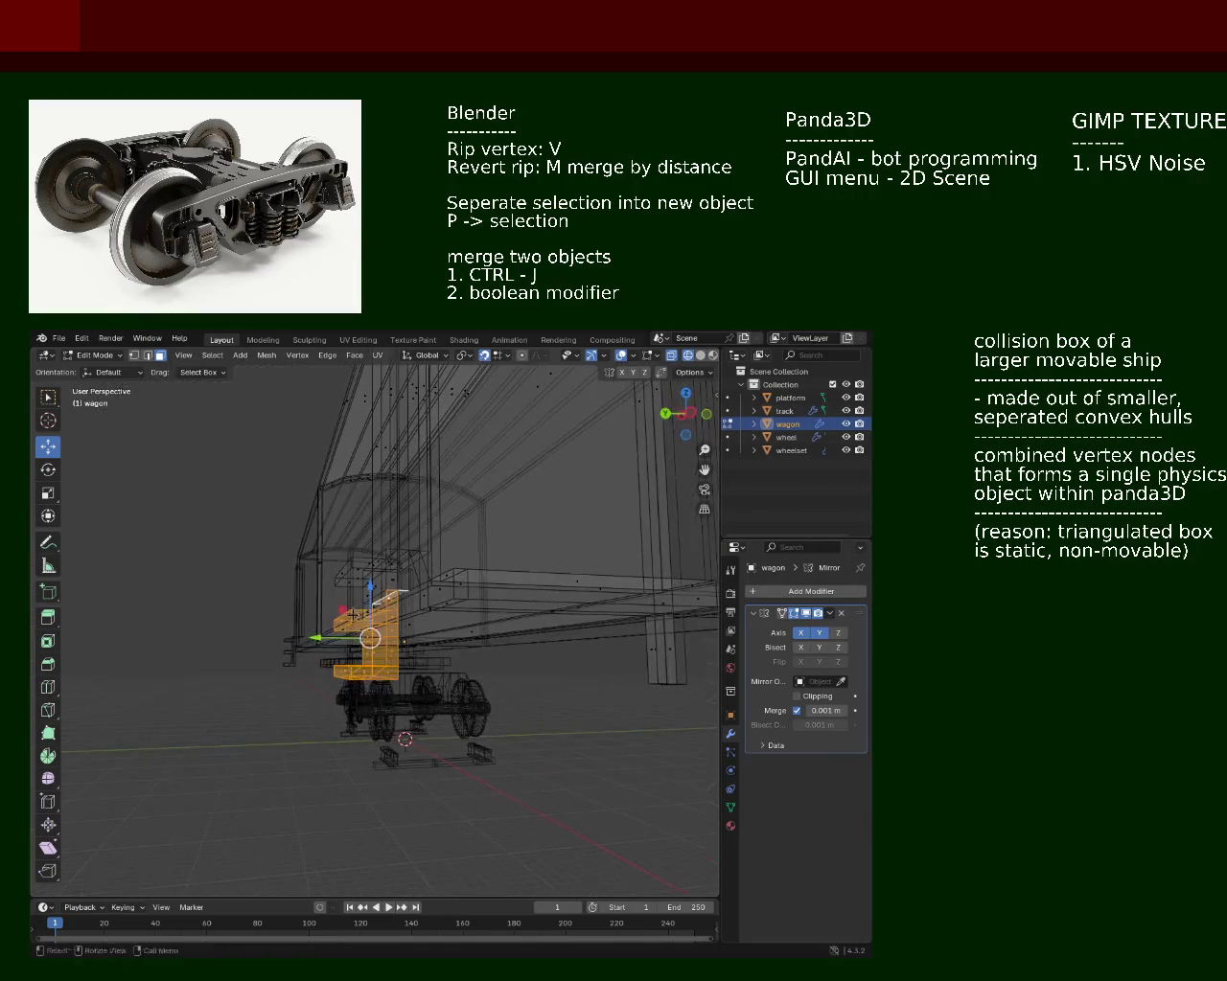
drag(333, 631, 307, 637)
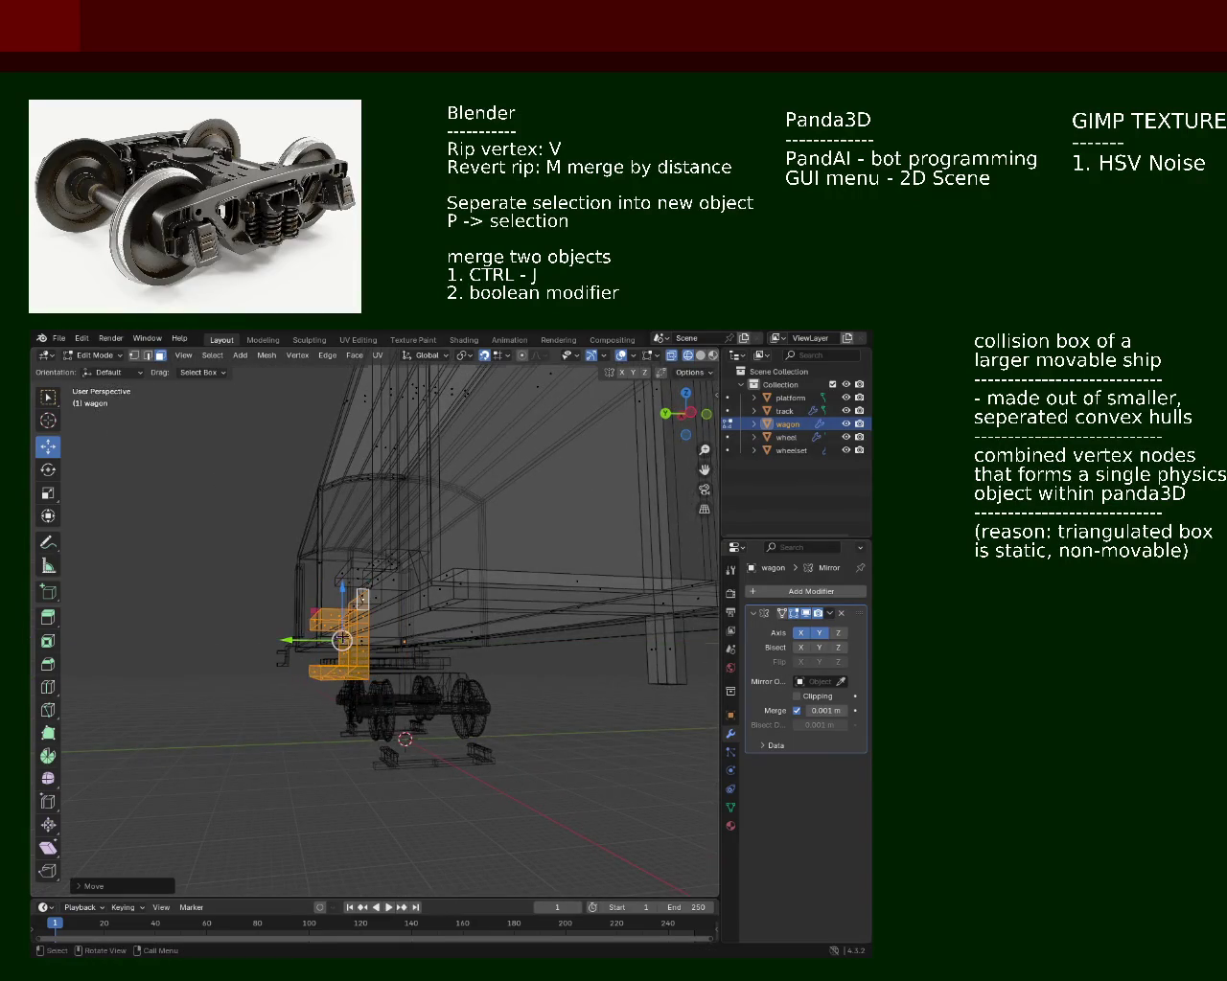
click(700, 356)
scroll(up, 3)
drag(402, 652, 501, 691)
click(515, 667)
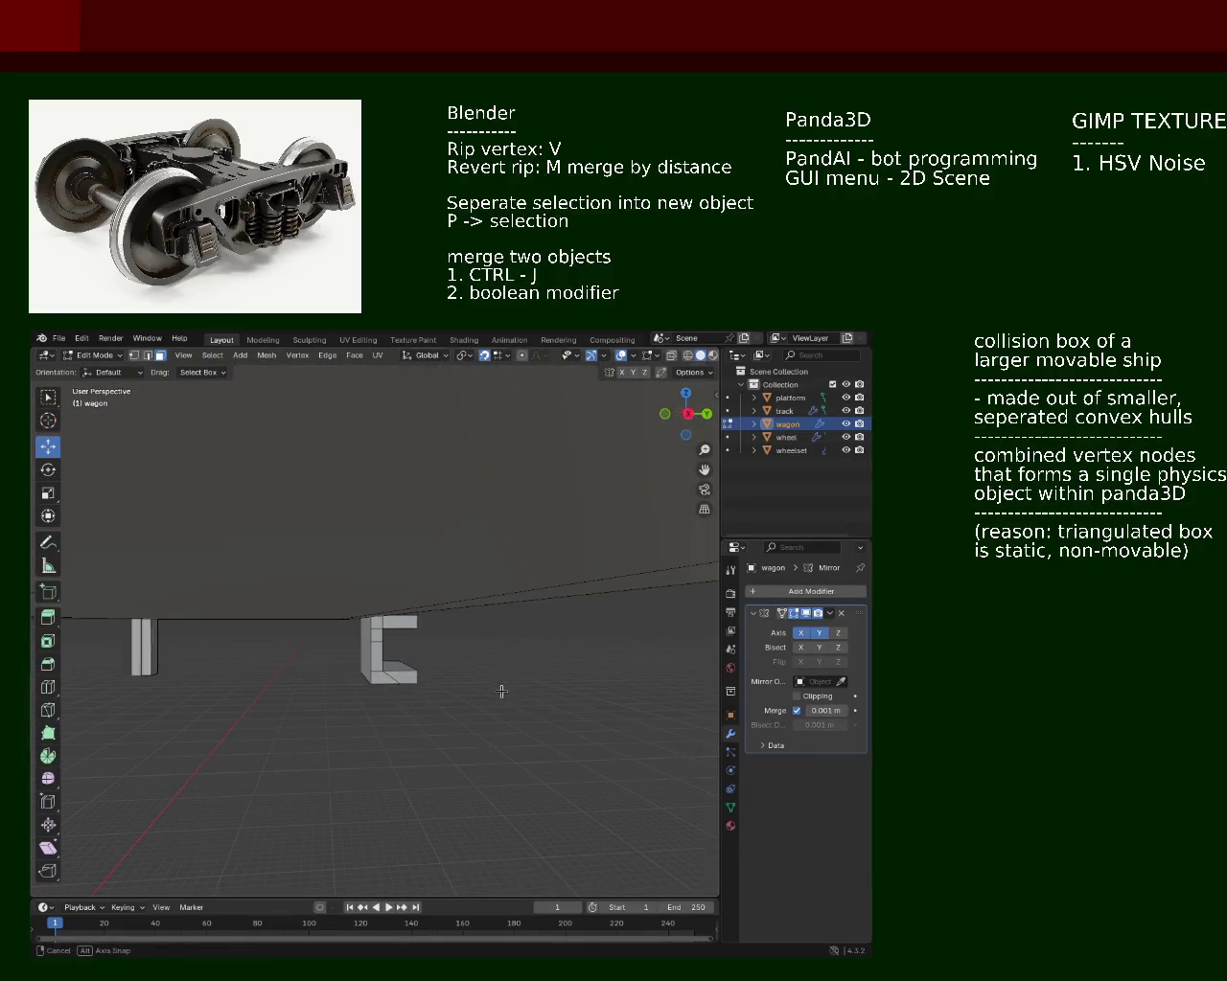
Step: Slide the lower step vertices along X, then move the lowest step box 4.69 m along X
click(688, 356)
drag(412, 594, 378, 533)
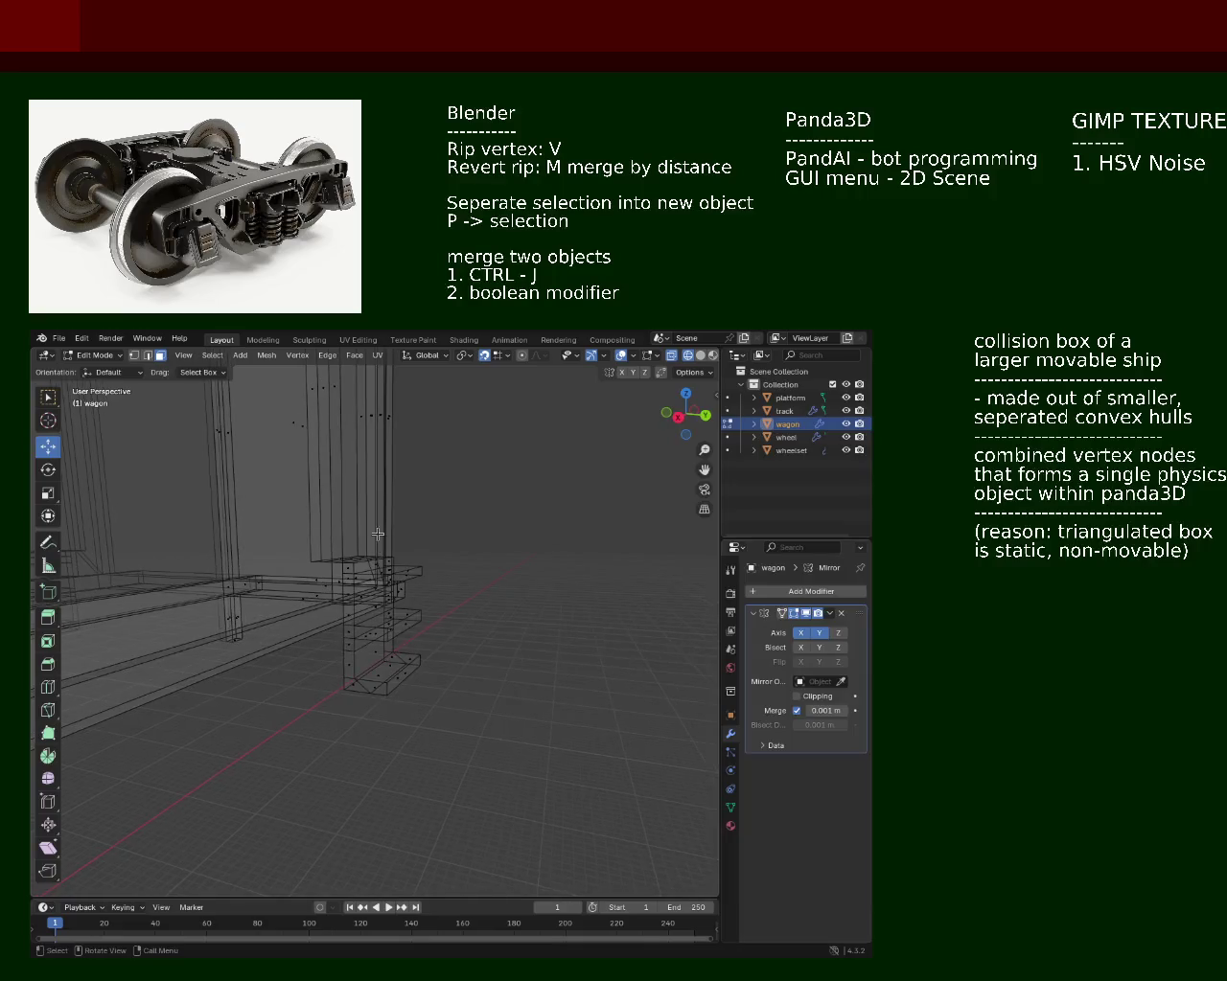
drag(288, 498, 401, 592)
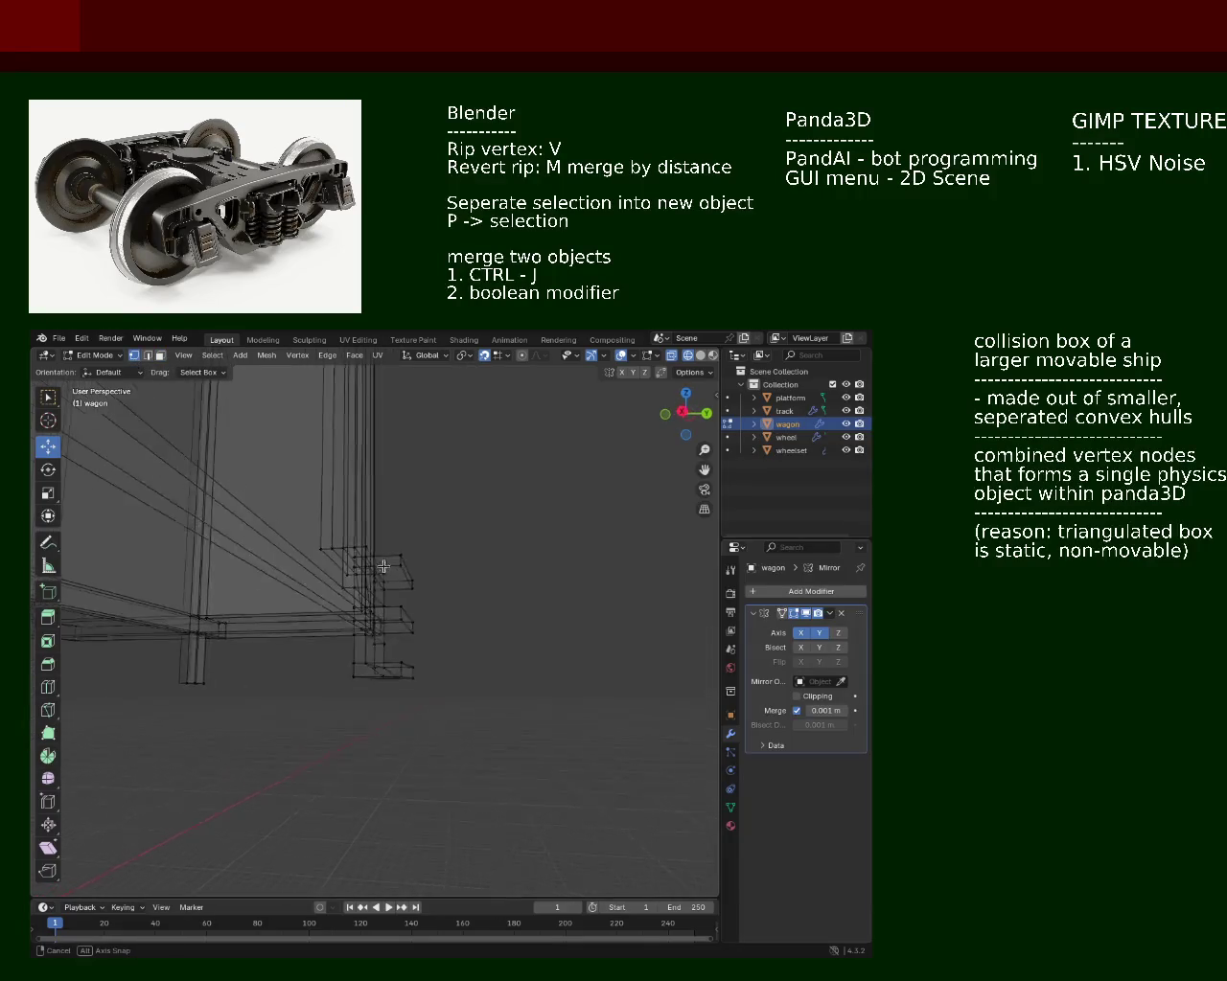
drag(453, 780, 359, 607)
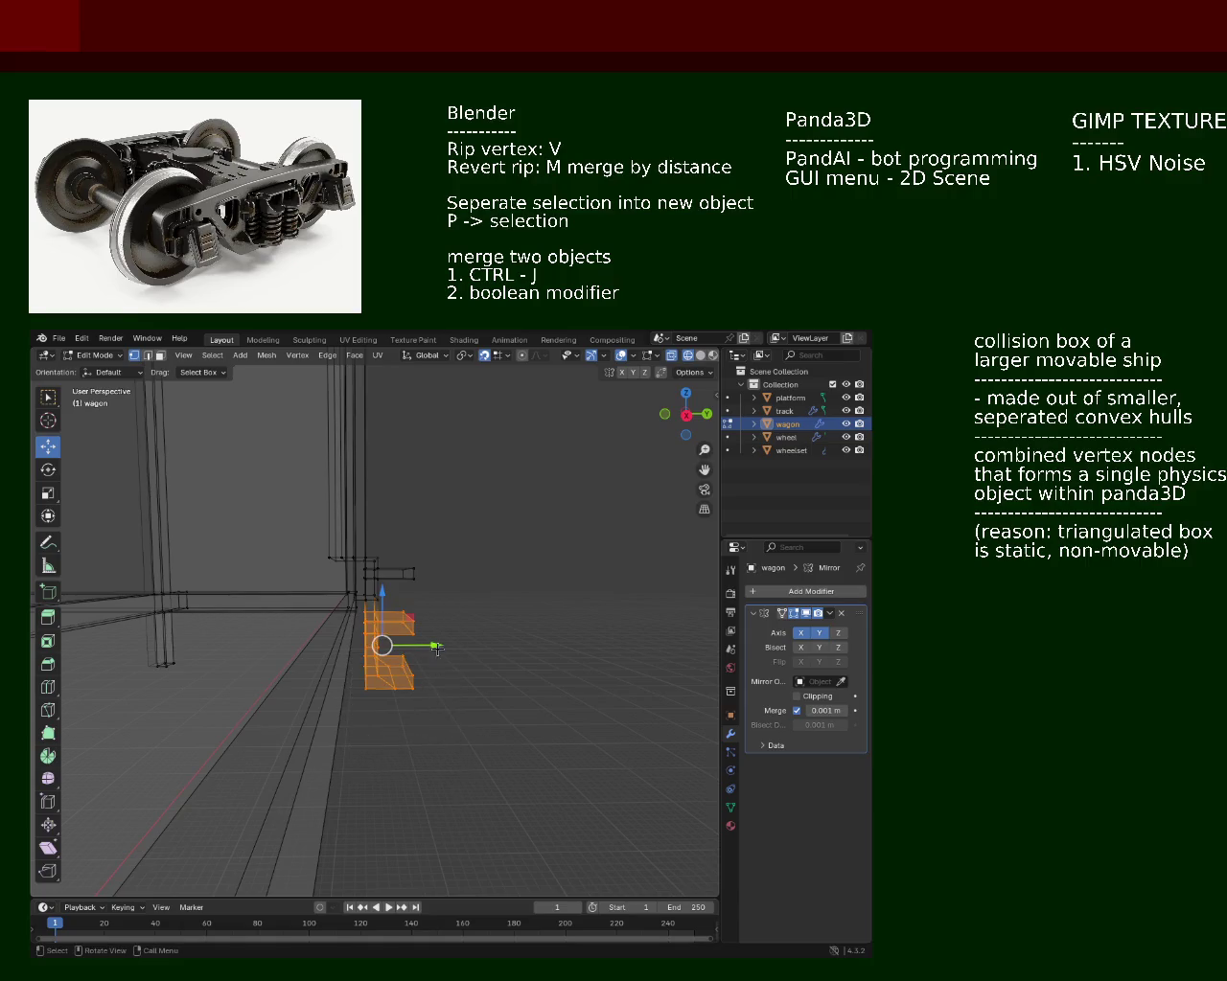
drag(436, 649, 470, 645)
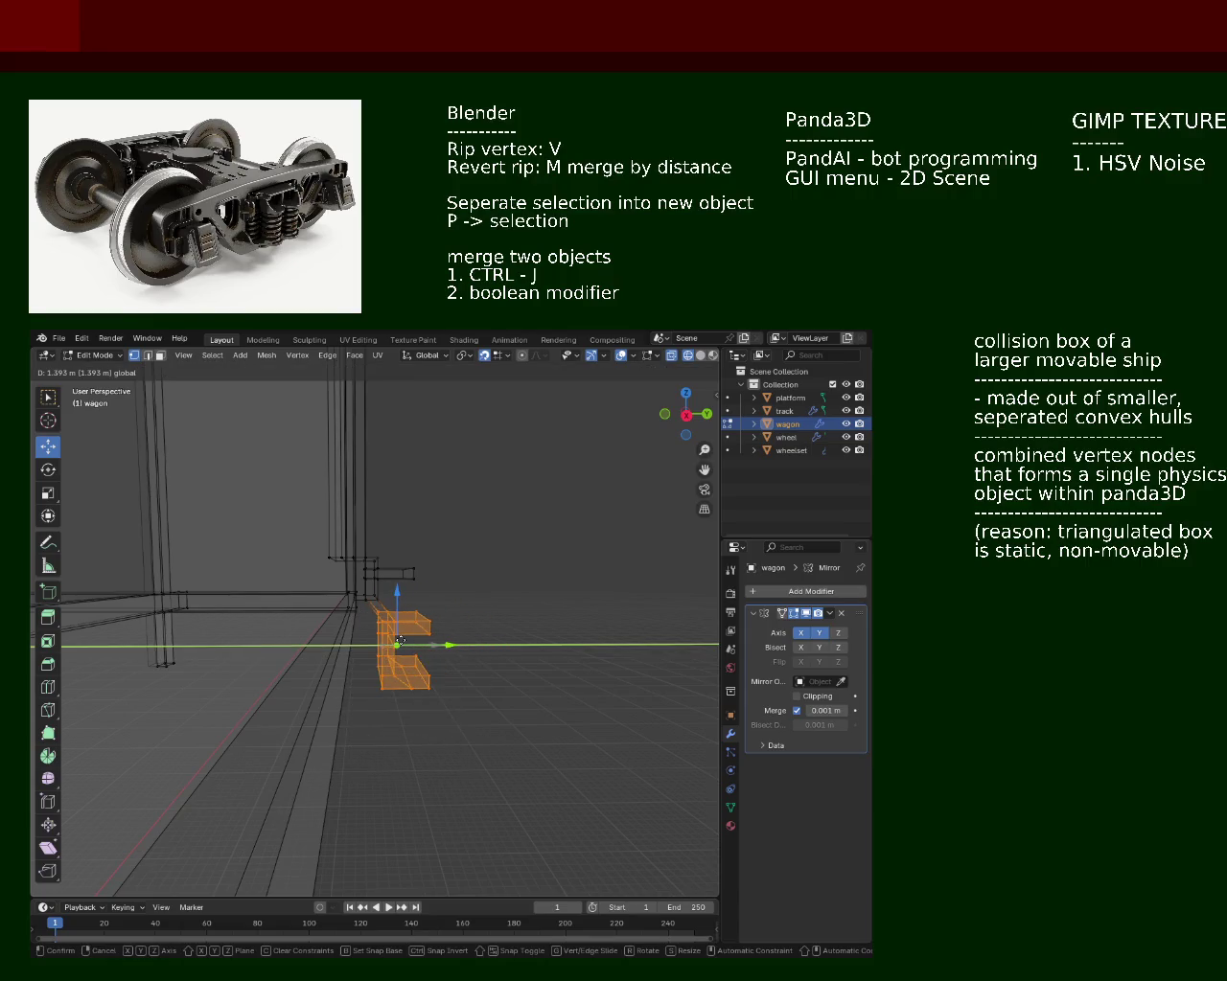
click(400, 640)
drag(492, 821, 358, 652)
drag(450, 669, 451, 670)
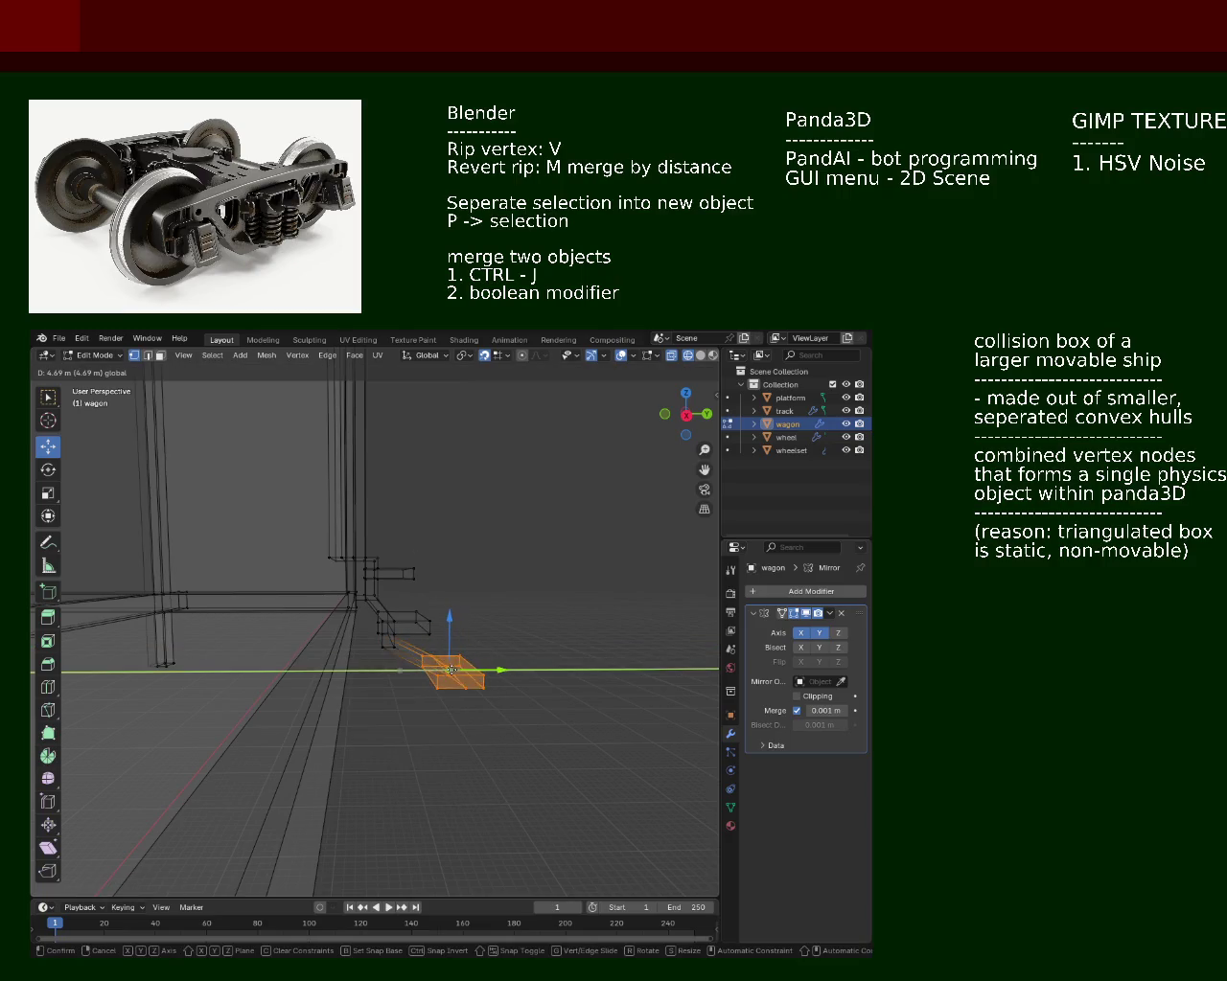
Step: Push the bottom step 3 m along Y in solid shading
drag(362, 680, 697, 347)
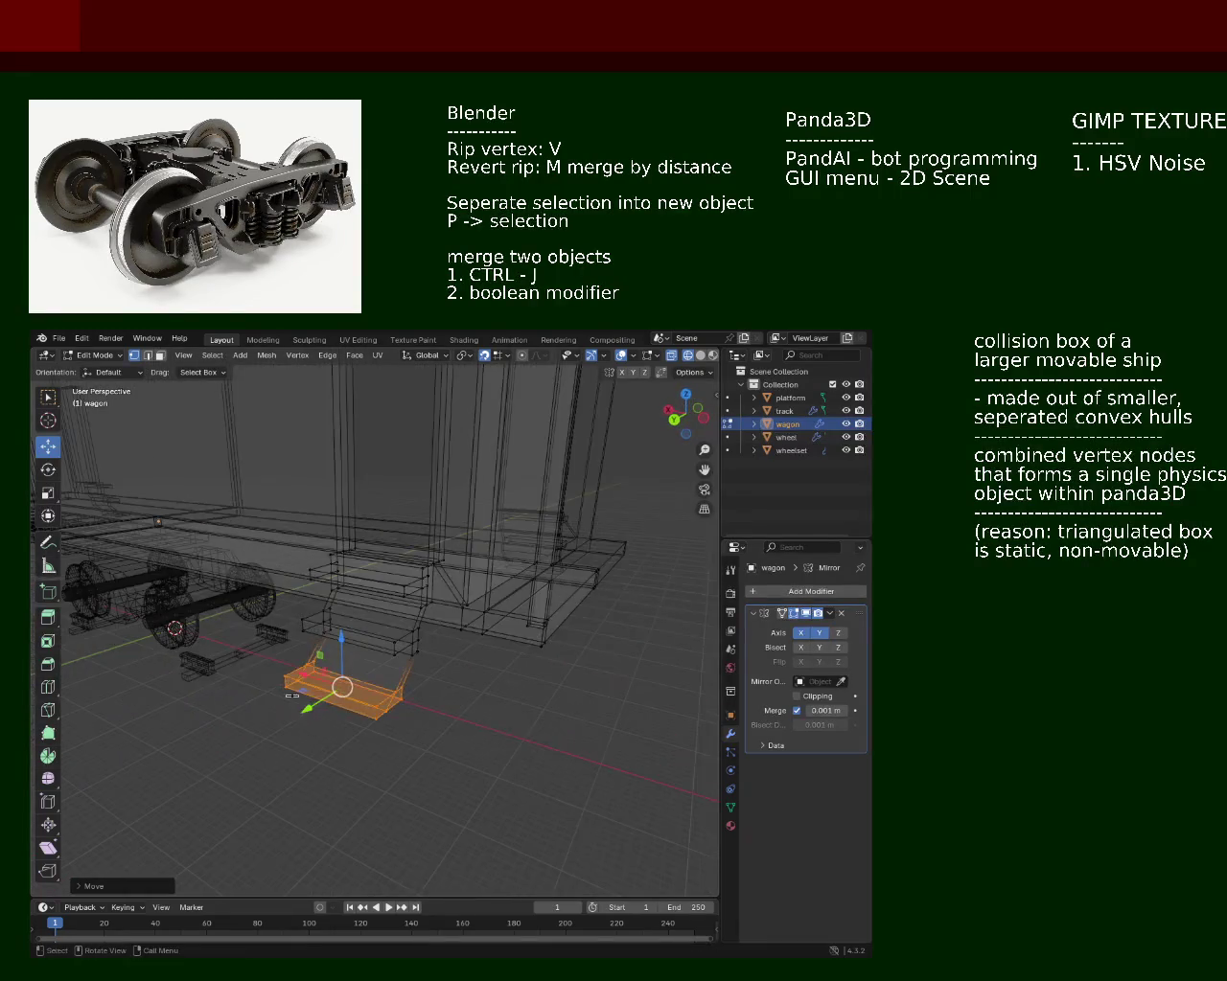
click(700, 355)
drag(622, 431, 475, 722)
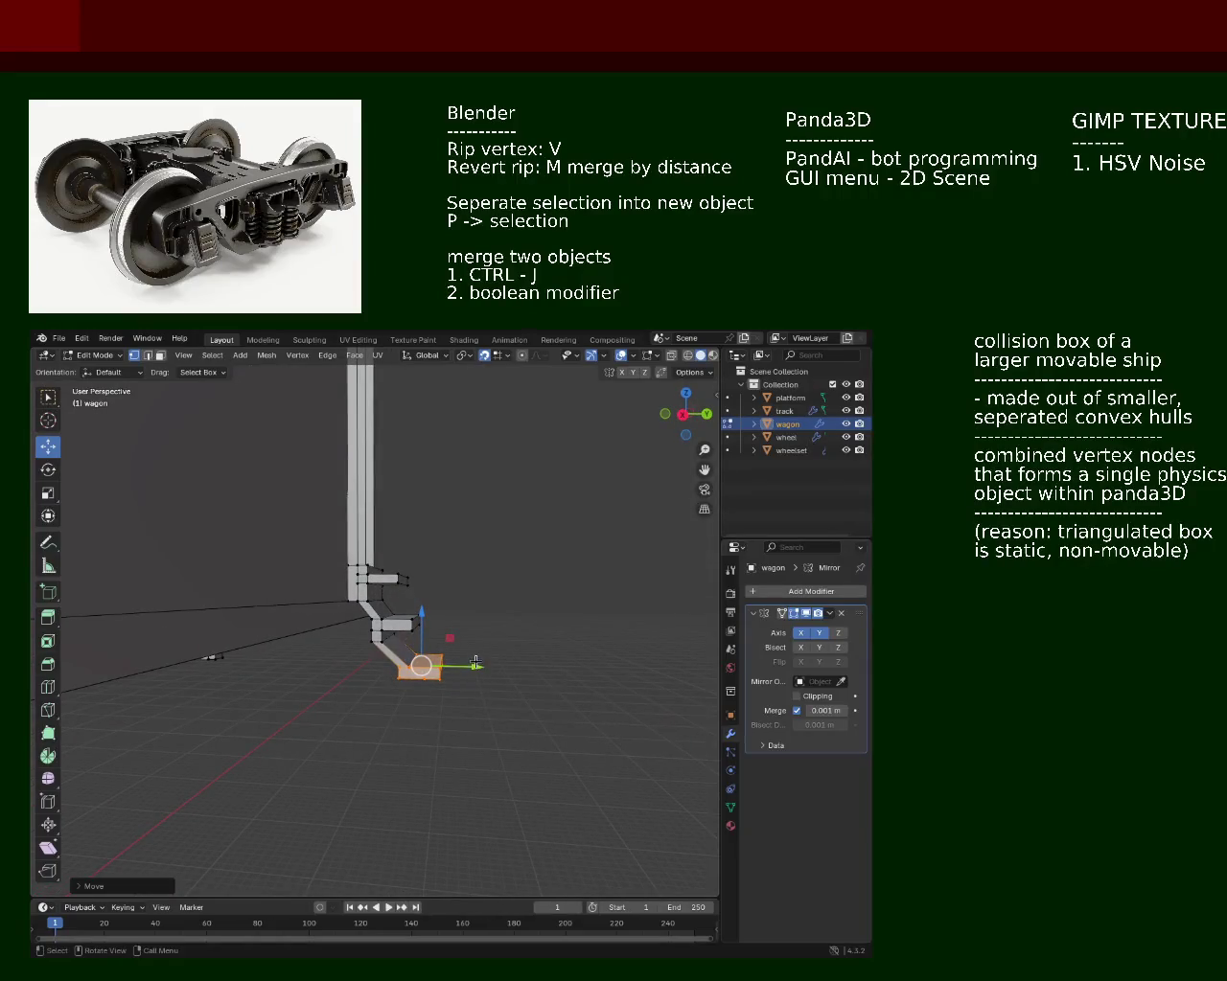
drag(475, 663, 505, 668)
click(403, 664)
drag(403, 664, 327, 656)
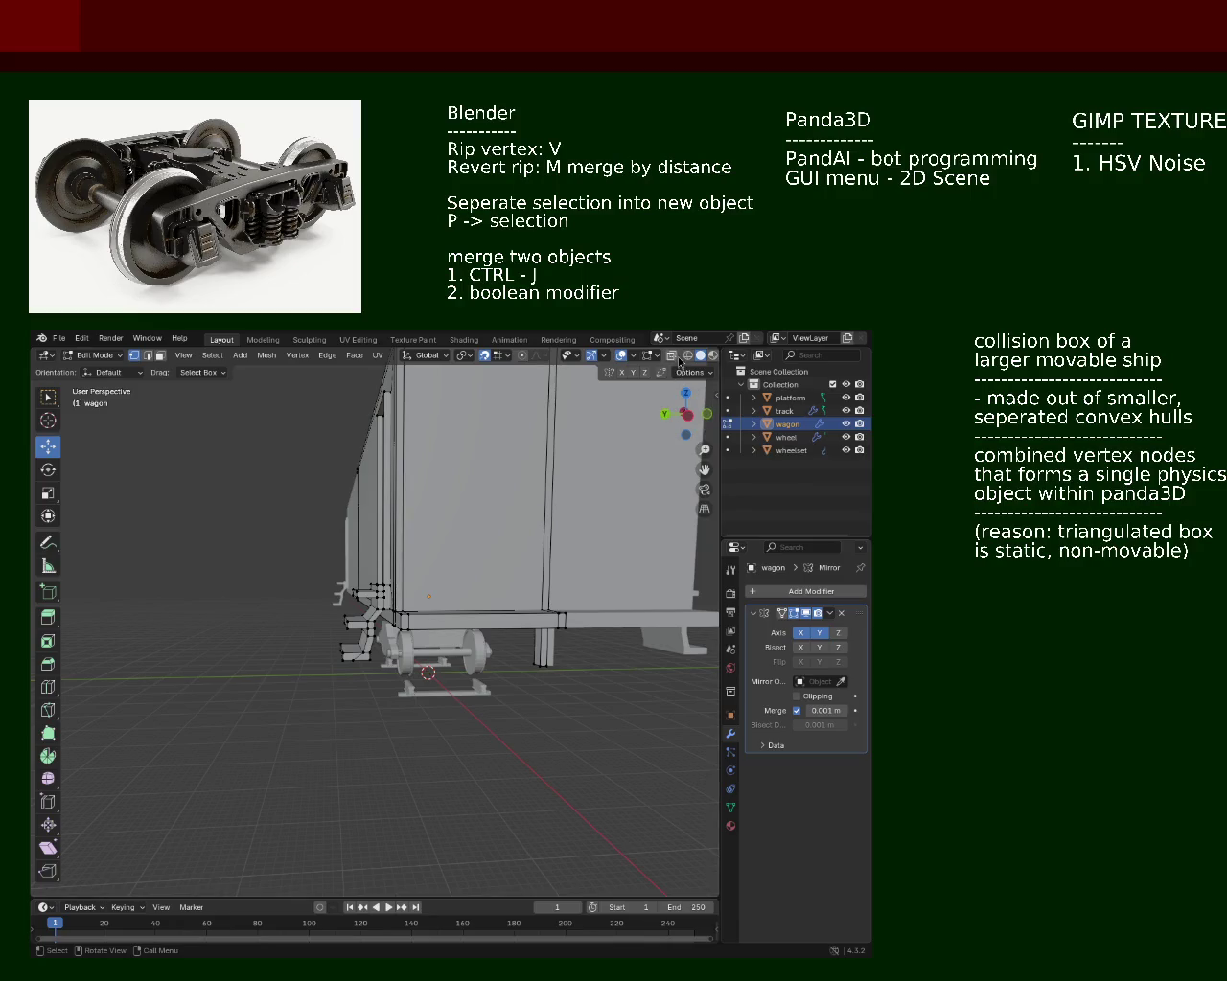
Step: In X-ray, box-select the left step vertices and move them along Y with G Y
click(687, 357)
drag(294, 648, 305, 553)
drag(305, 553, 360, 730)
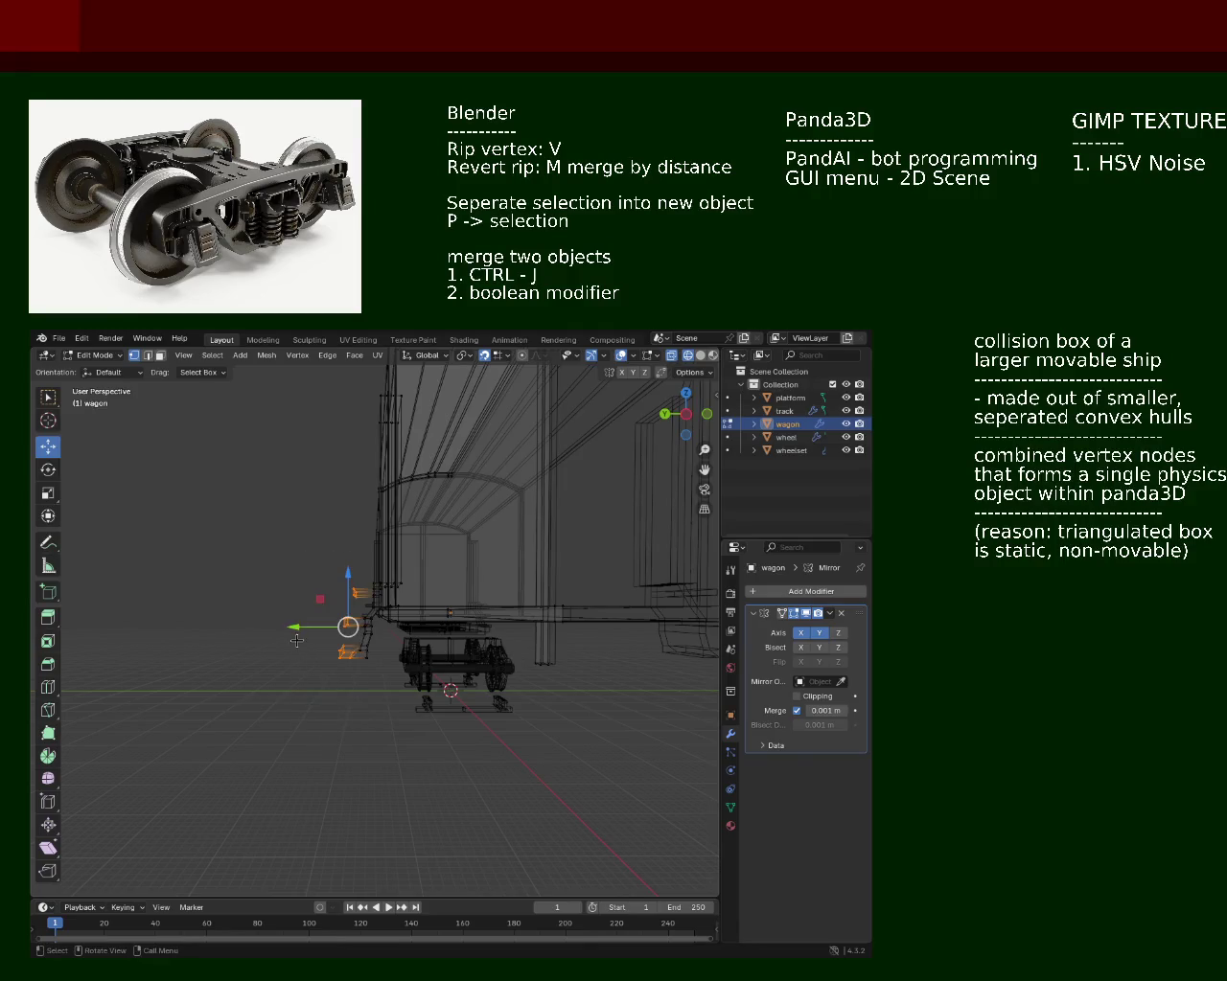
key(g)
key(y)
click(356, 646)
Step: Move the selected step boxes further along Y, checking from under the wagon, then return to solid shading
drag(356, 647, 537, 613)
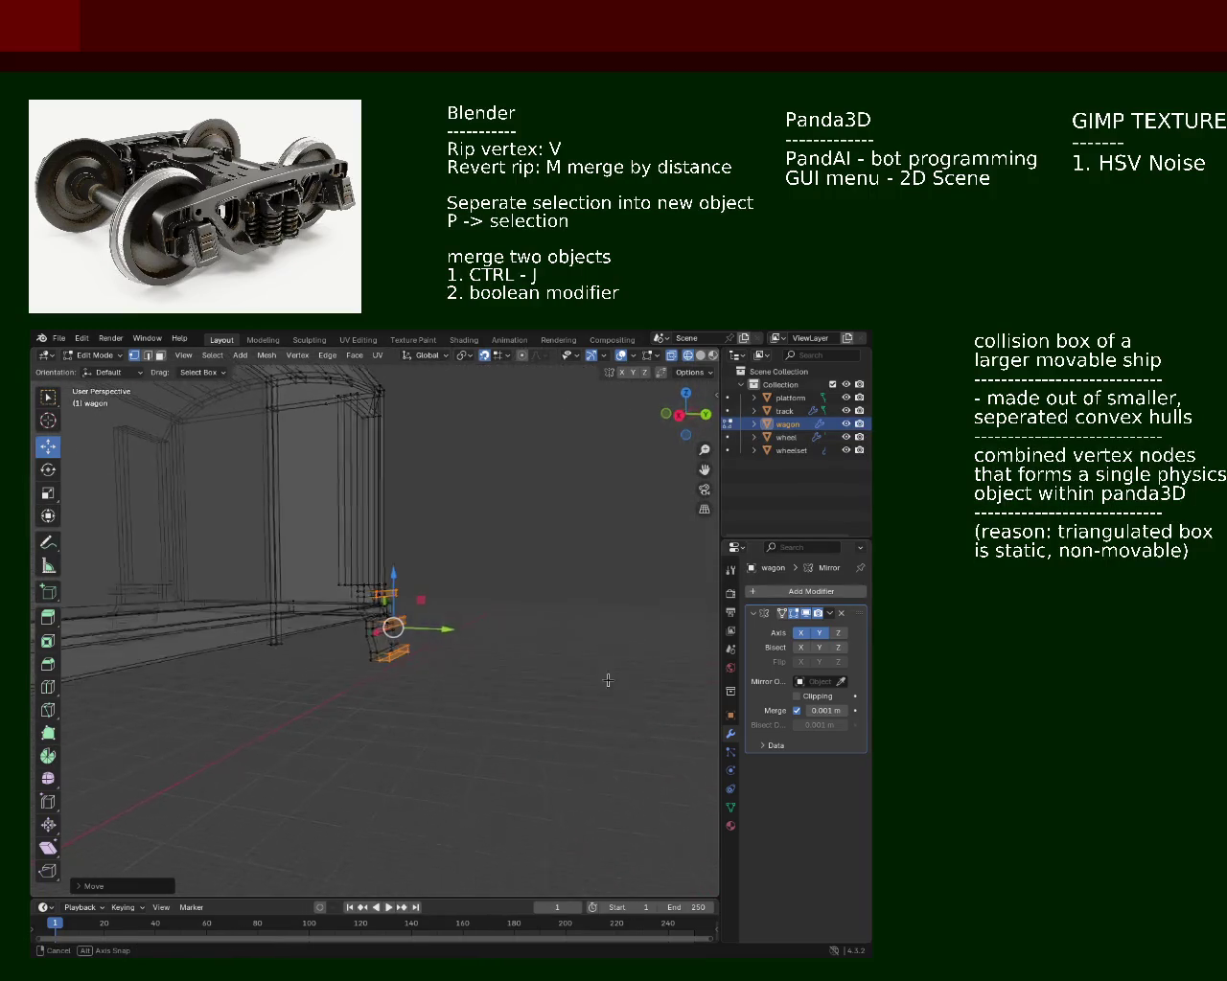
scroll(up, 3)
drag(456, 520, 375, 811)
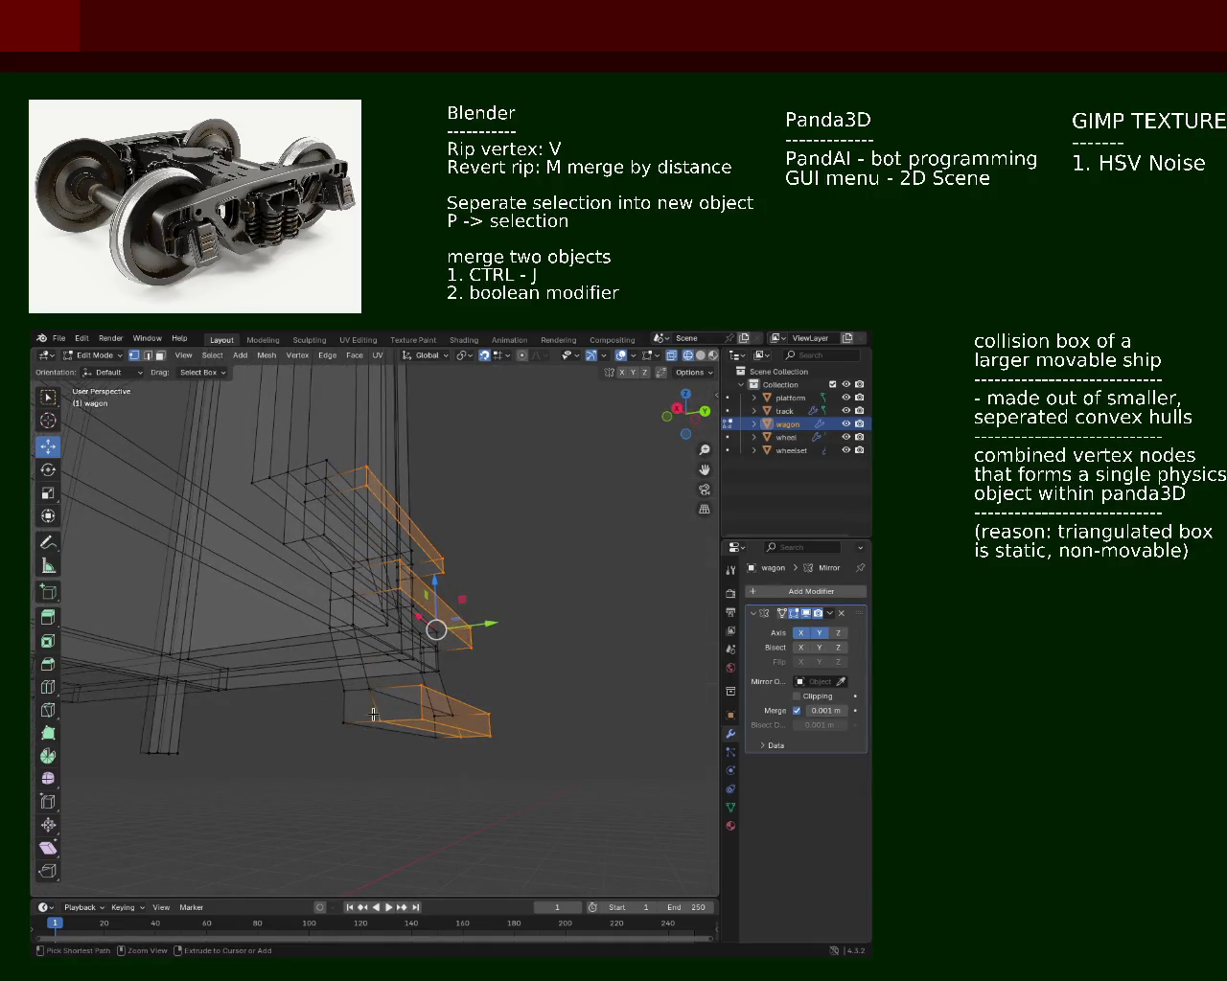
drag(381, 730, 329, 765)
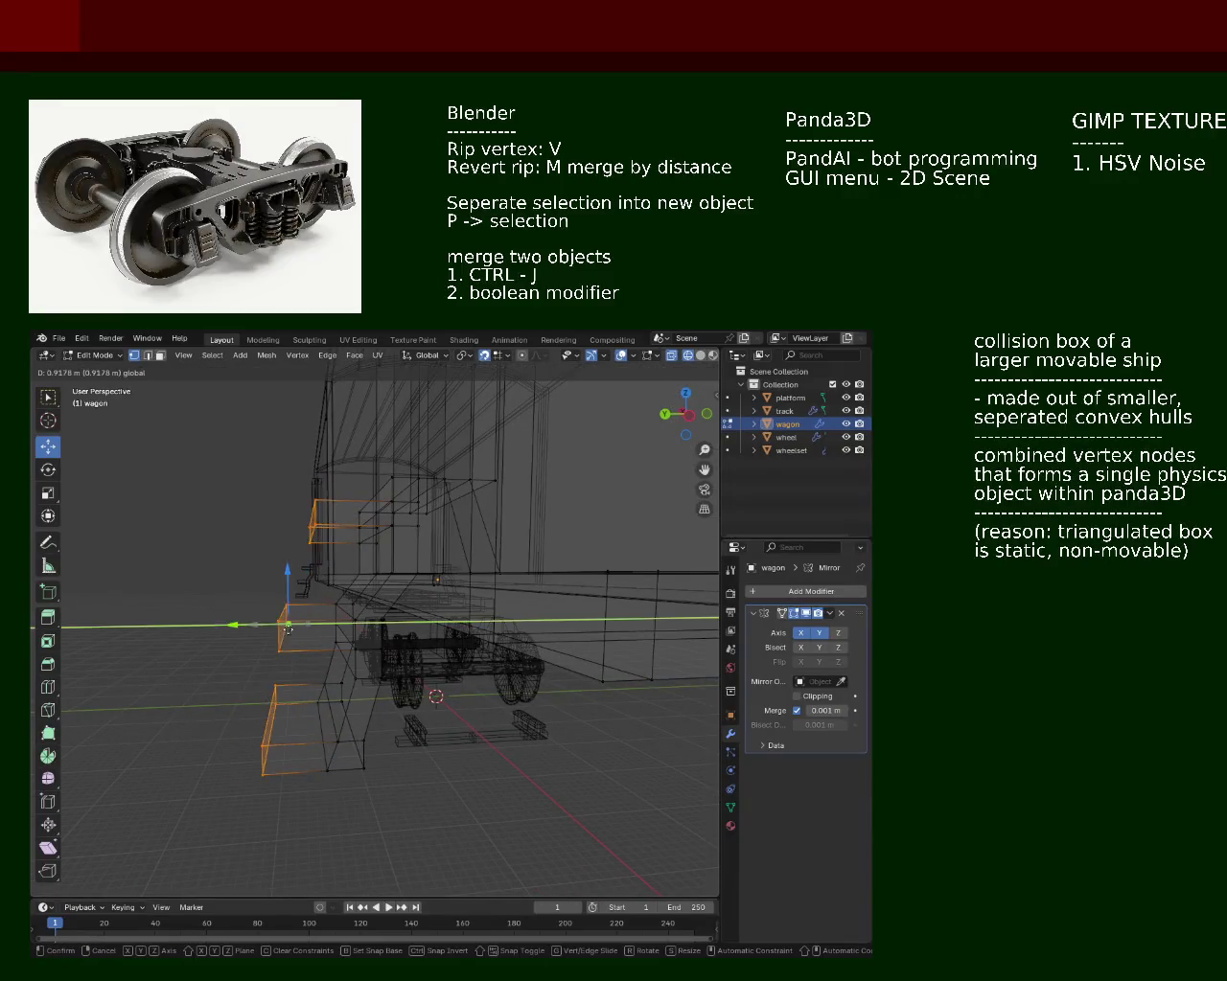
drag(267, 621, 365, 622)
drag(364, 623, 367, 611)
click(699, 356)
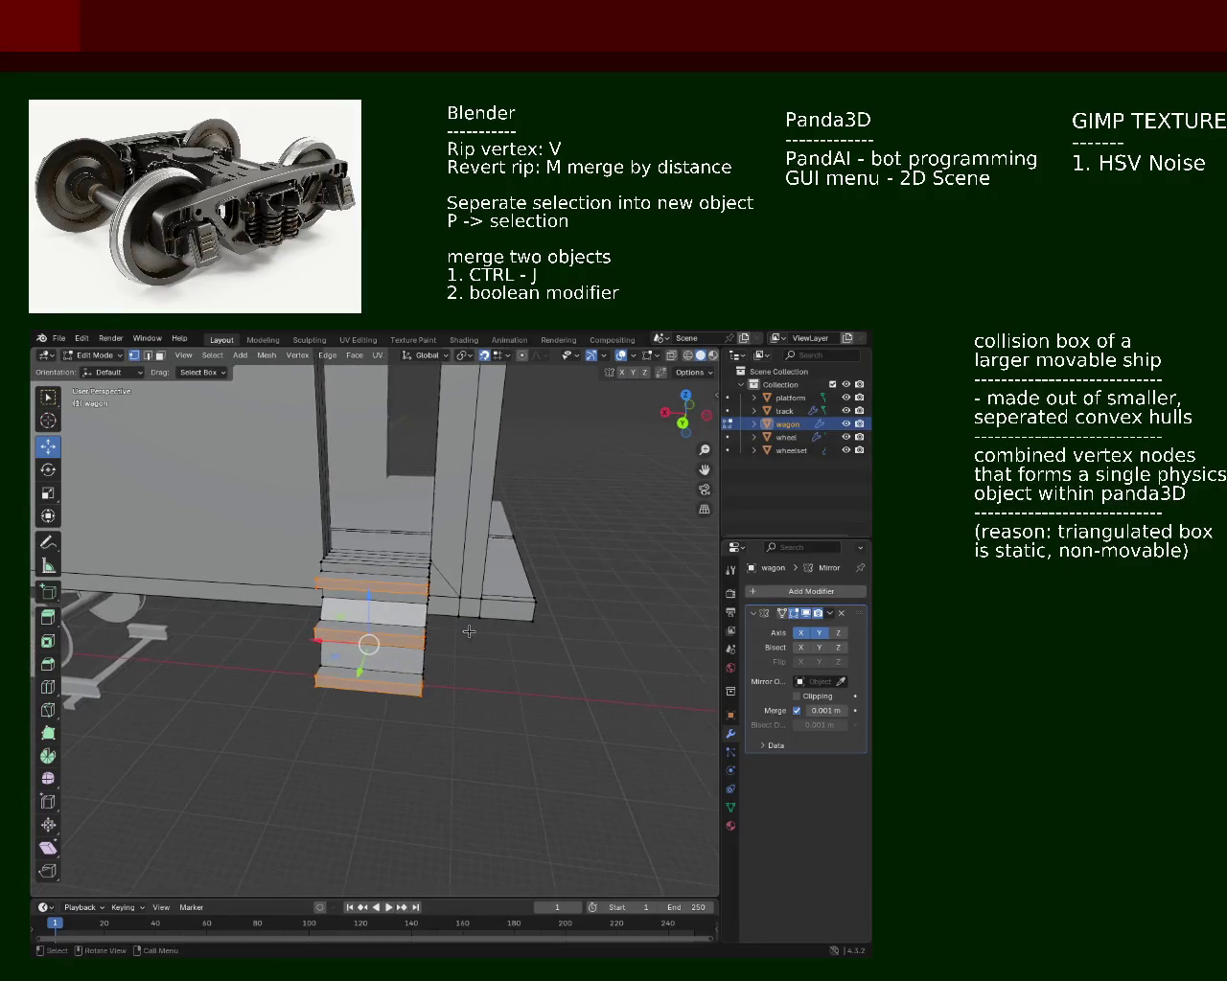
Step: Undo back to the straight stacked steps and save the file as train.blend
key(ctrl+z)
drag(396, 661, 428, 656)
key(ctrl+s)
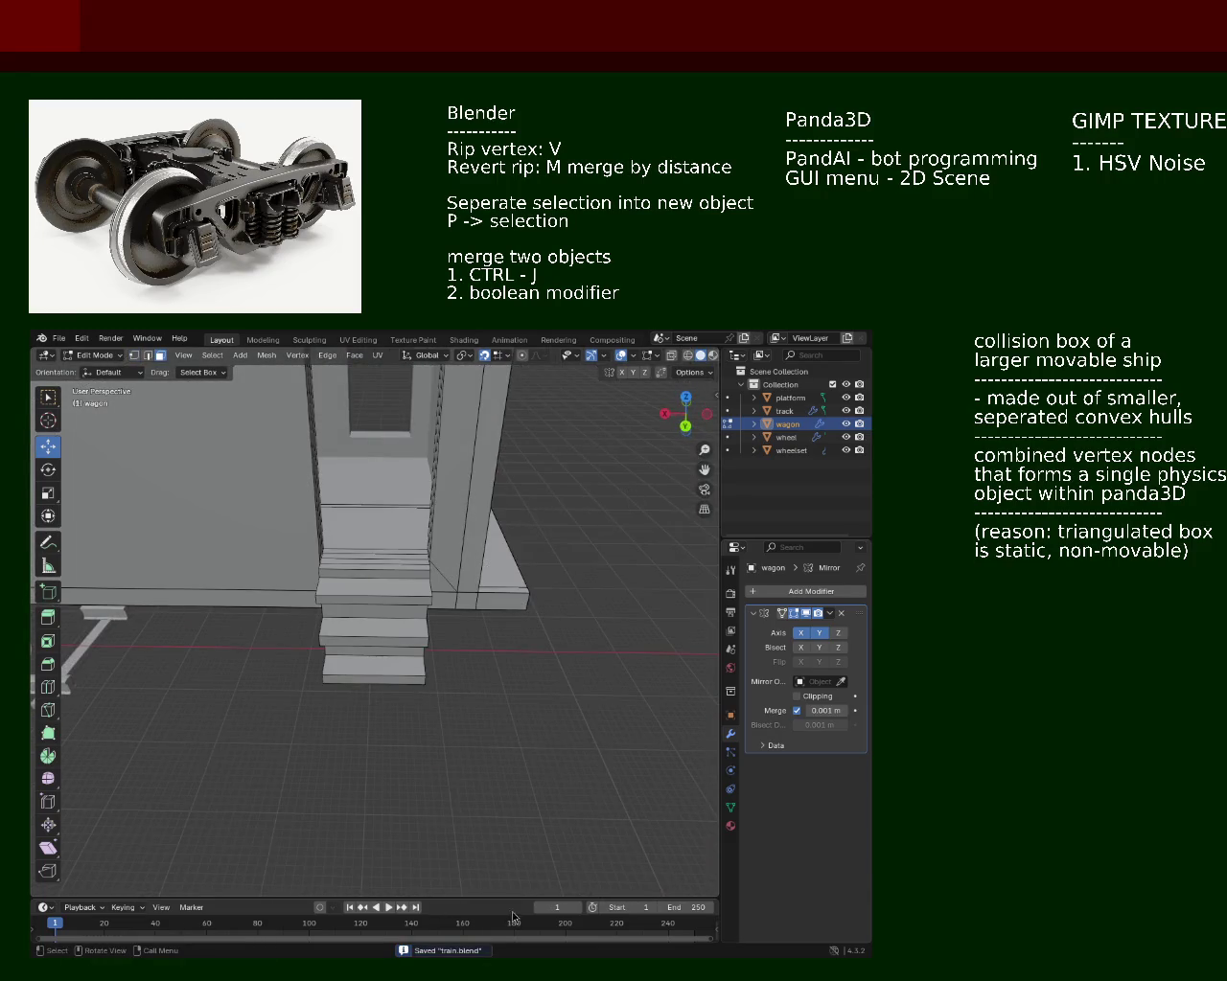
drag(312, 463, 259, 536)
Step: Leave the upper staircase piece unchanged and nudge a lower step slightly outward
click(334, 593)
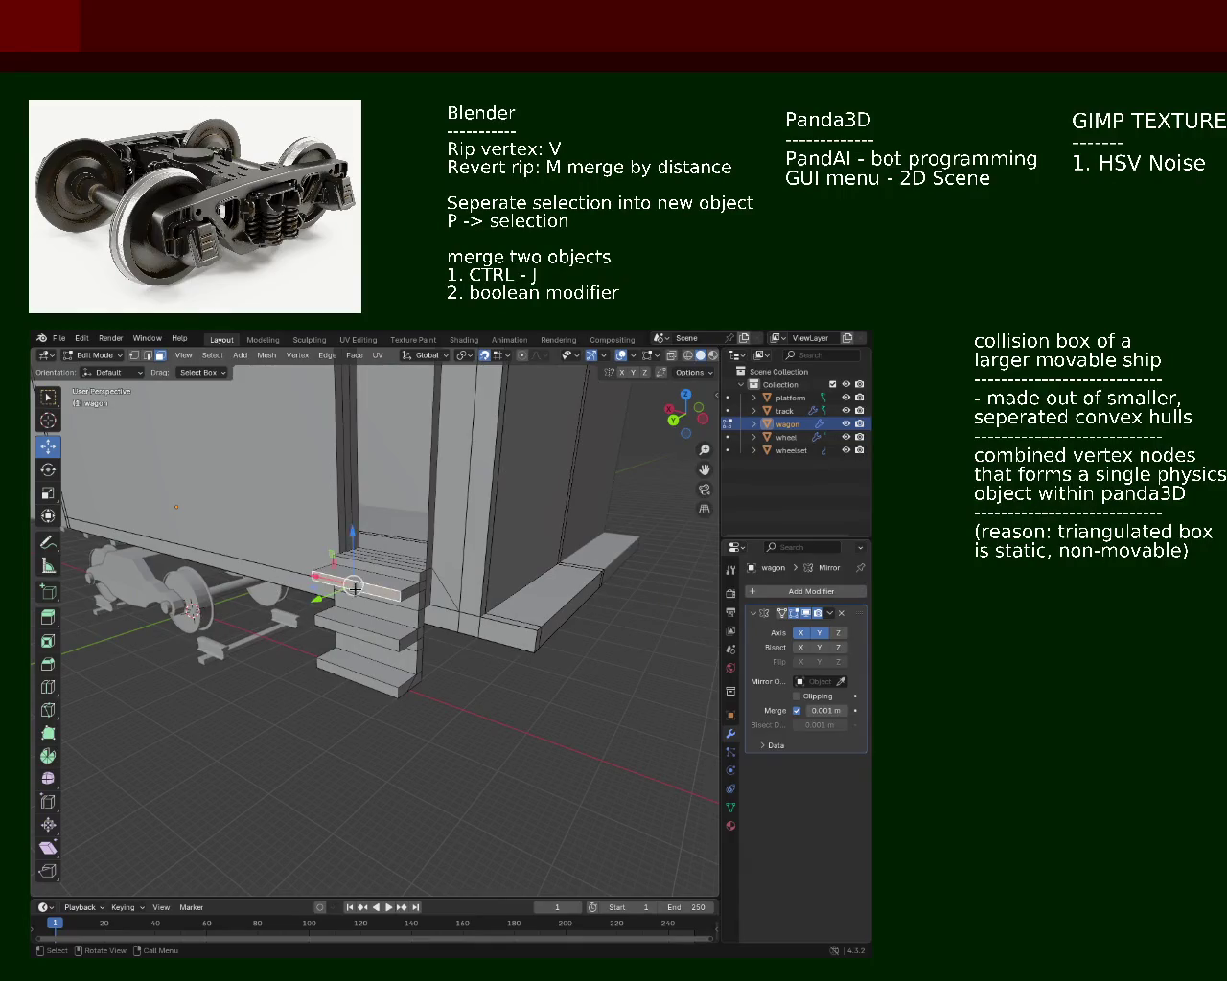
drag(334, 593, 339, 581)
key(g)
key(x)
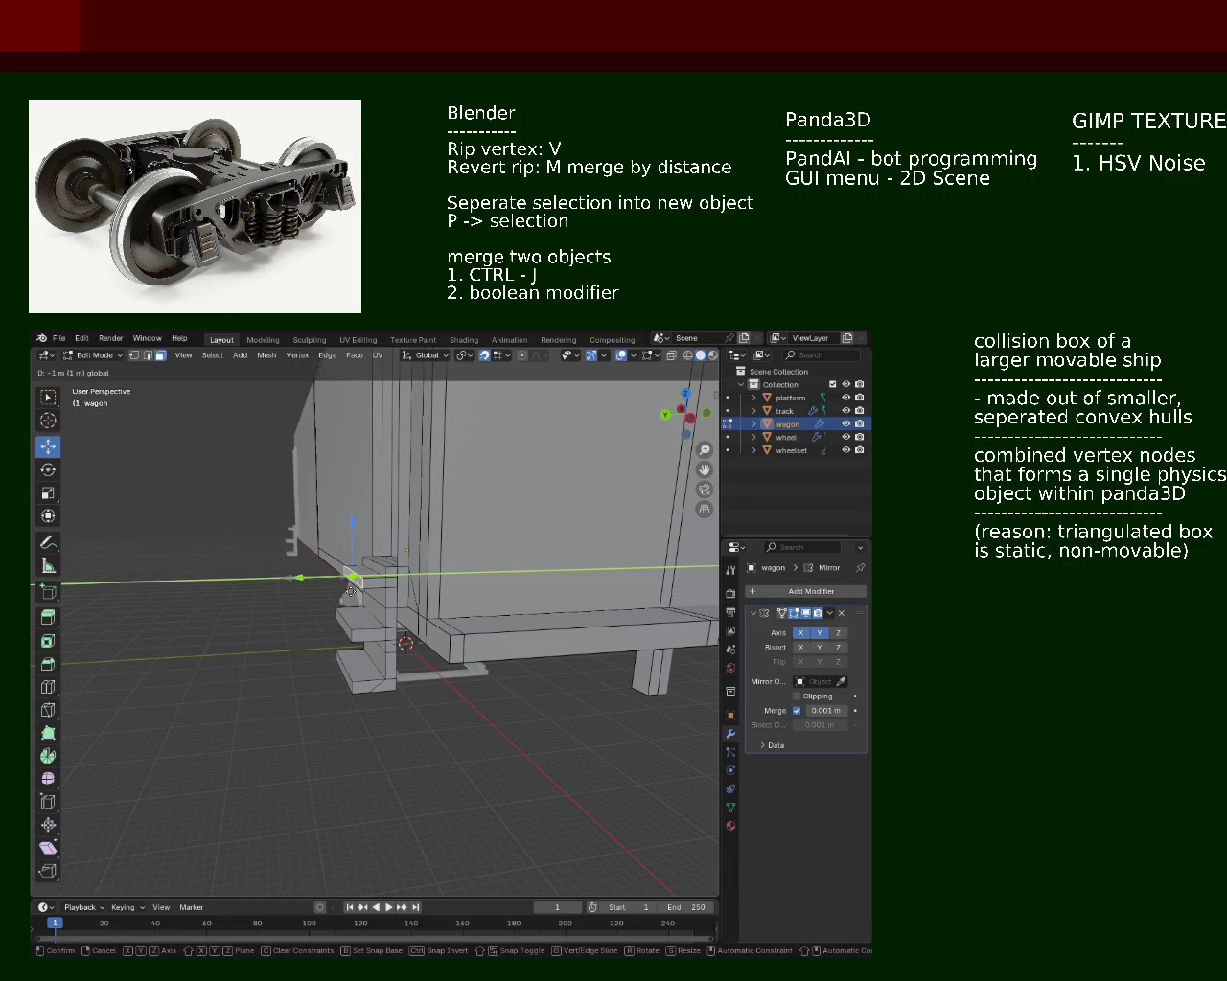
click(342, 592)
click(340, 626)
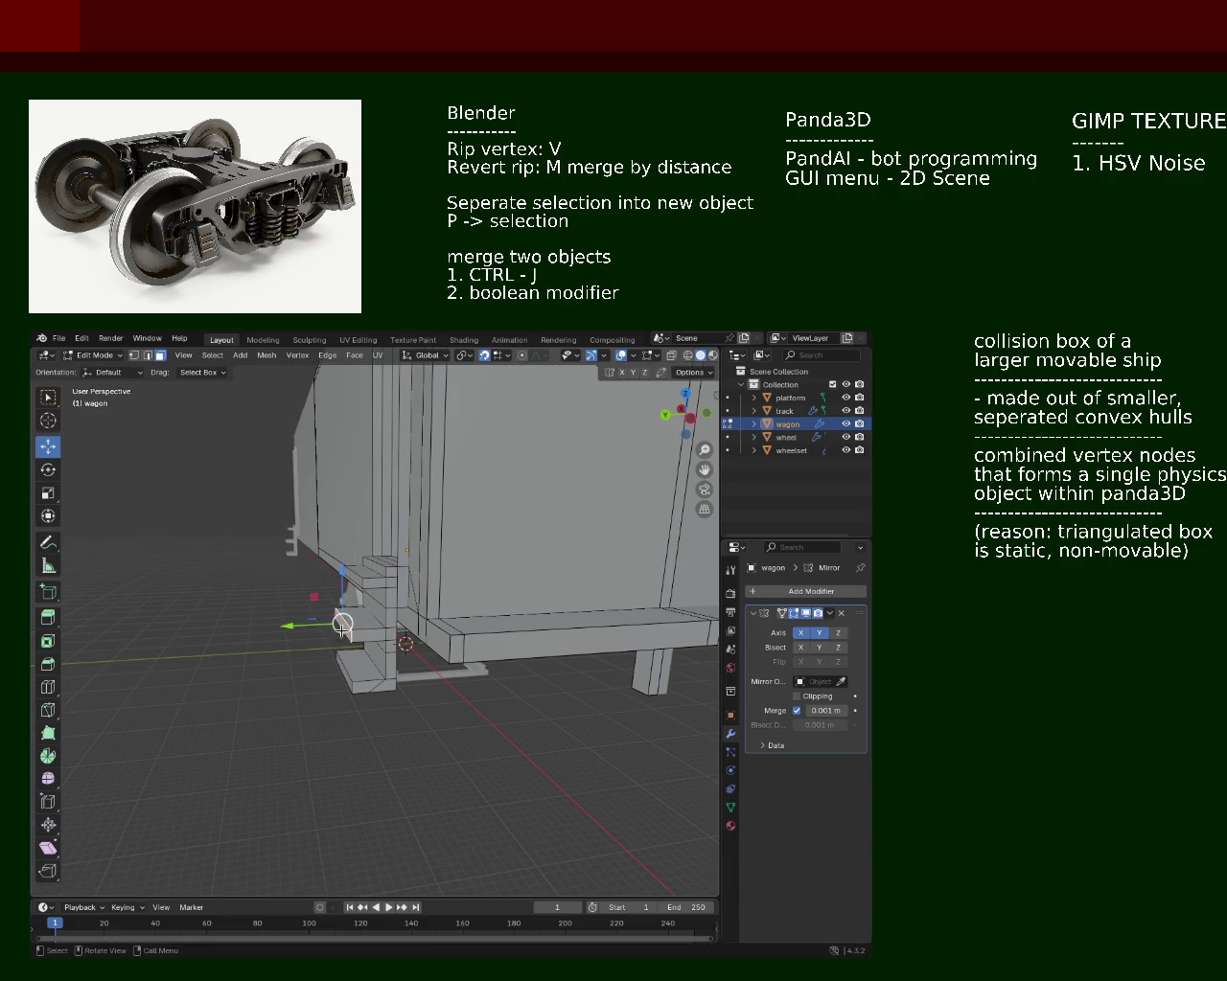
drag(312, 624, 349, 658)
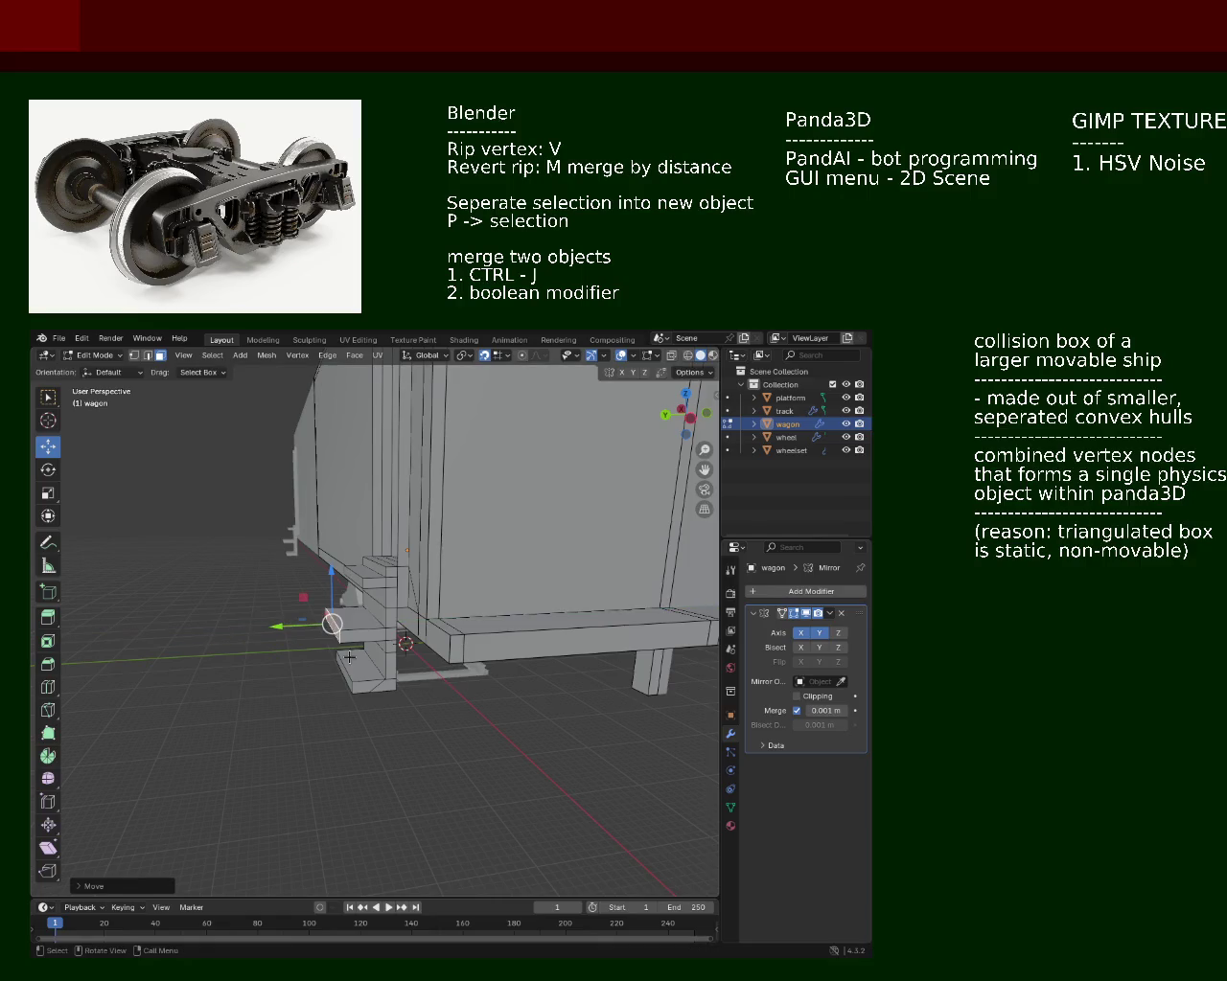
Step: Nudge two more steps slightly along Y, selecting each step's face, and check the spacing
click(342, 670)
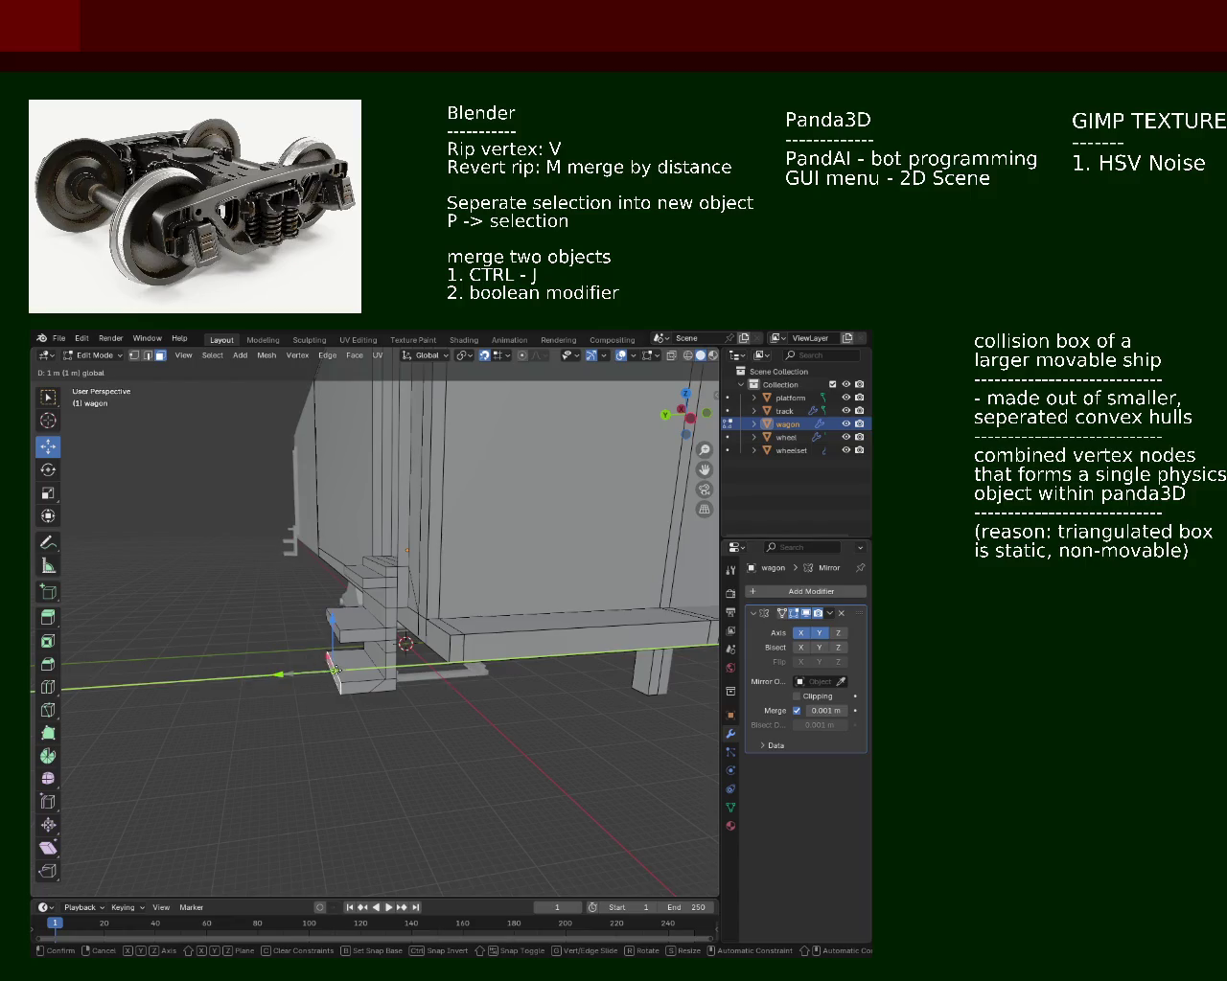
drag(342, 670, 332, 669)
drag(333, 669, 359, 650)
click(359, 650)
click(329, 663)
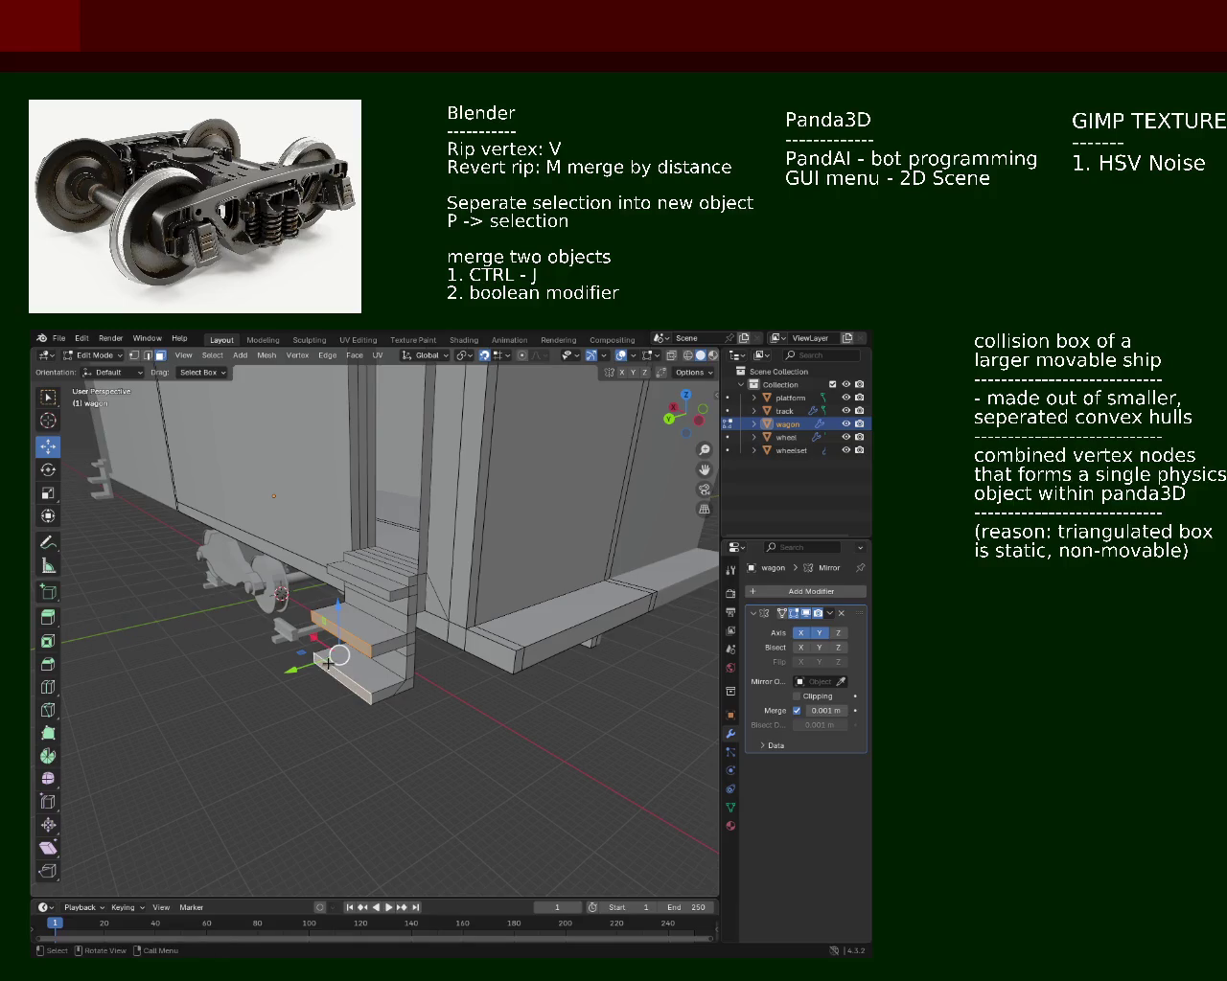
drag(303, 664, 309, 662)
drag(308, 662, 592, 505)
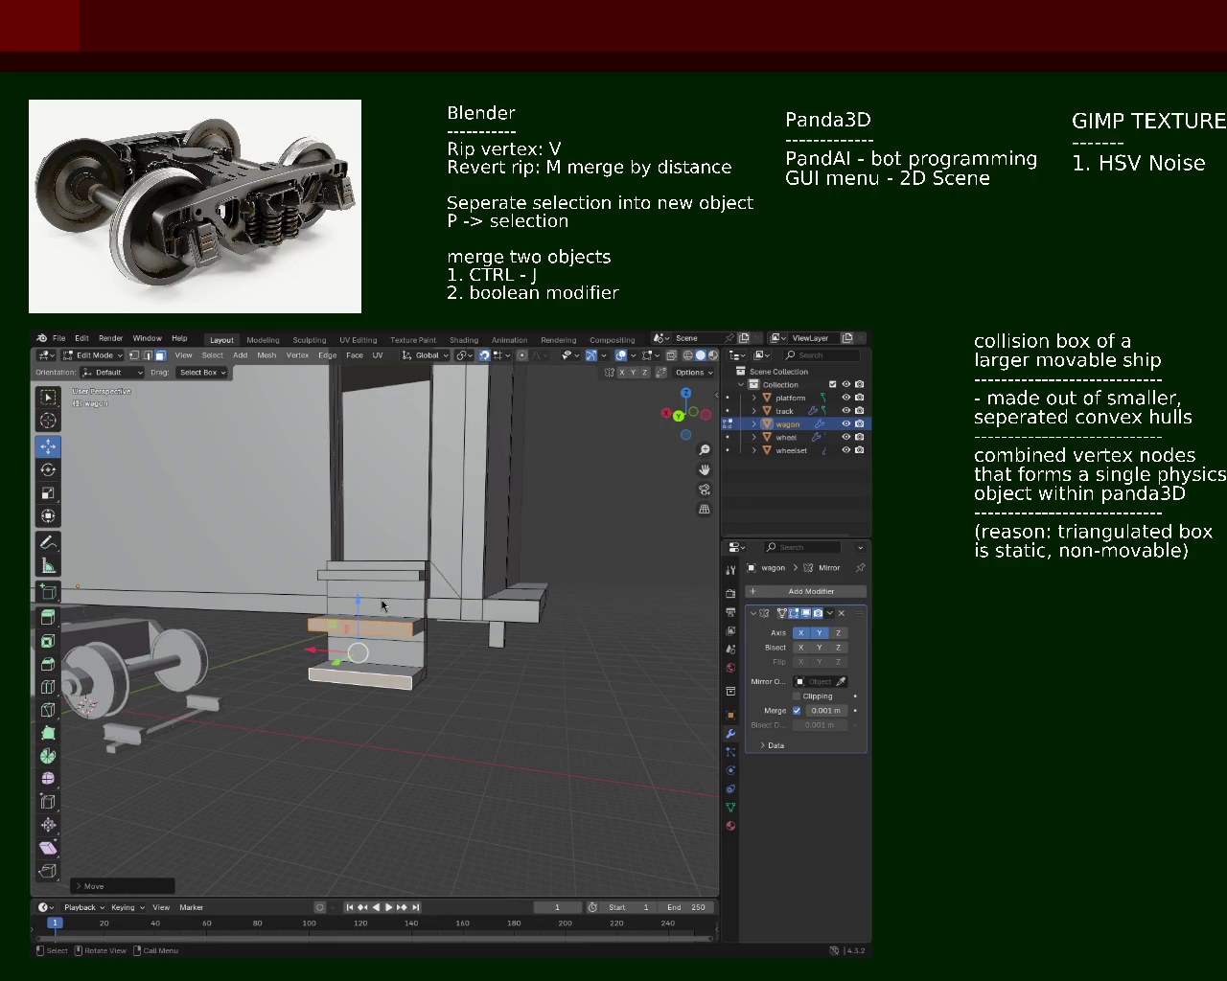
drag(254, 574, 310, 679)
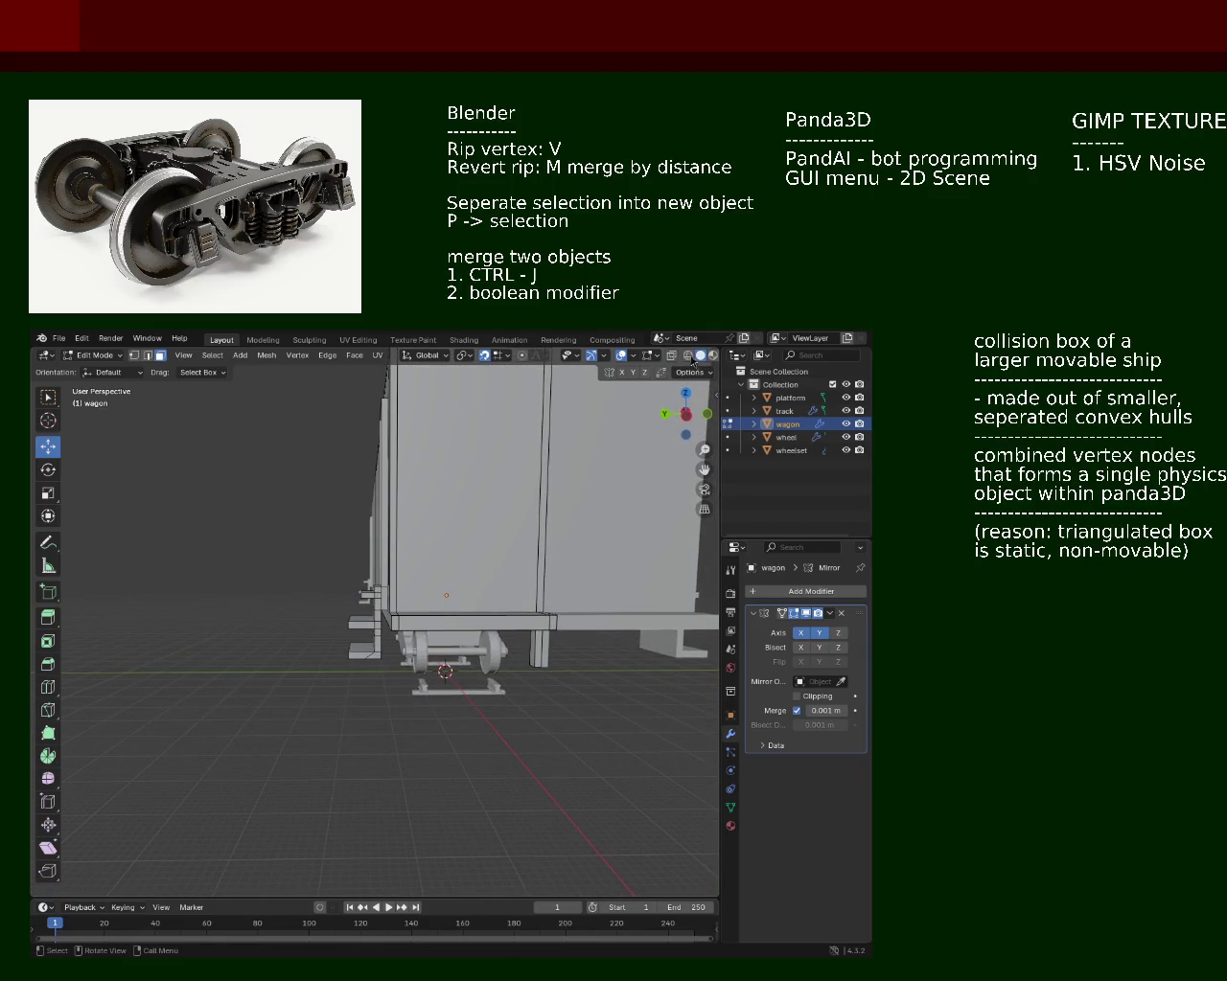
Step: In X-ray, box-select part of the staircase, move it along Z, then return to Solid shading
click(687, 355)
drag(296, 602, 336, 616)
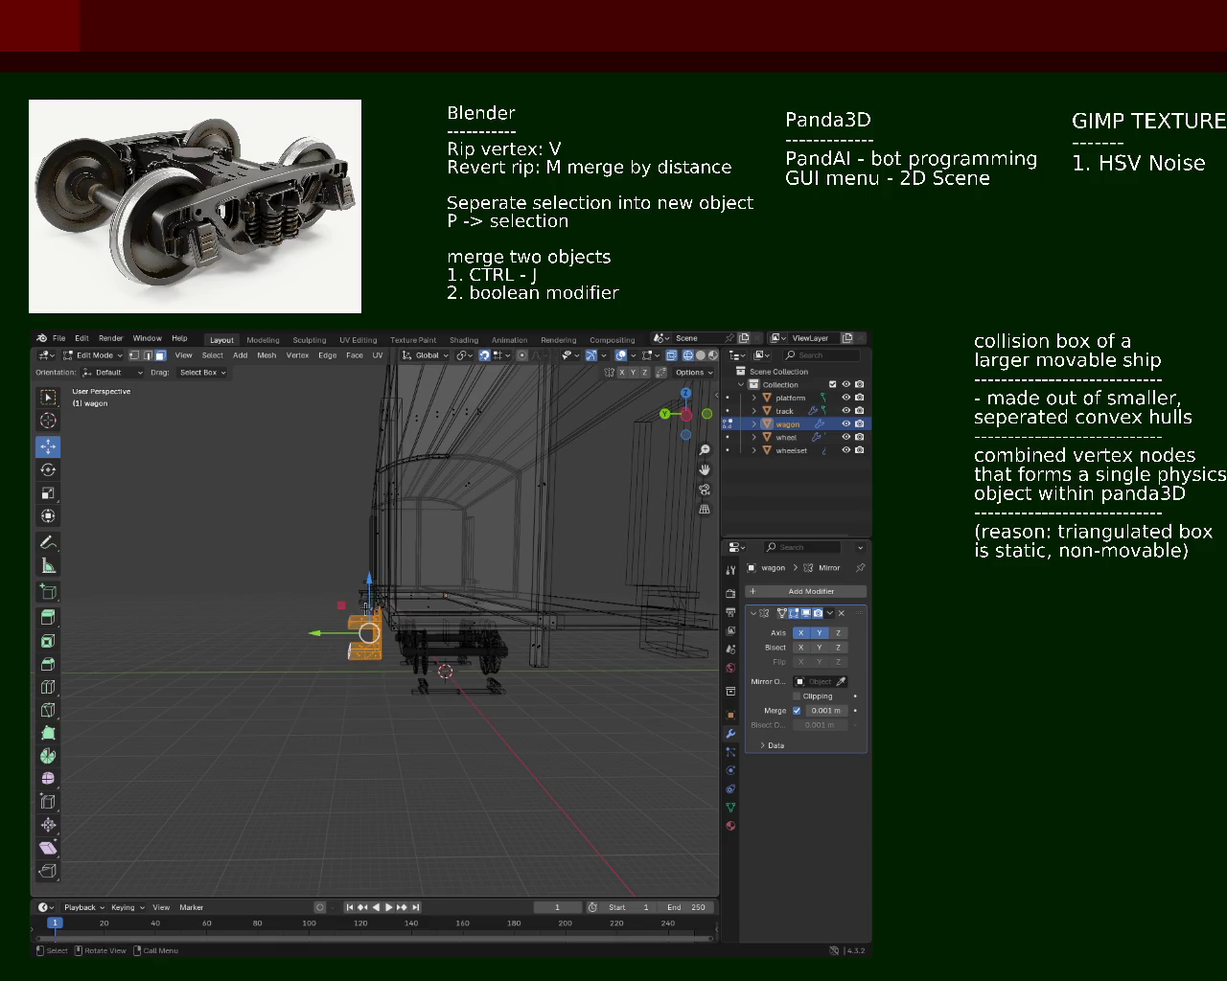
key(g)
key(z)
click(364, 634)
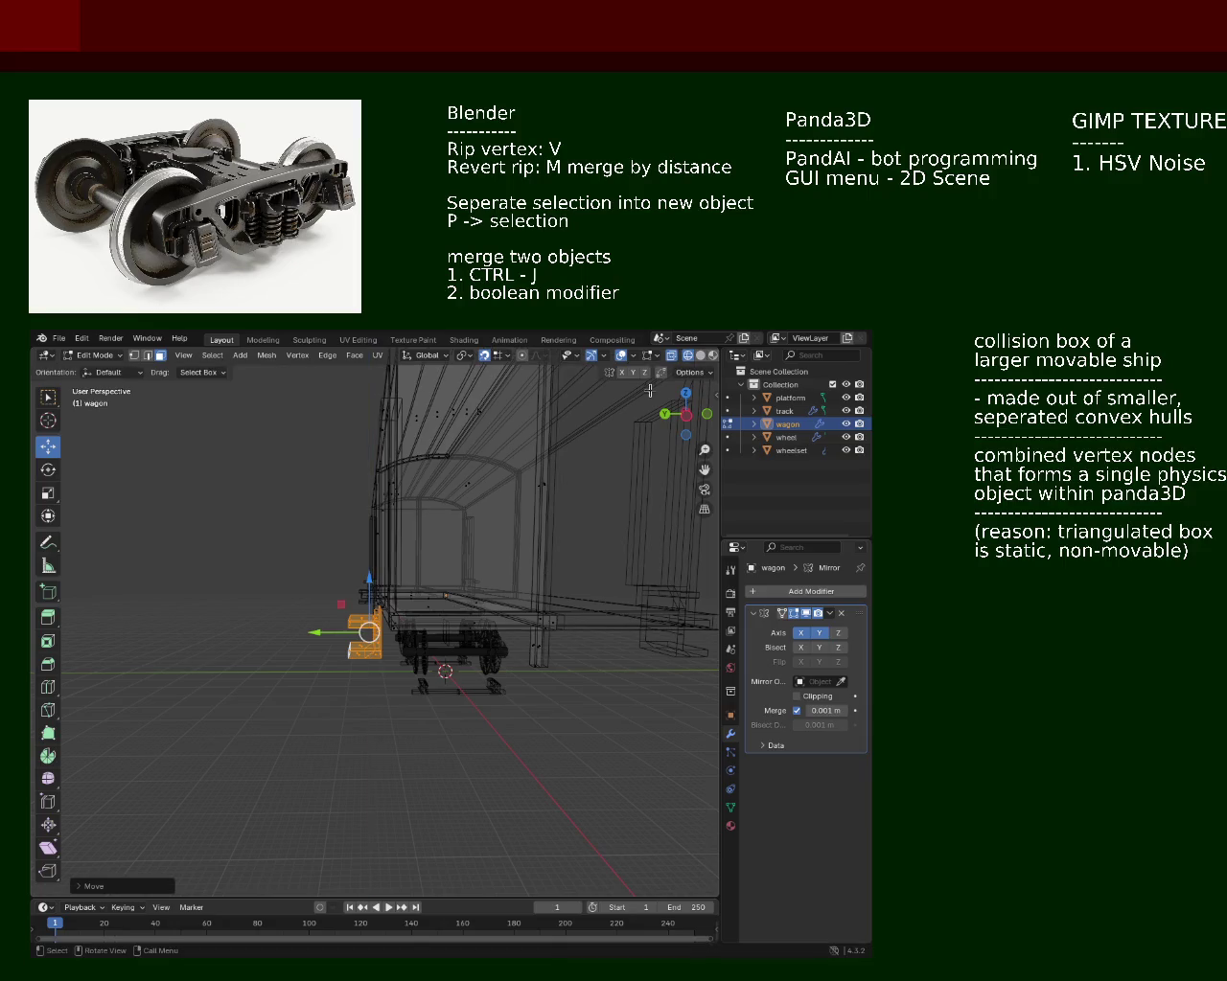
click(699, 354)
drag(537, 575, 380, 828)
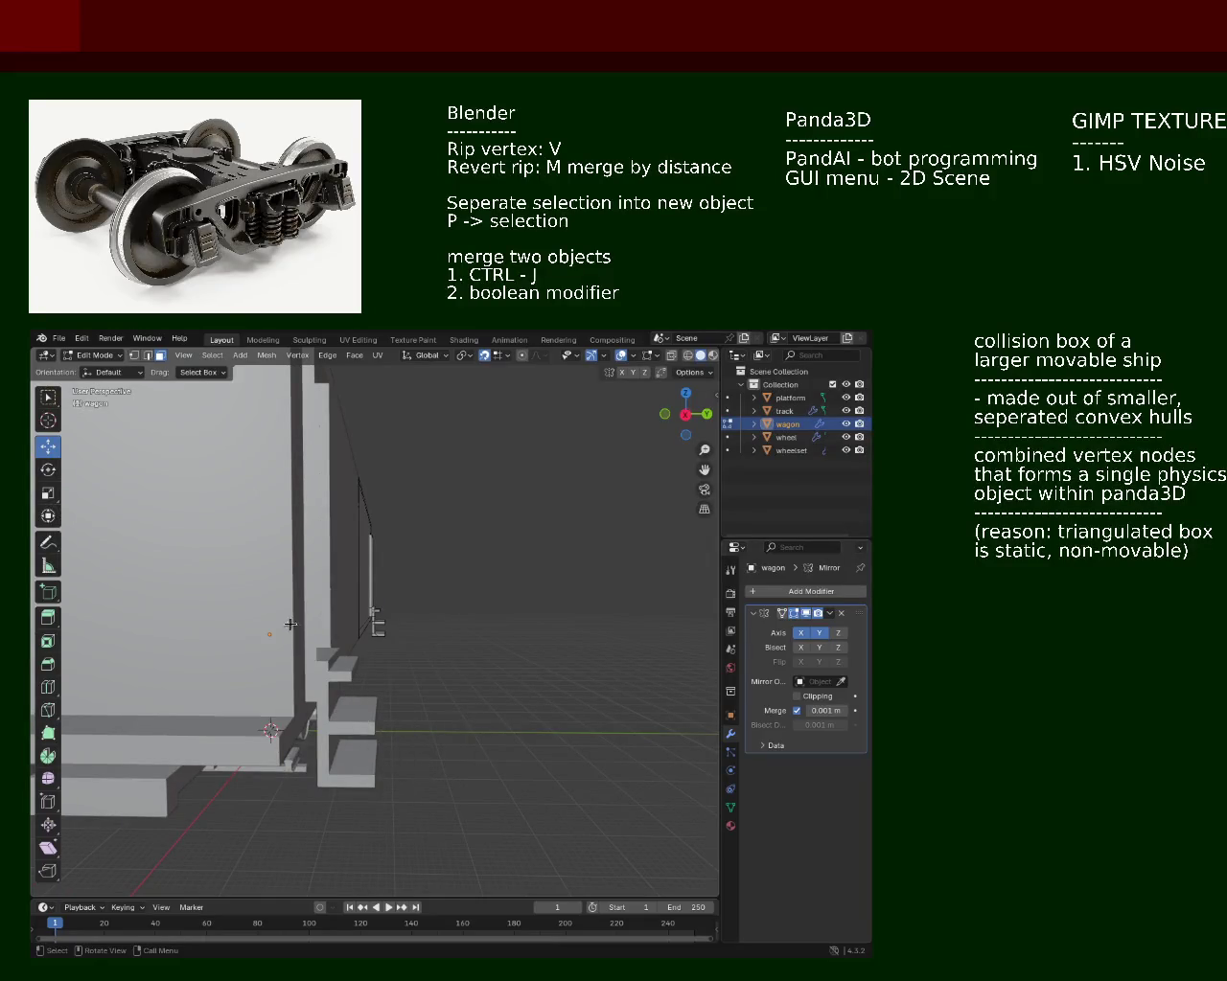
drag(336, 502, 428, 634)
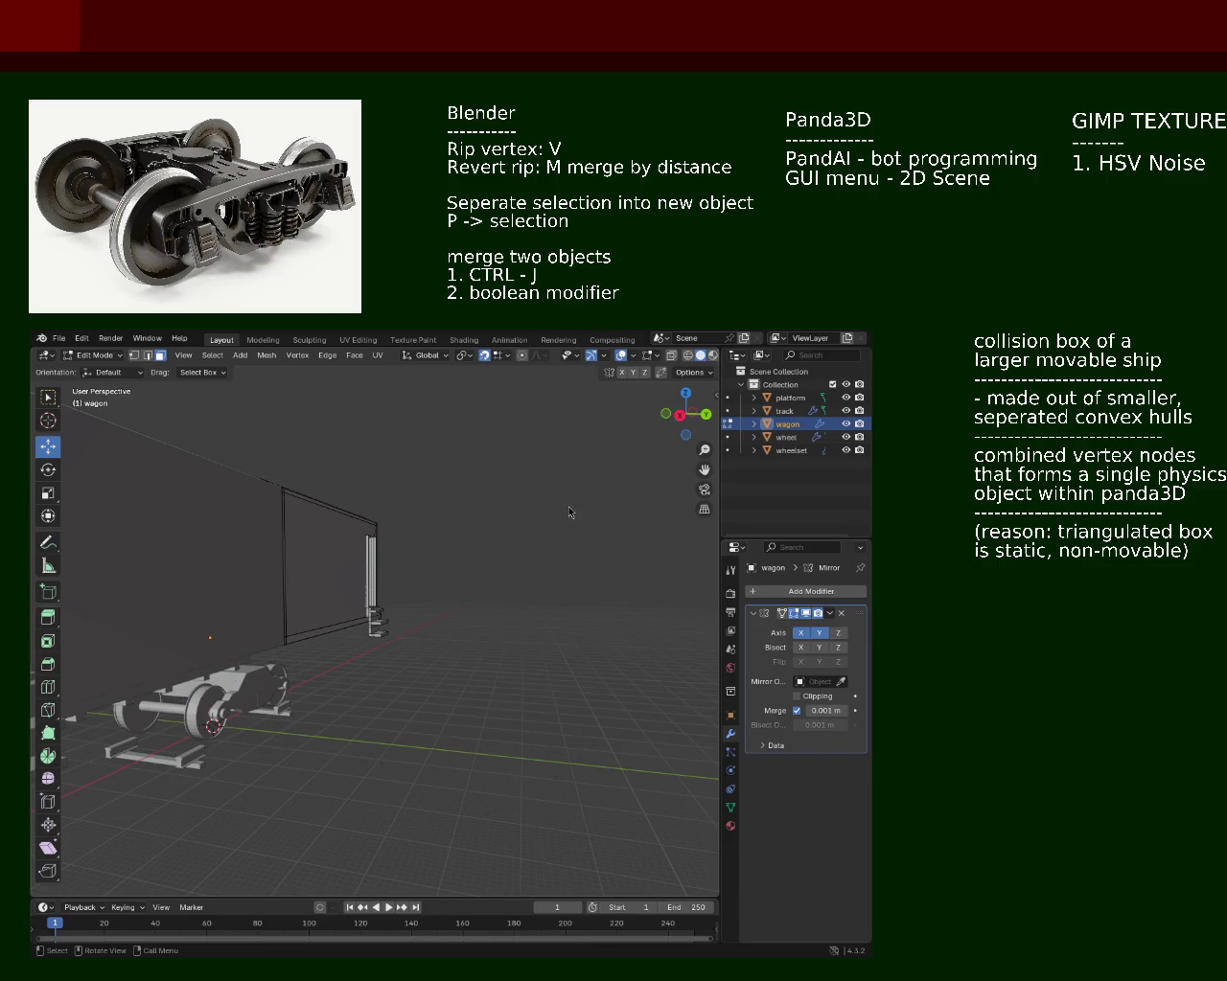
scroll(down, 3)
drag(312, 556, 330, 670)
drag(431, 599, 361, 719)
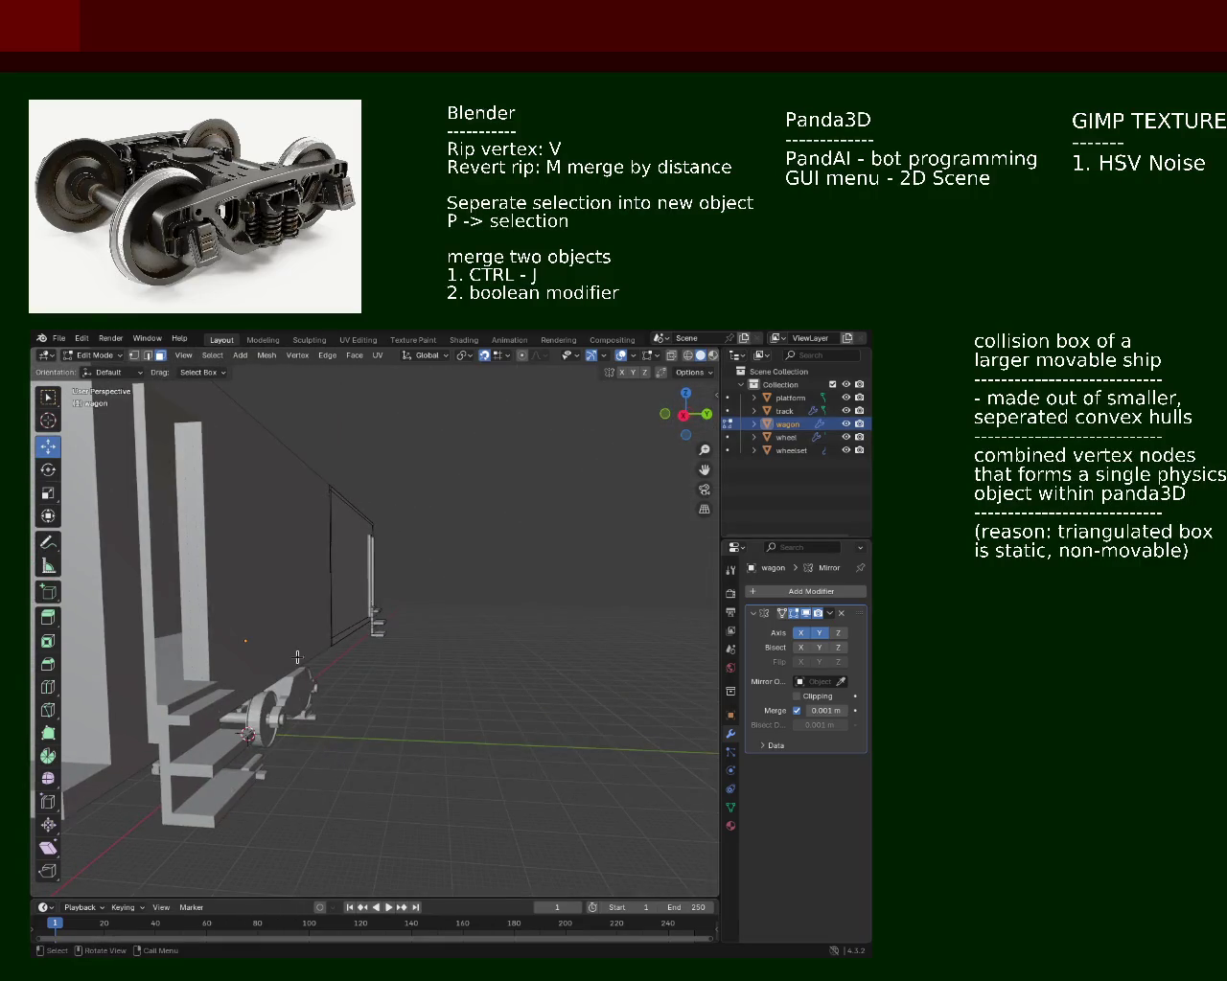
drag(226, 678, 303, 678)
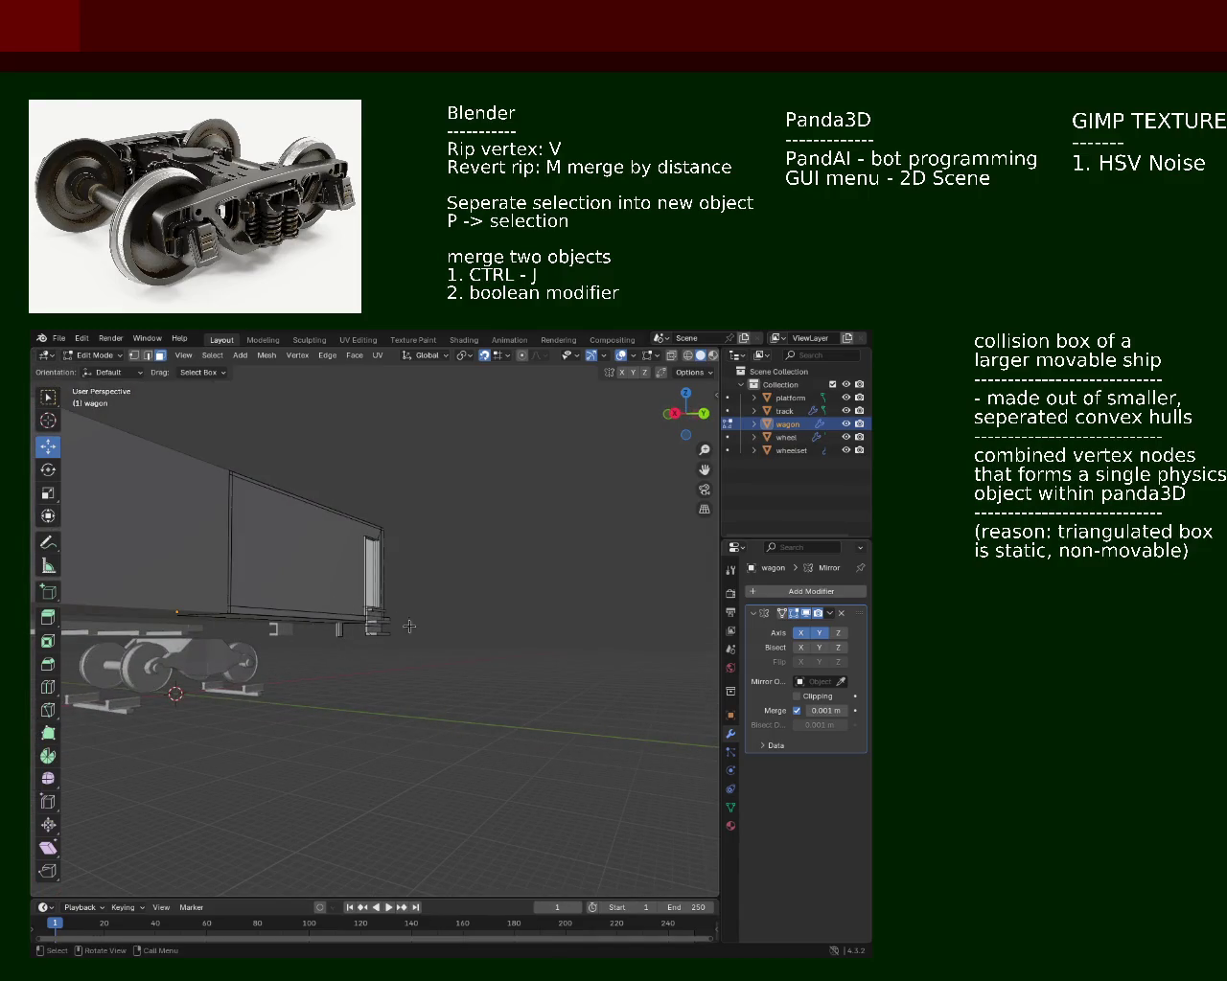
drag(375, 567, 371, 631)
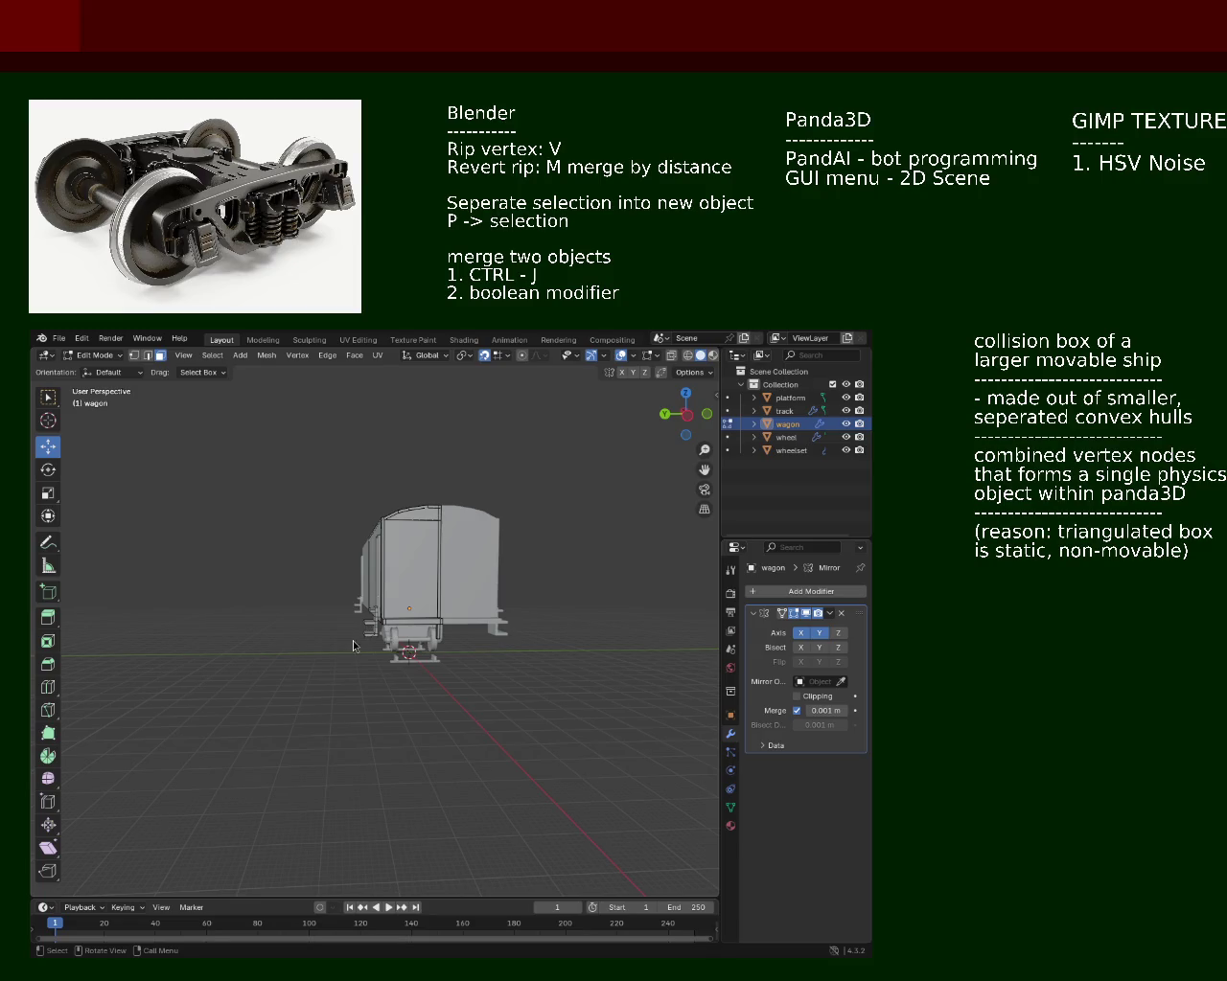
drag(330, 529, 352, 637)
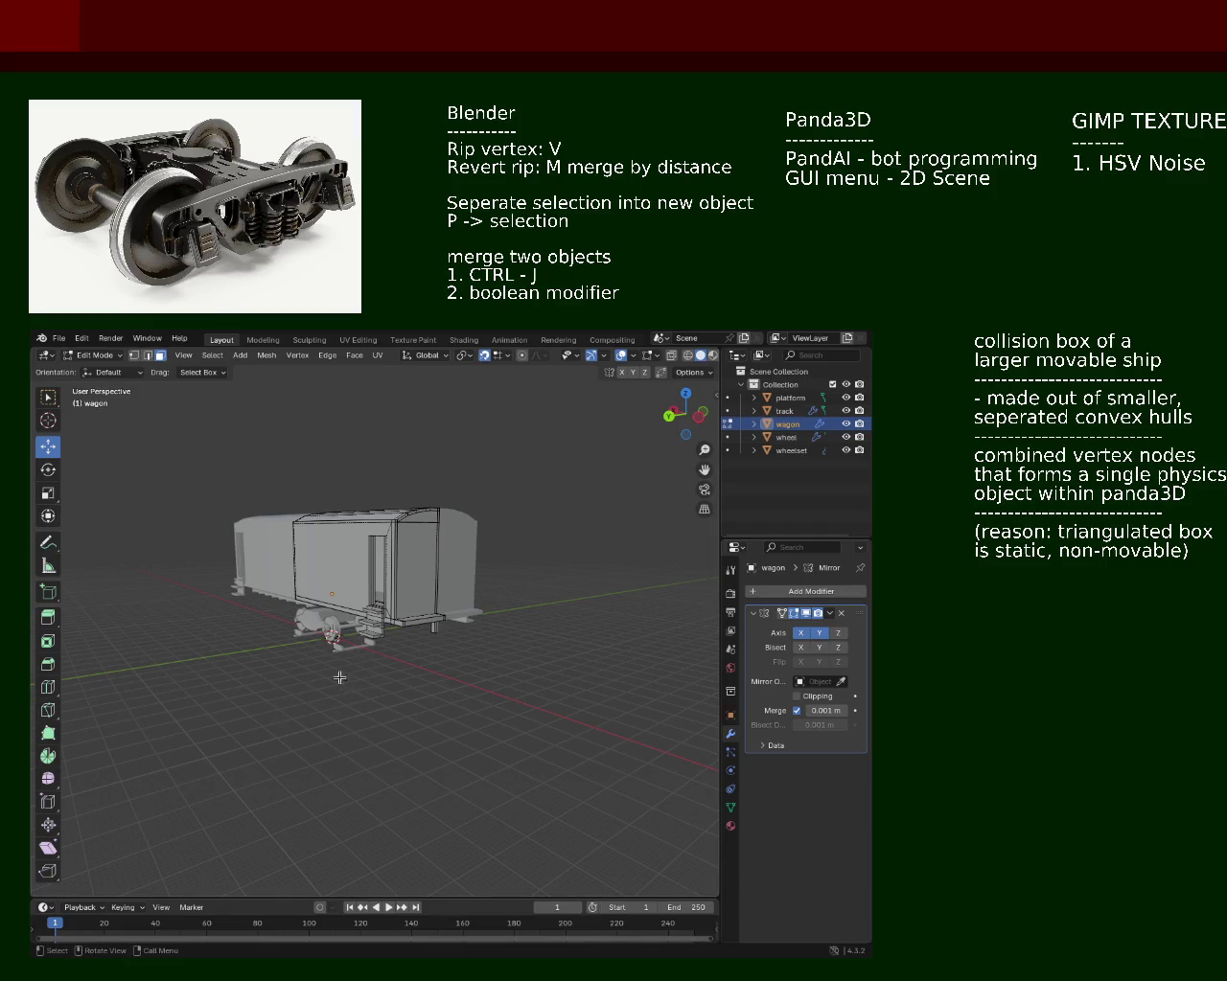
drag(334, 671, 257, 642)
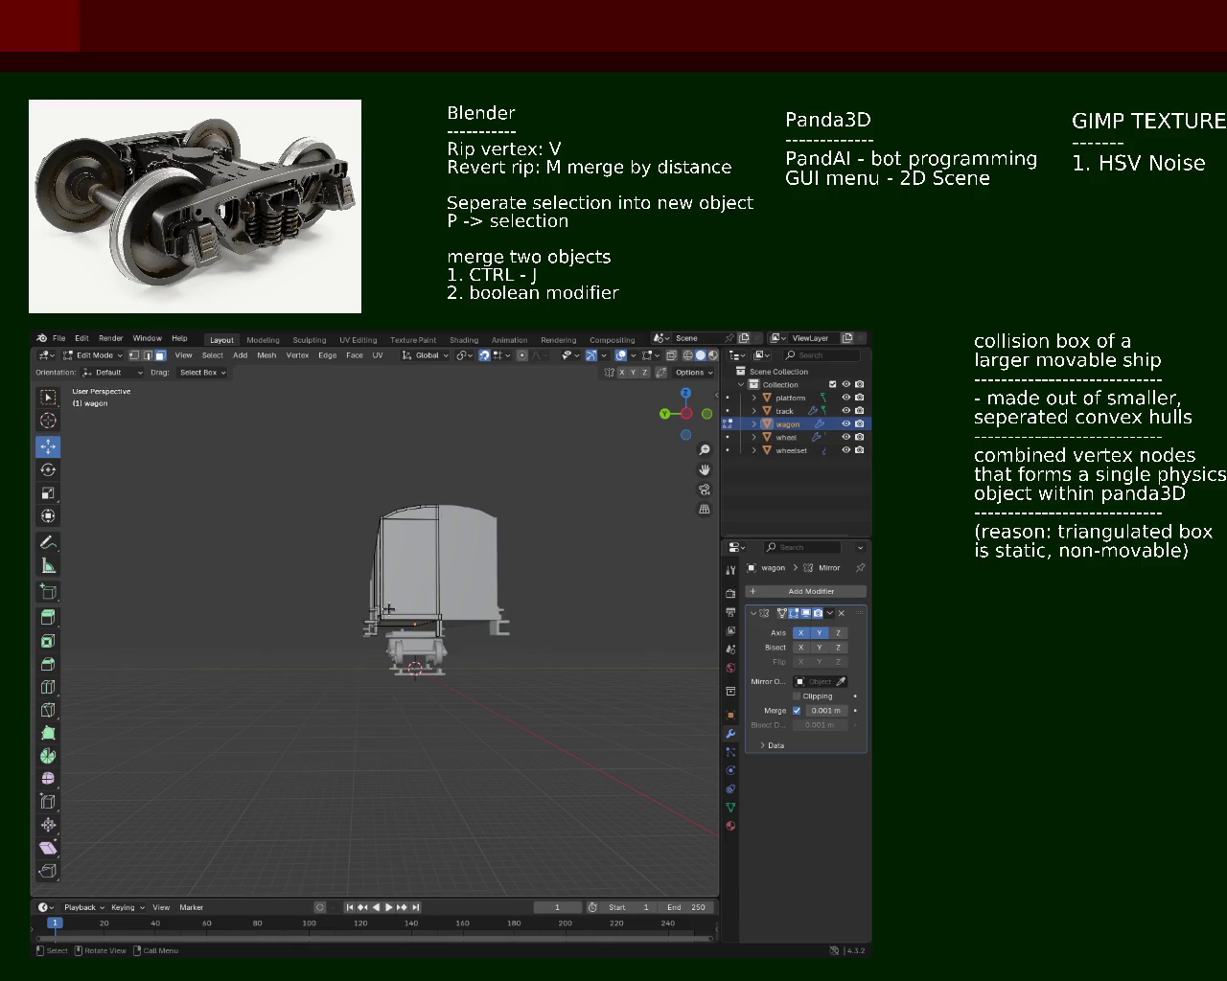
drag(417, 571, 357, 582)
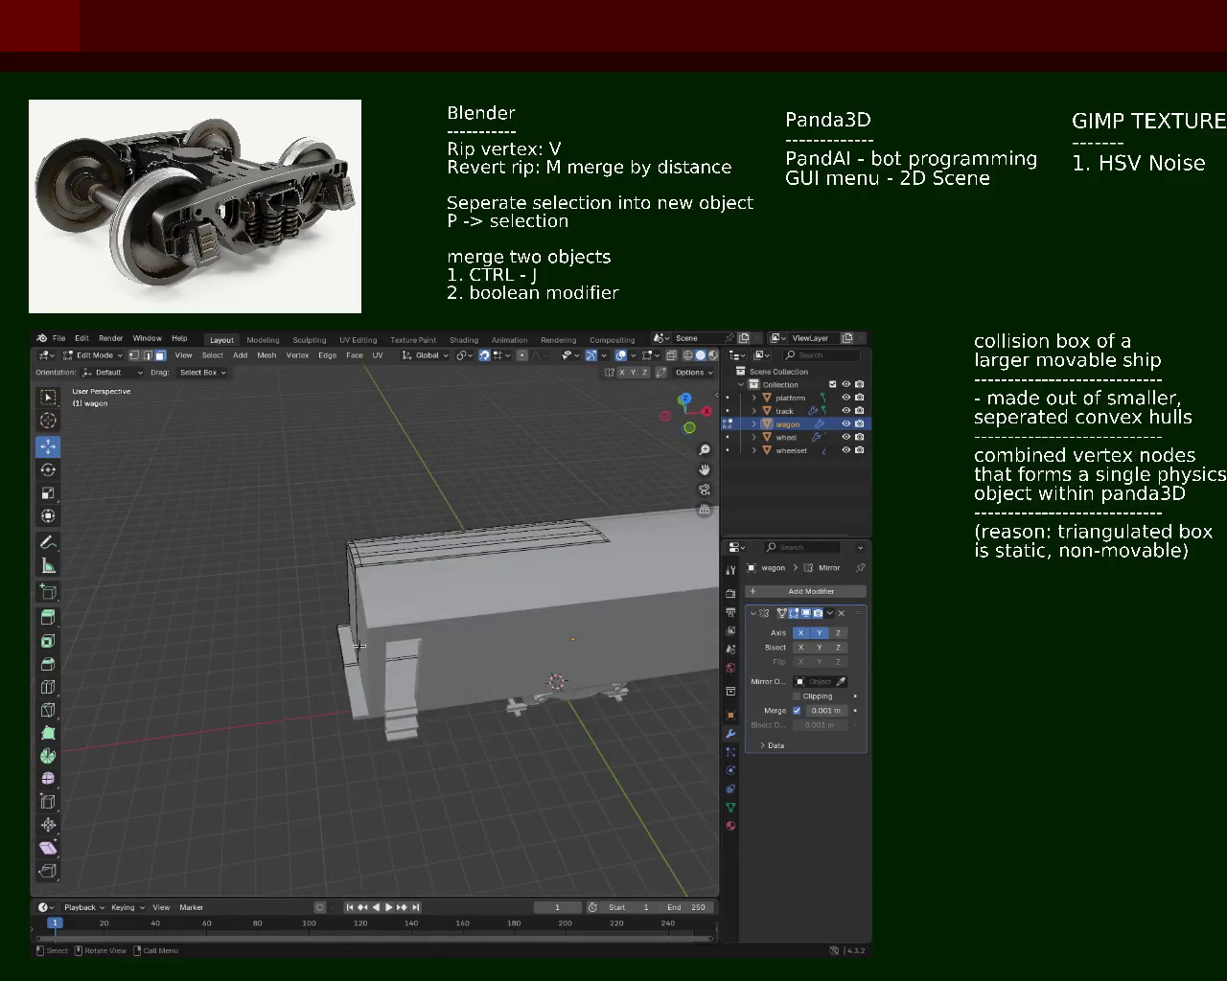
drag(461, 691, 247, 623)
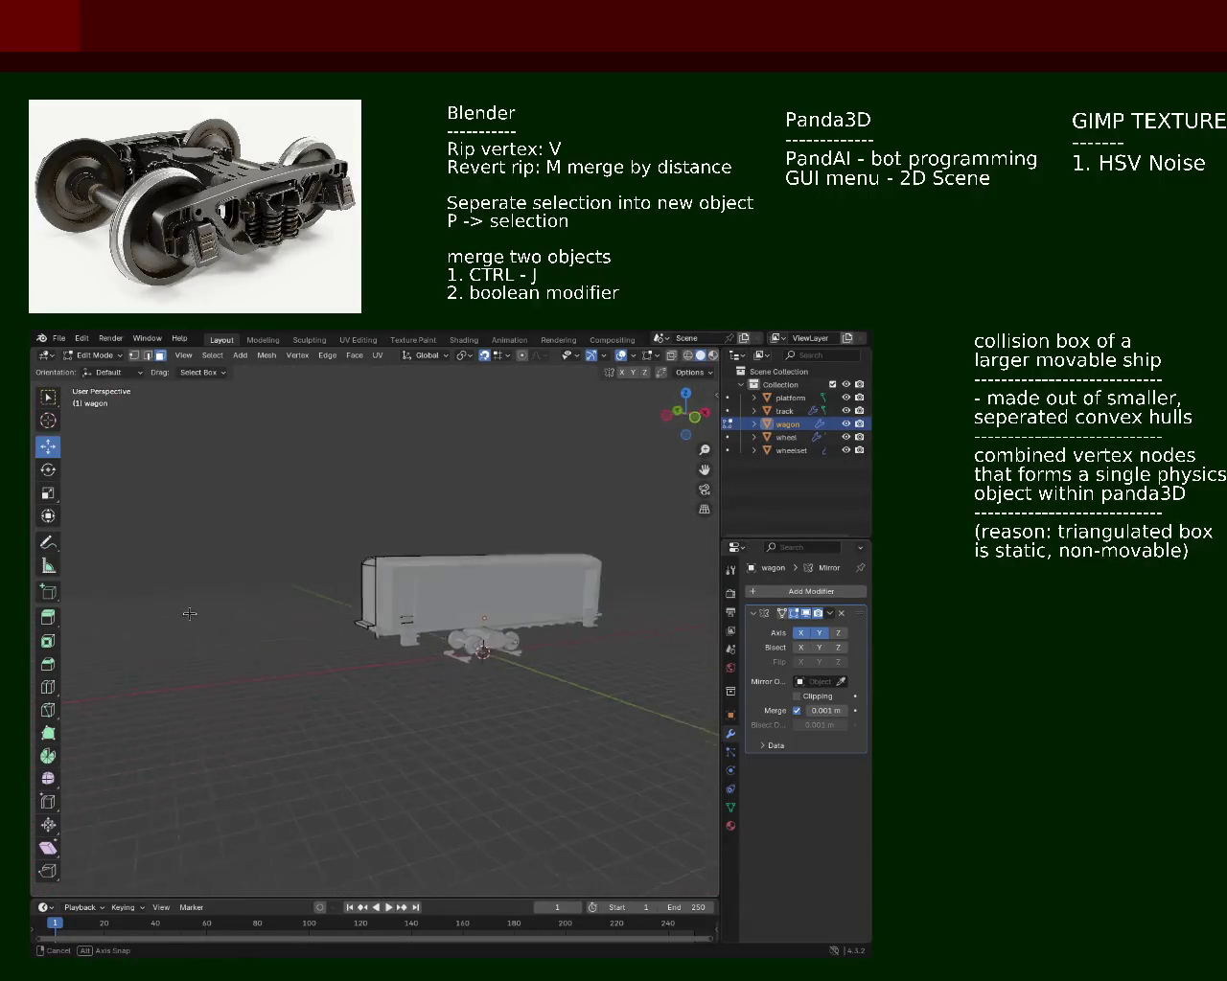
drag(247, 624, 274, 649)
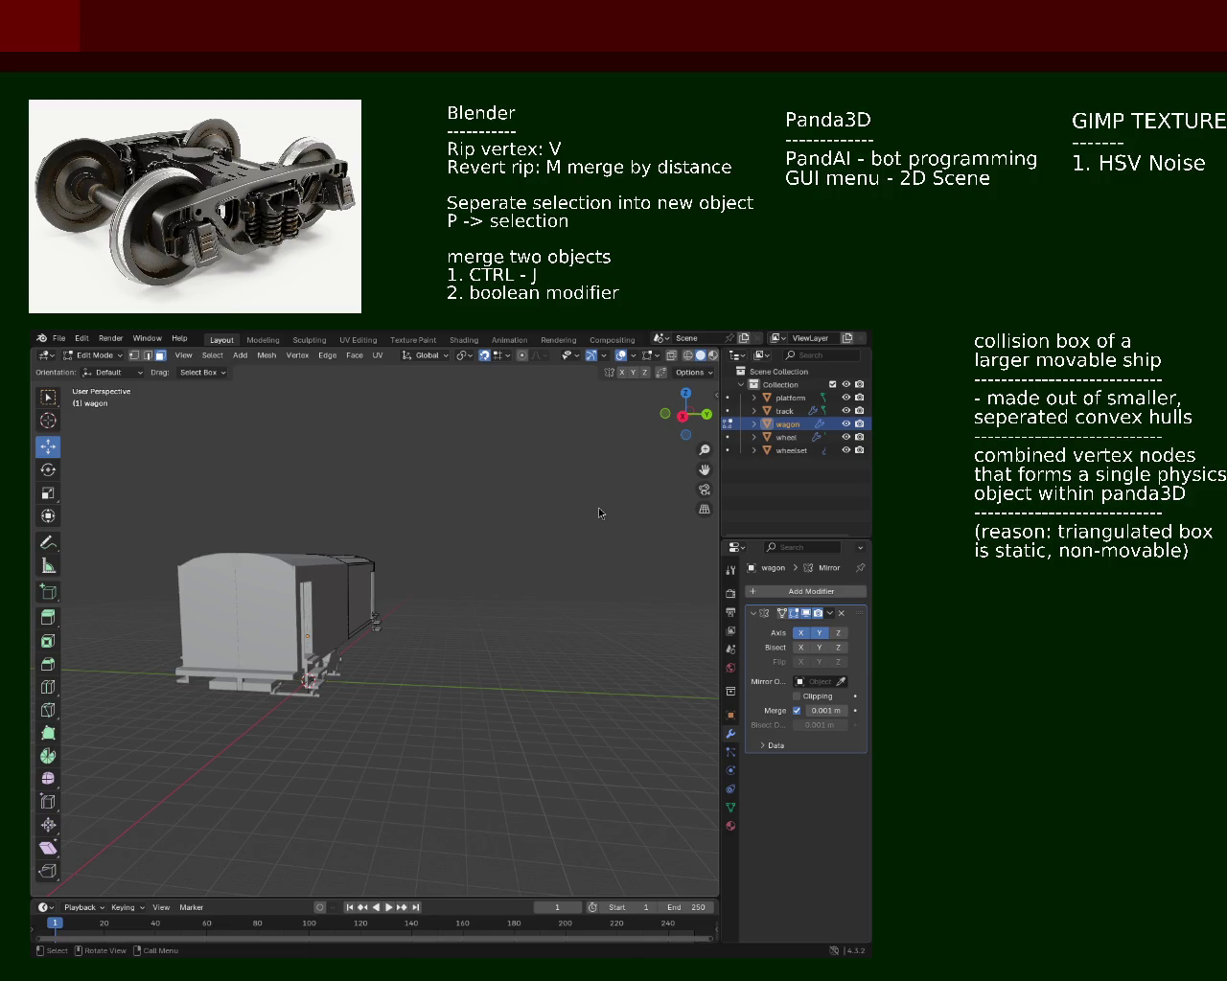
drag(267, 534, 299, 396)
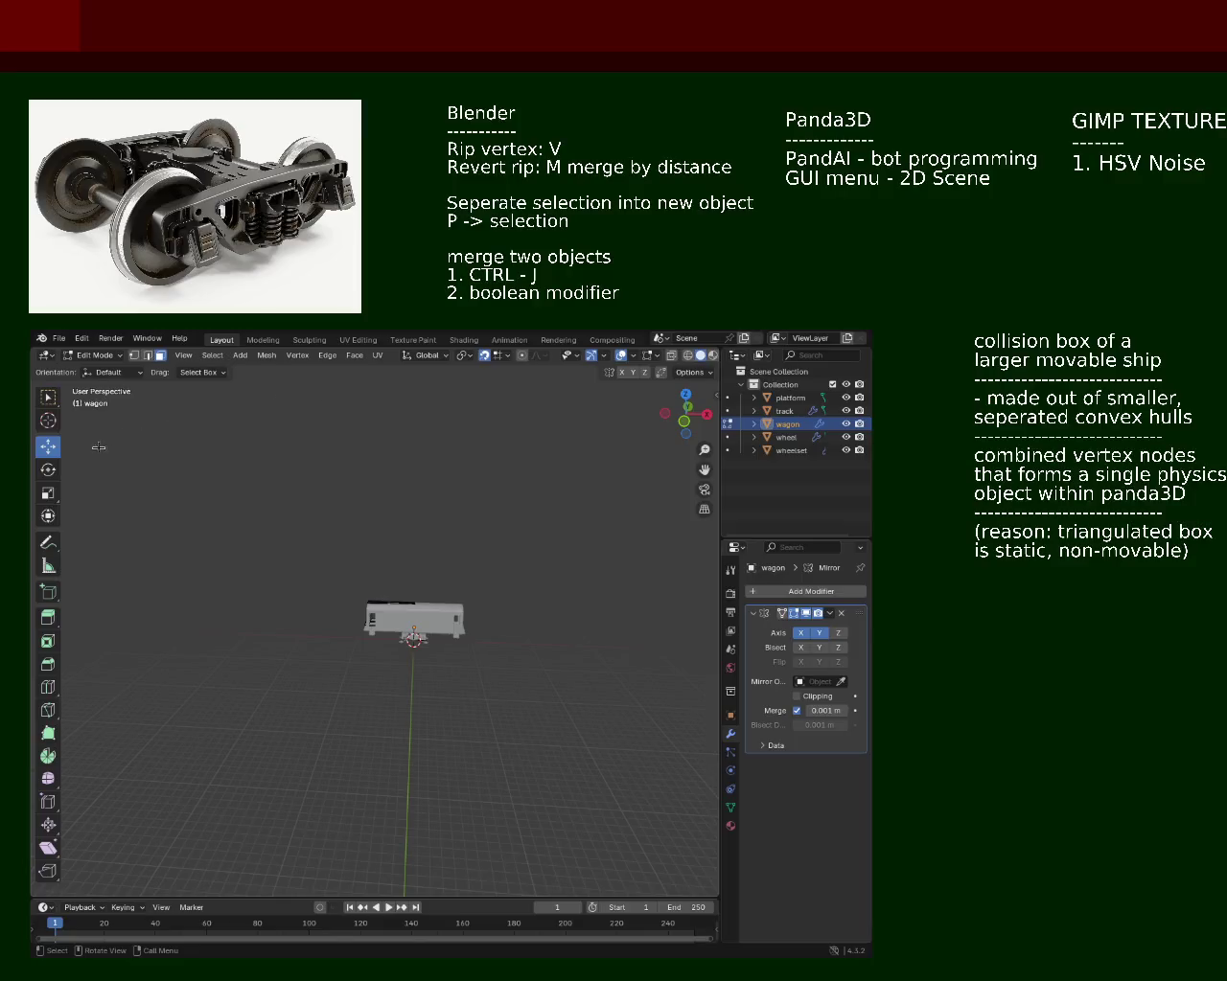
drag(288, 536, 409, 556)
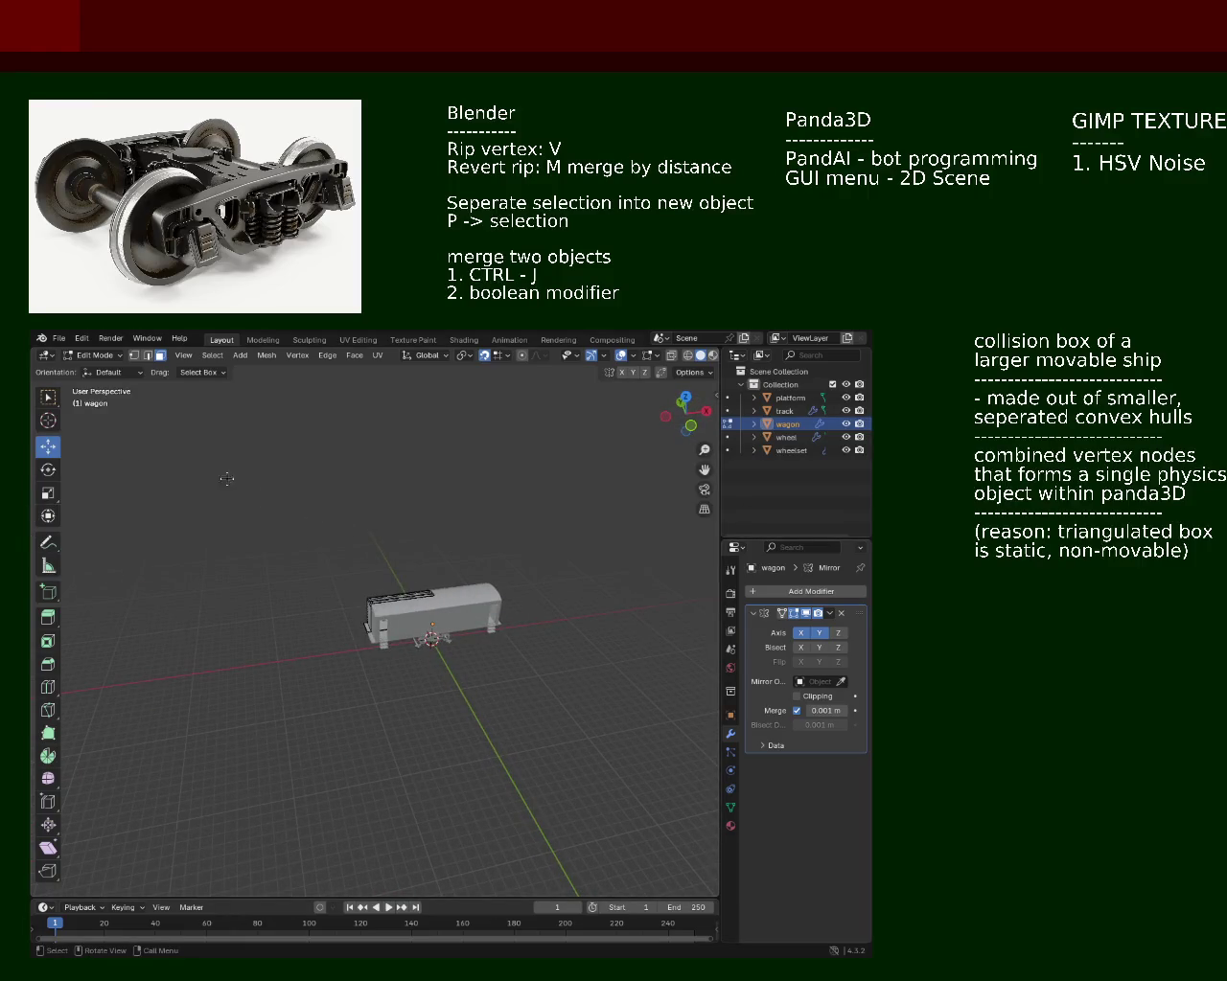
drag(303, 514, 260, 510)
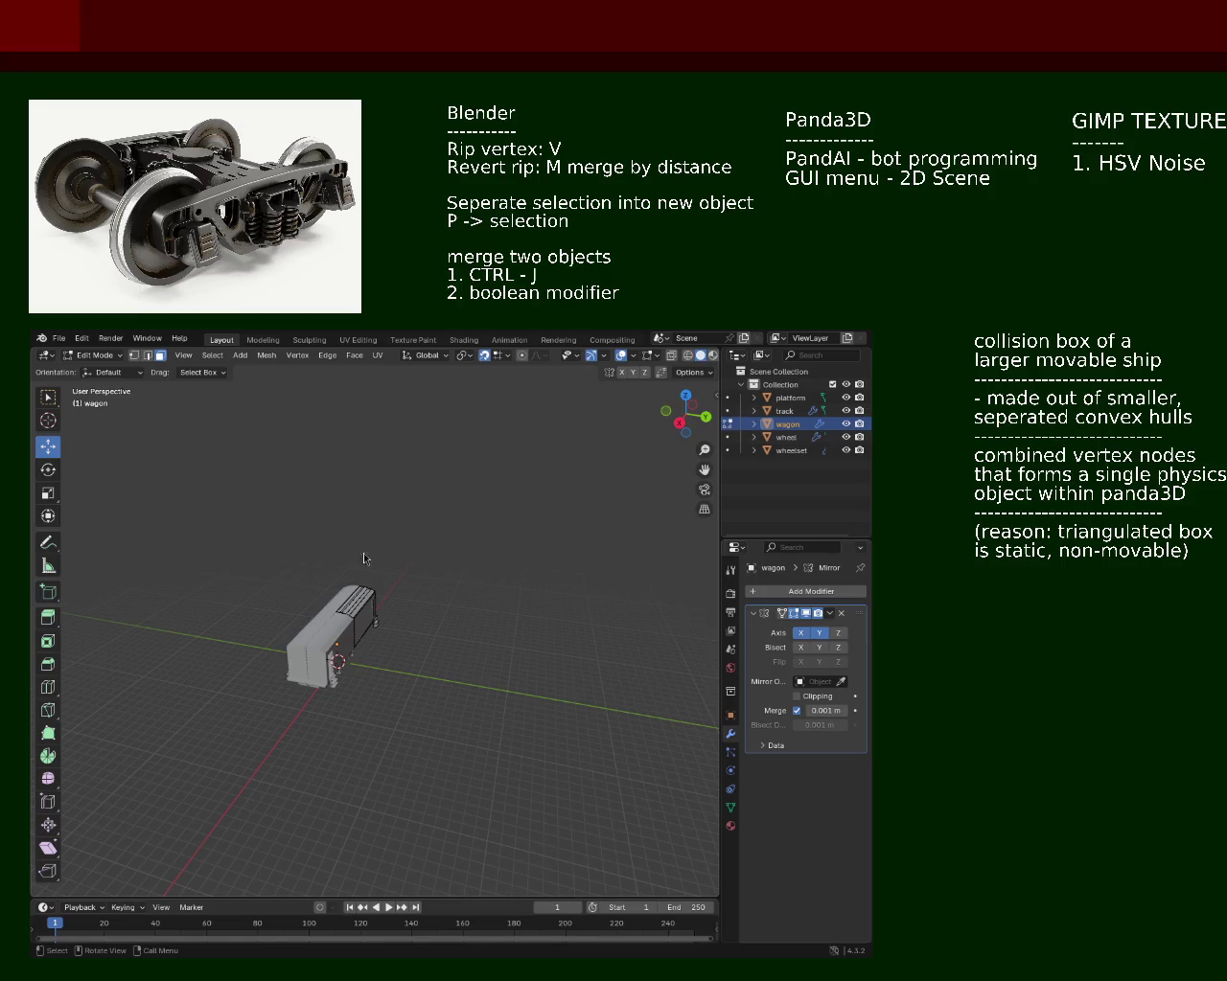
drag(335, 661, 445, 567)
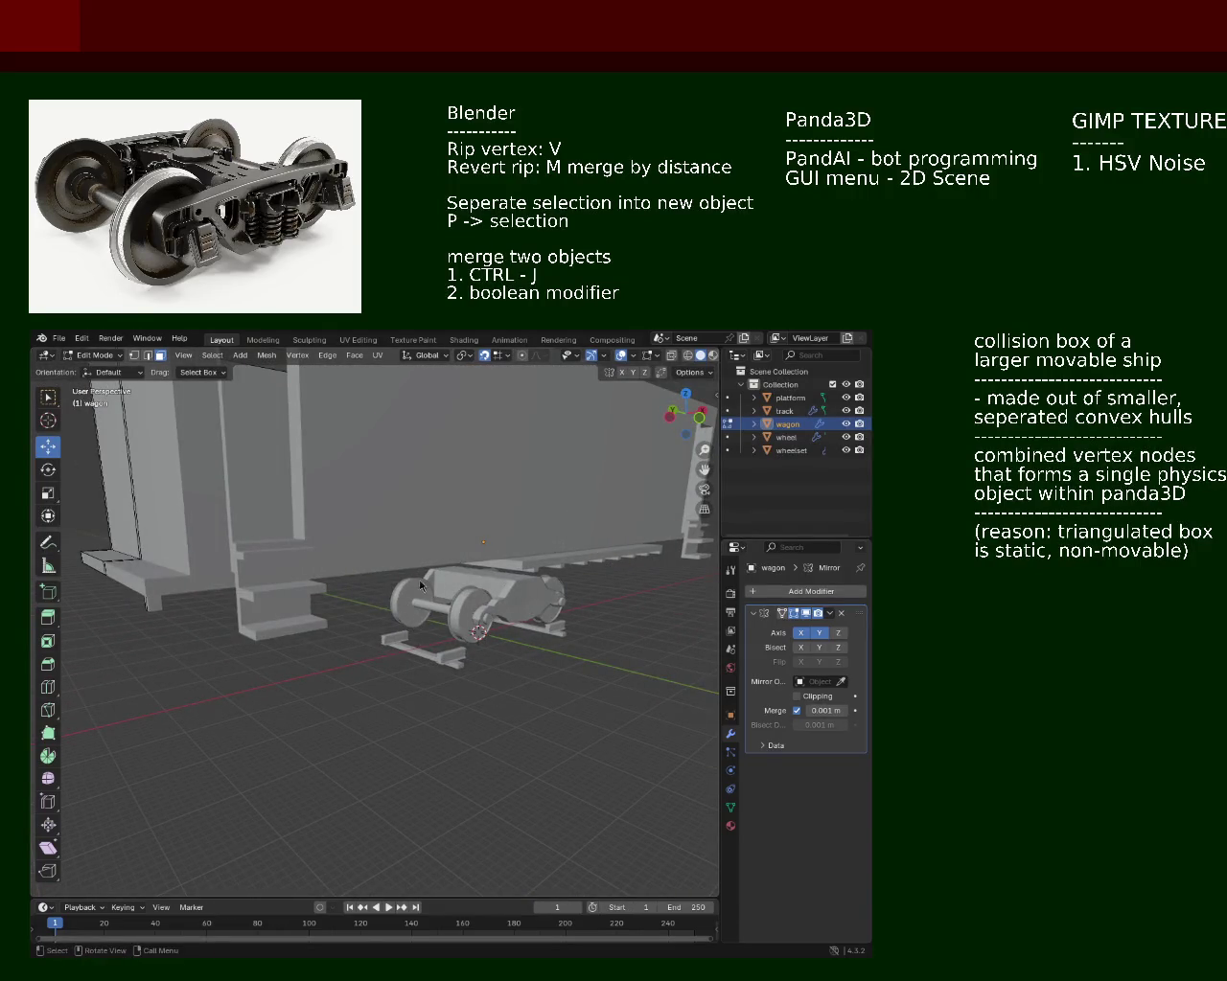
drag(270, 467, 499, 547)
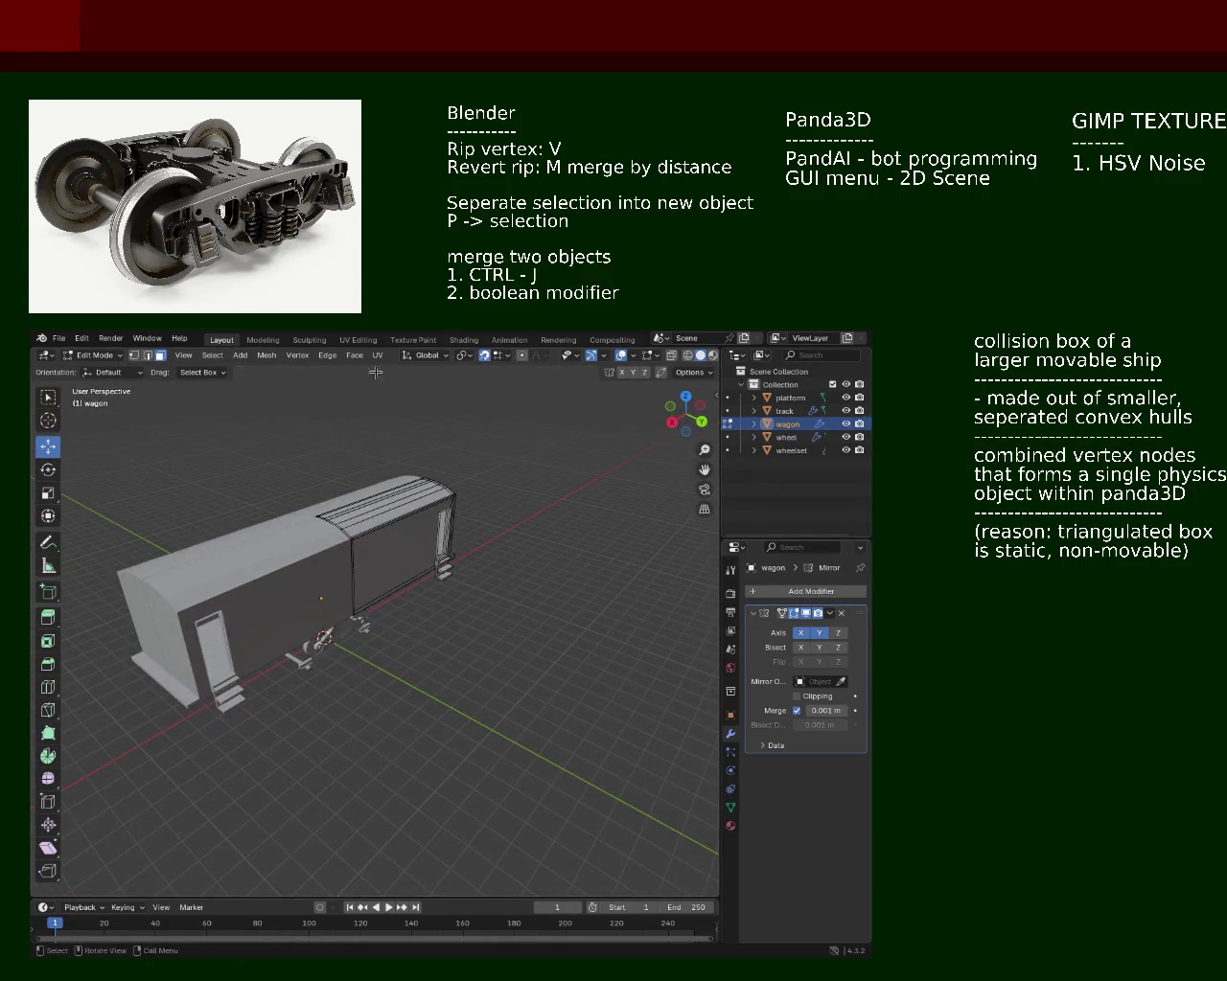
scroll(down, 3)
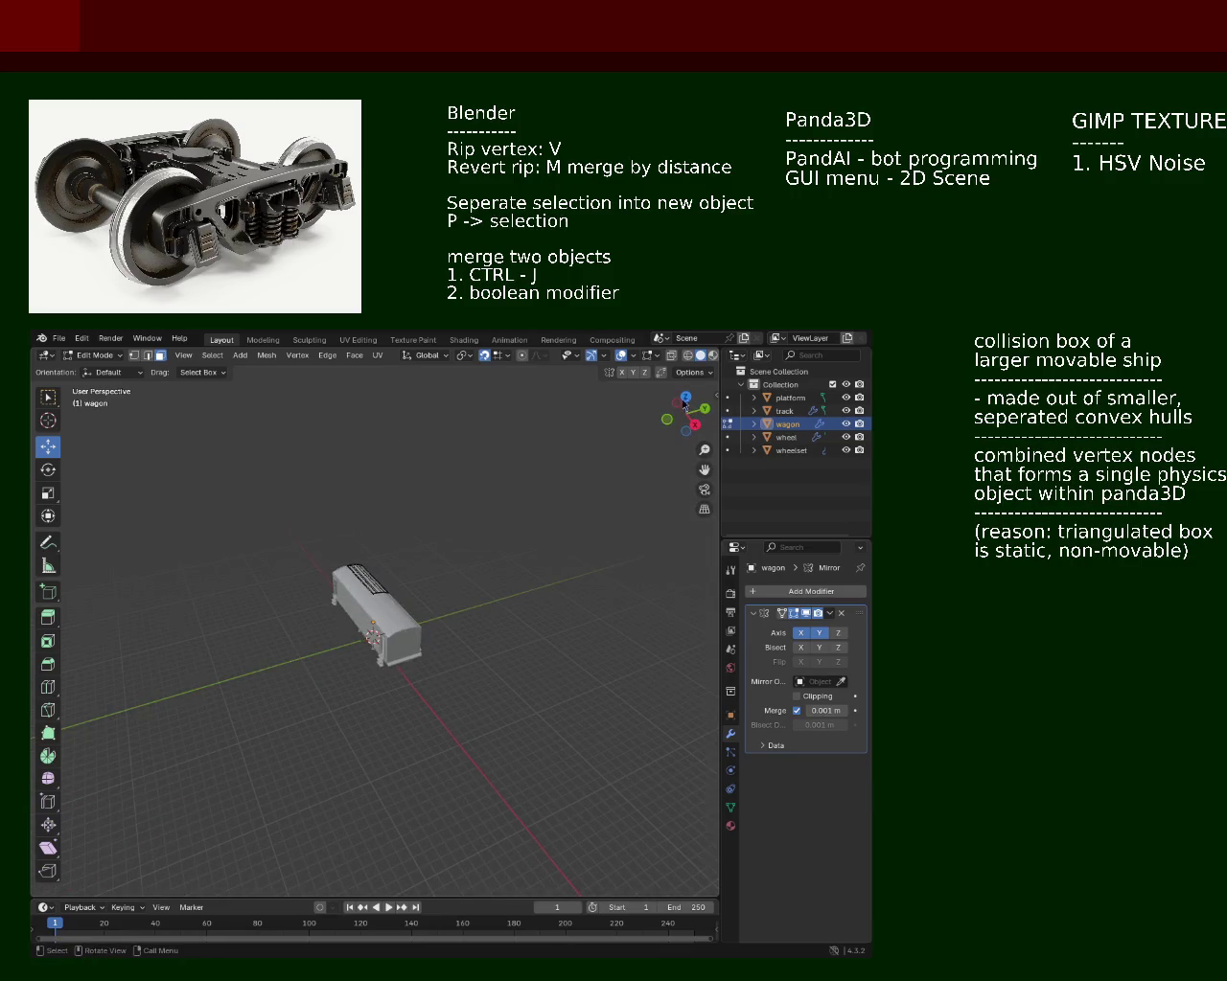
drag(503, 585, 449, 614)
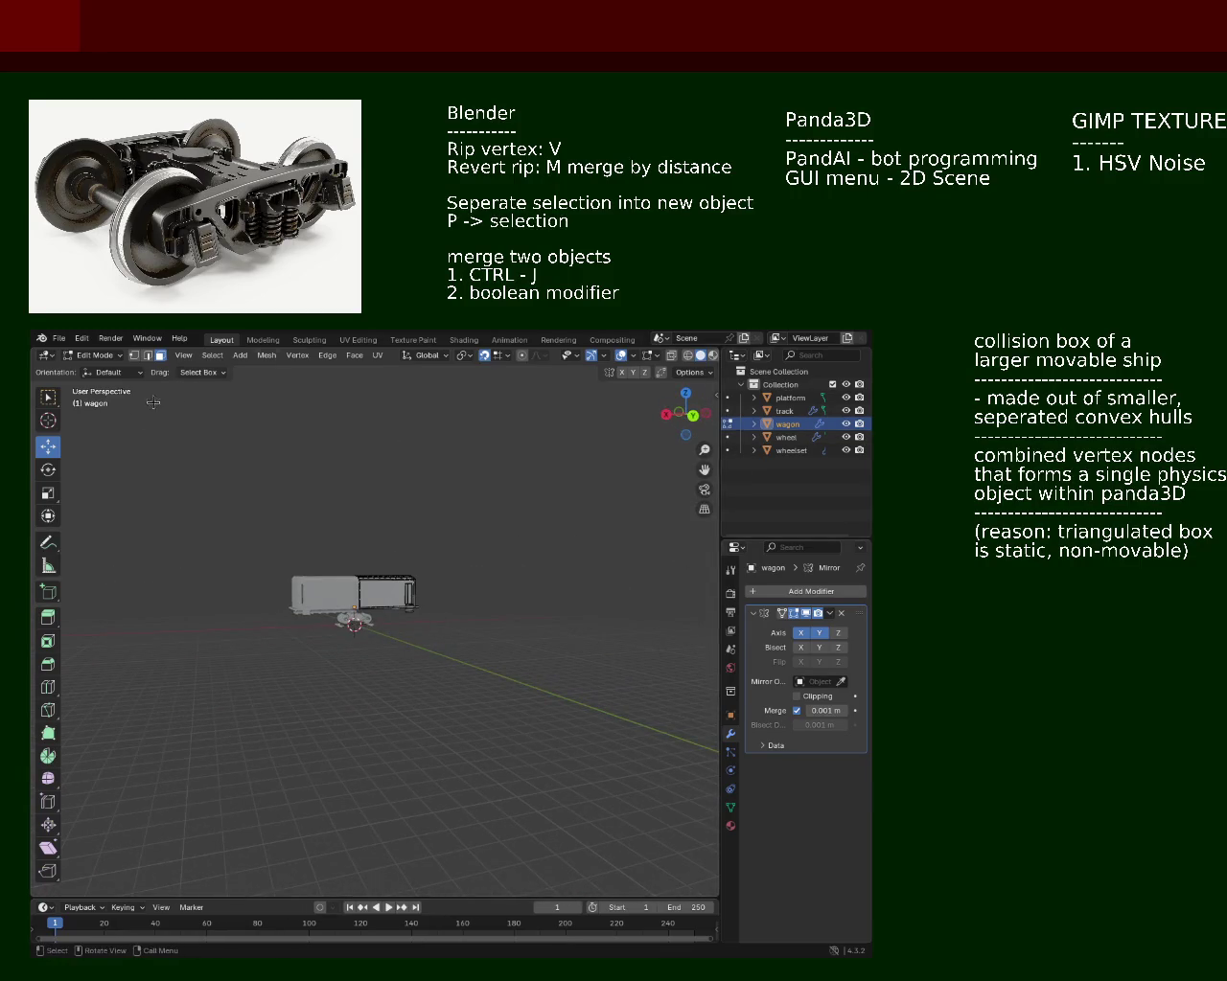
scroll(up, 3)
drag(451, 591, 323, 833)
scroll(up, 3)
scroll(up, 3)
scroll(up, 3)
drag(329, 564, 470, 514)
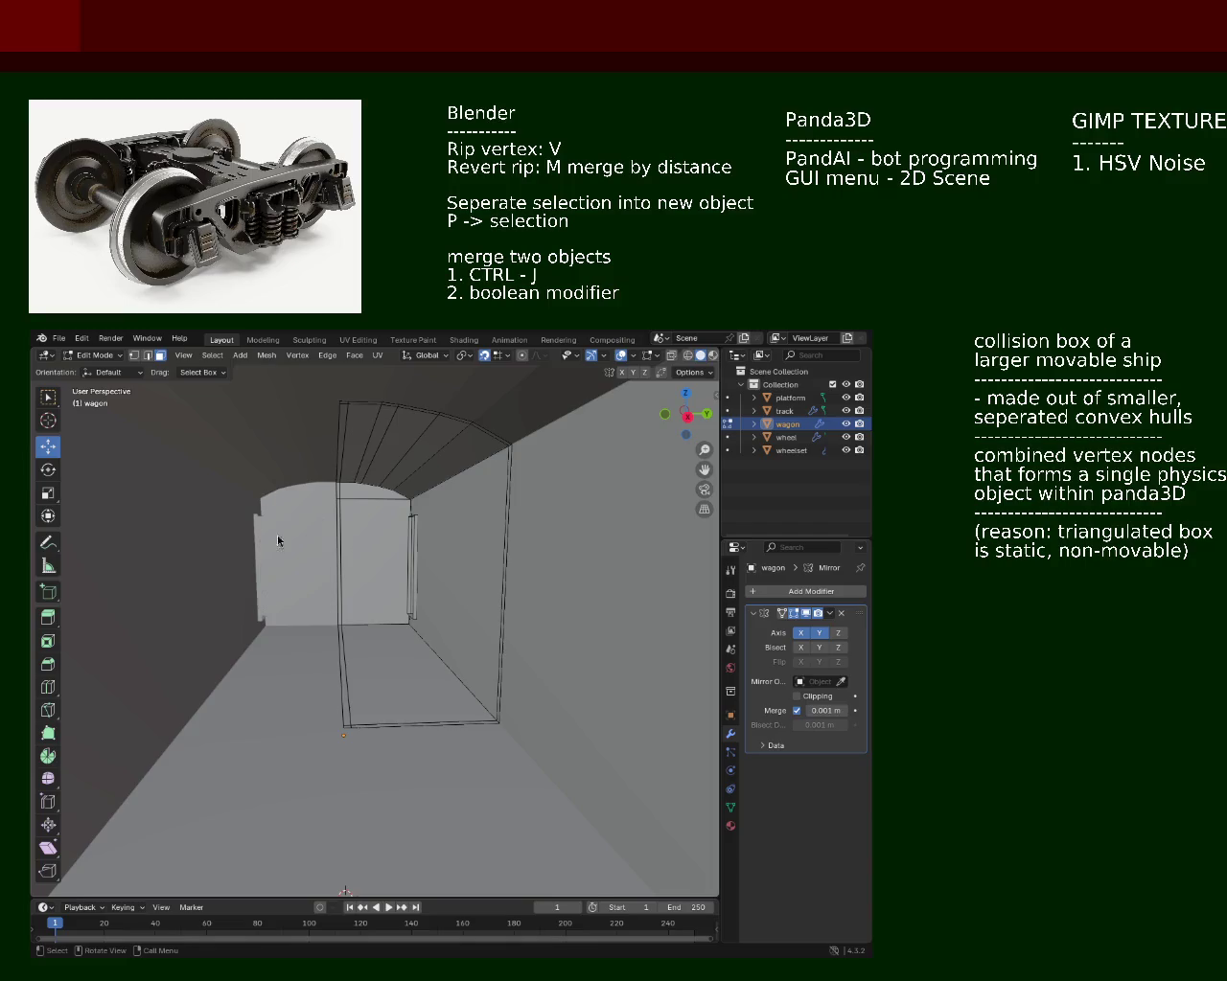
drag(363, 560, 316, 543)
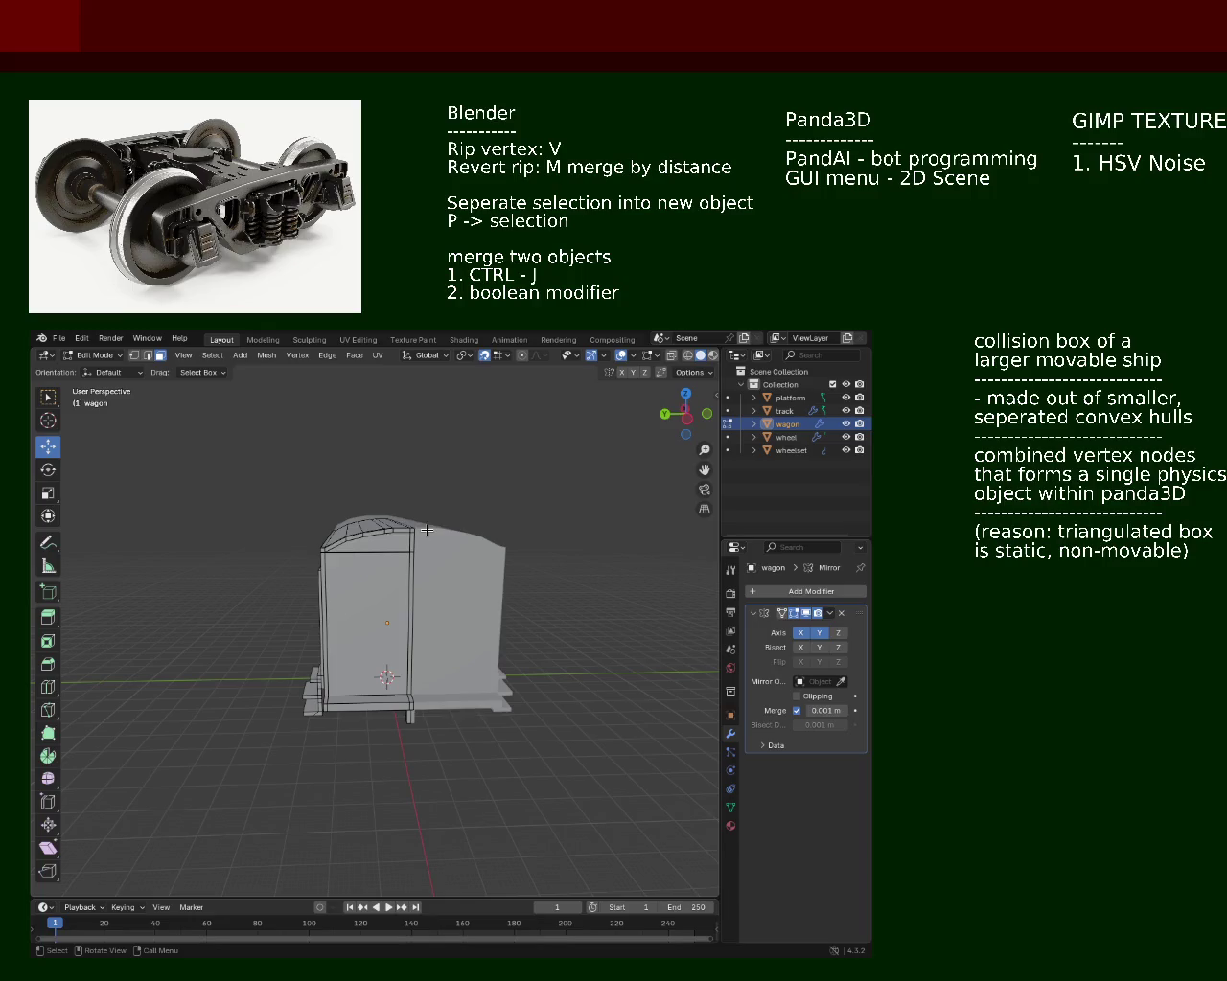
drag(375, 571, 653, 548)
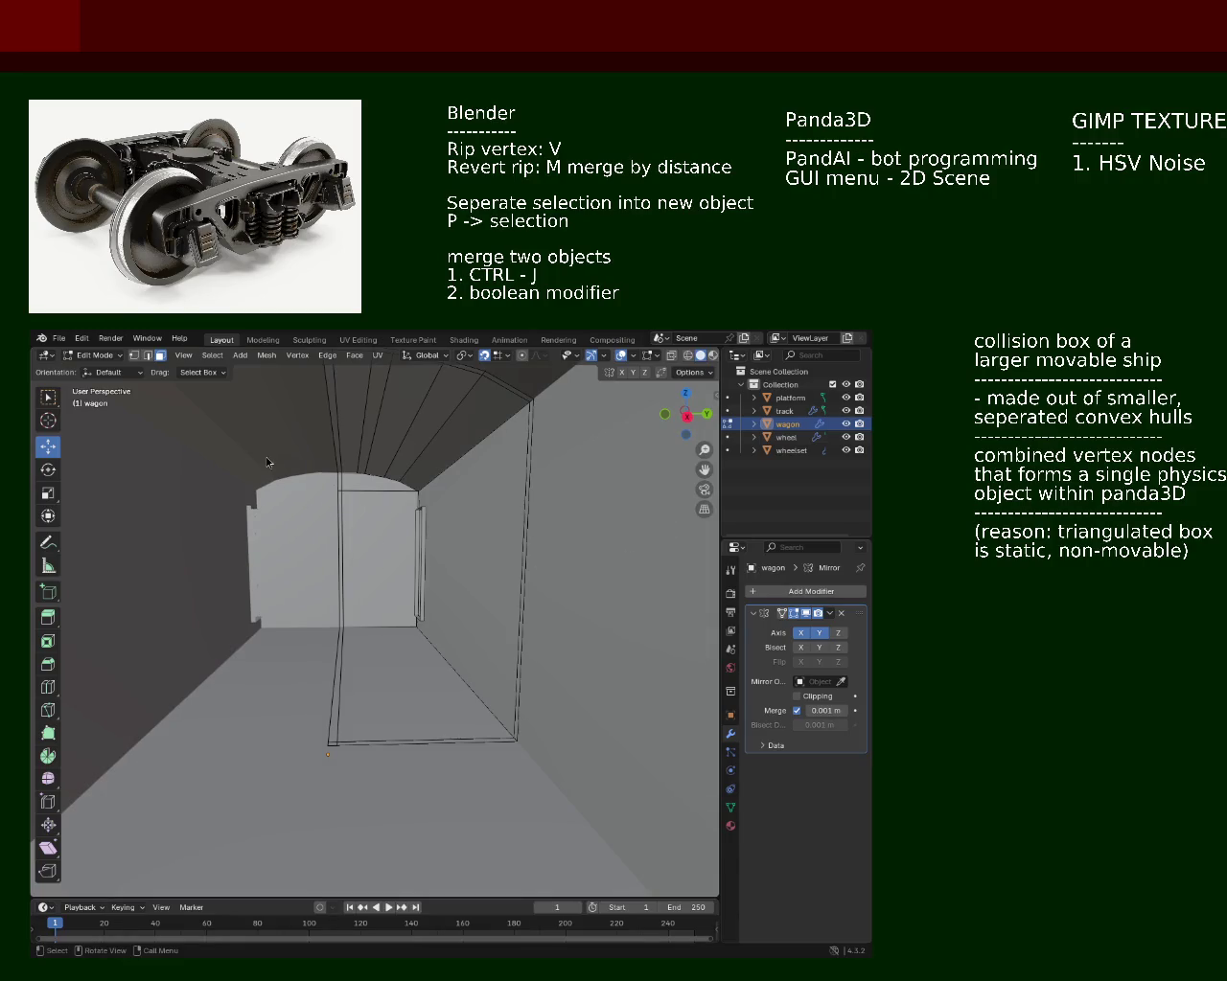
drag(268, 462, 463, 650)
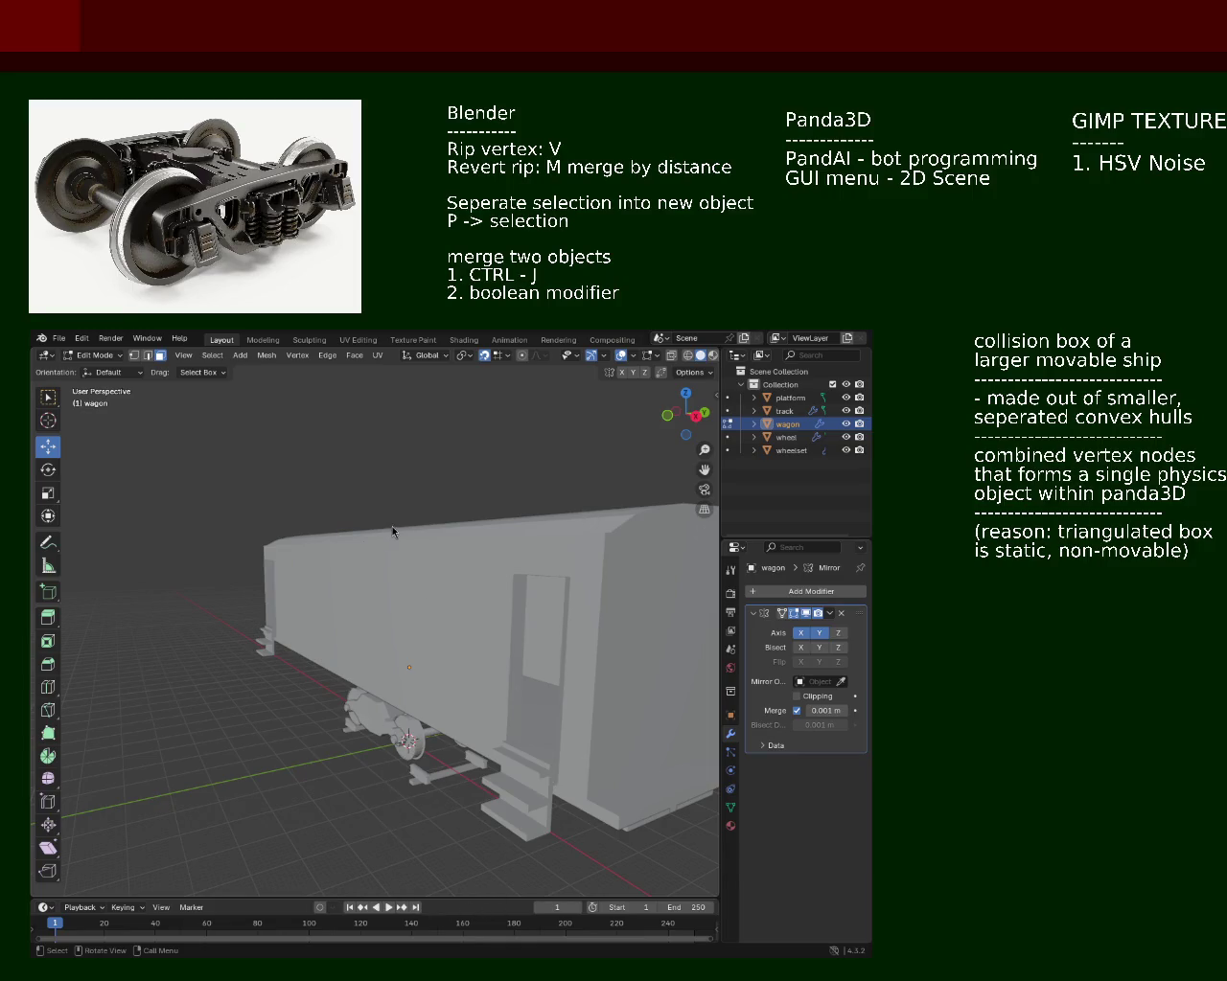
drag(492, 708, 575, 551)
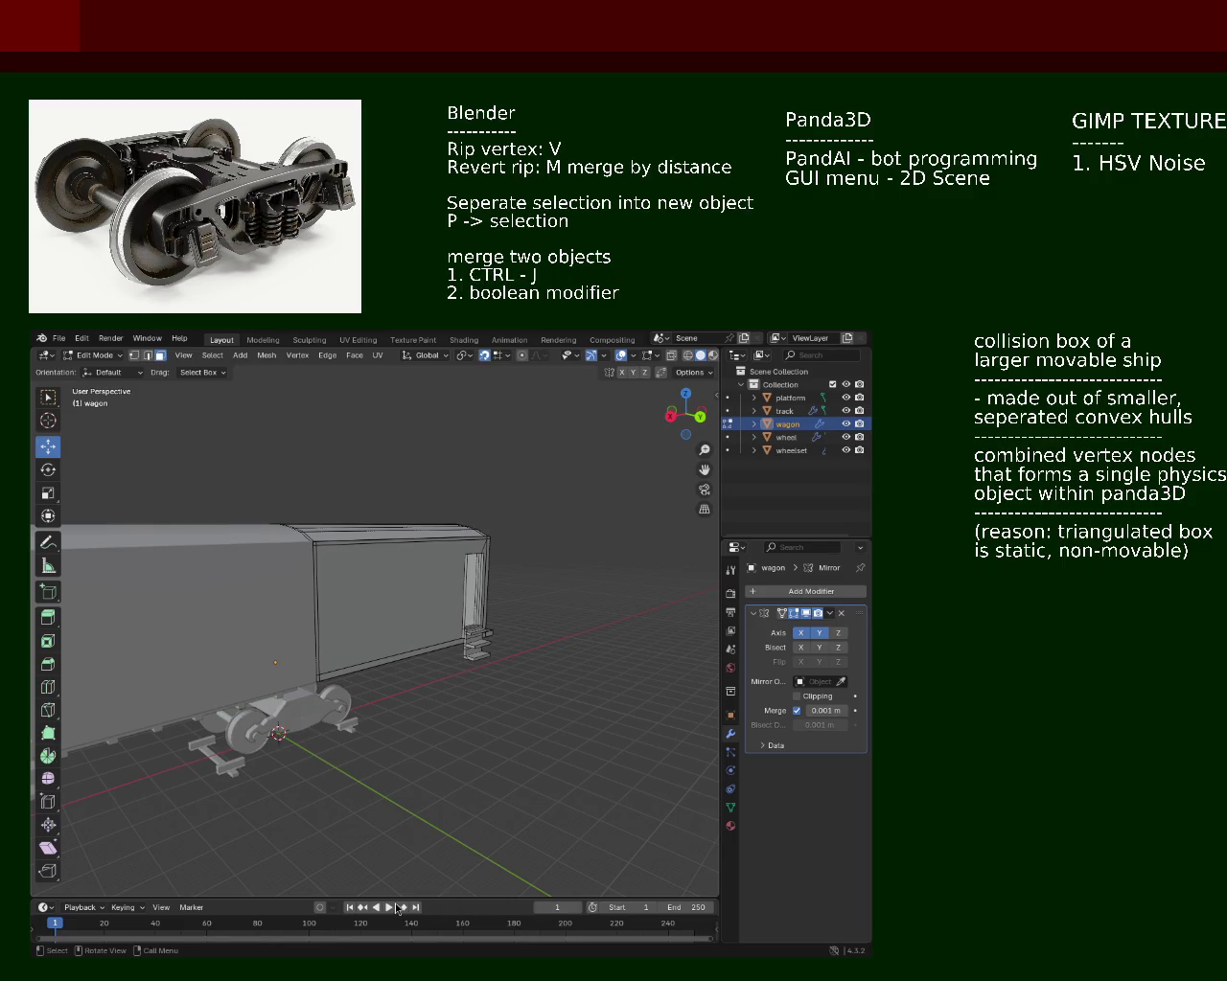
drag(299, 535, 401, 587)
scroll(up, 3)
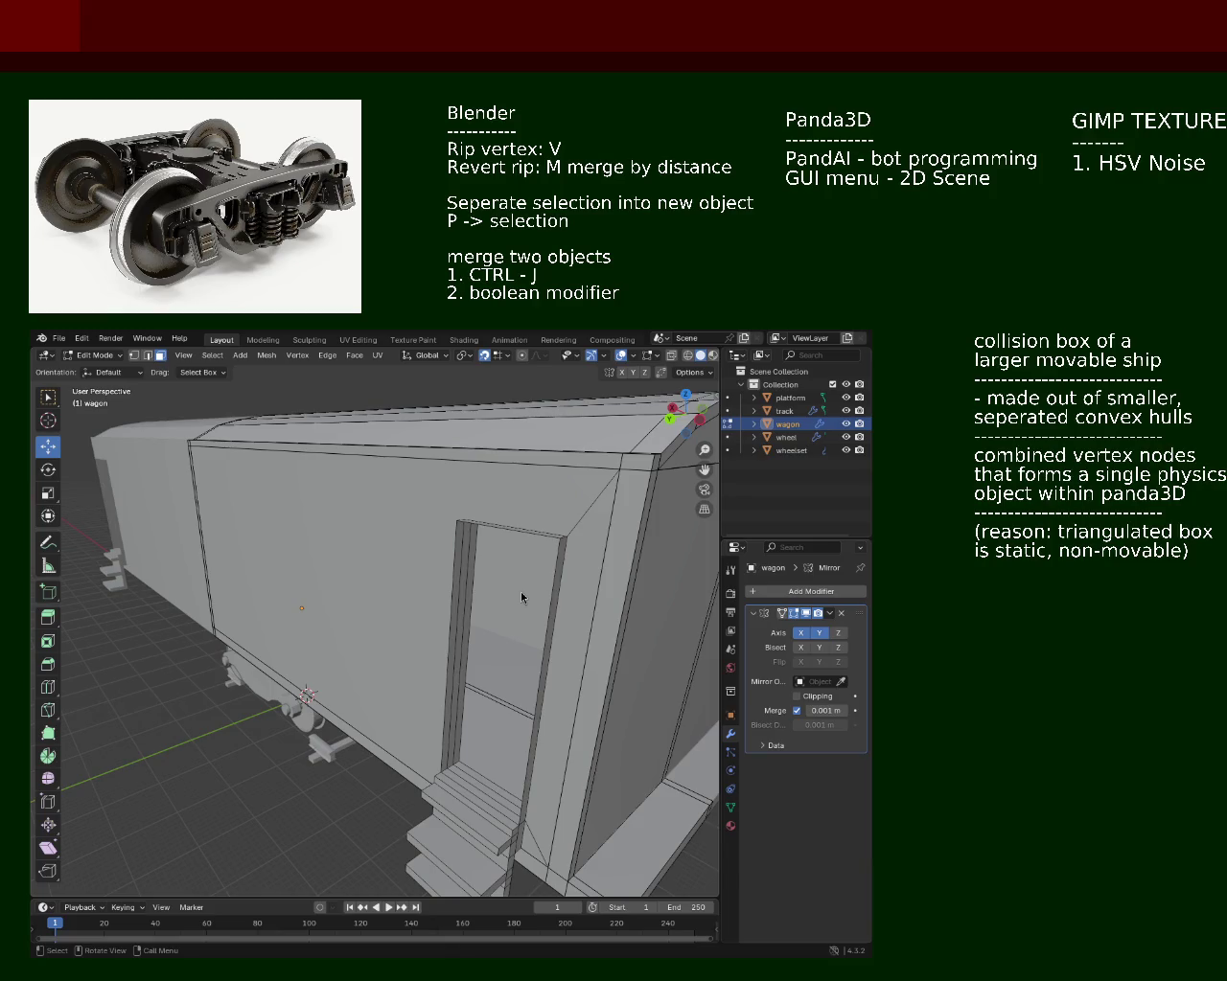
Step: Orbit and zoom around the wagon to a side view showing the bogie and wheels
drag(399, 605, 402, 580)
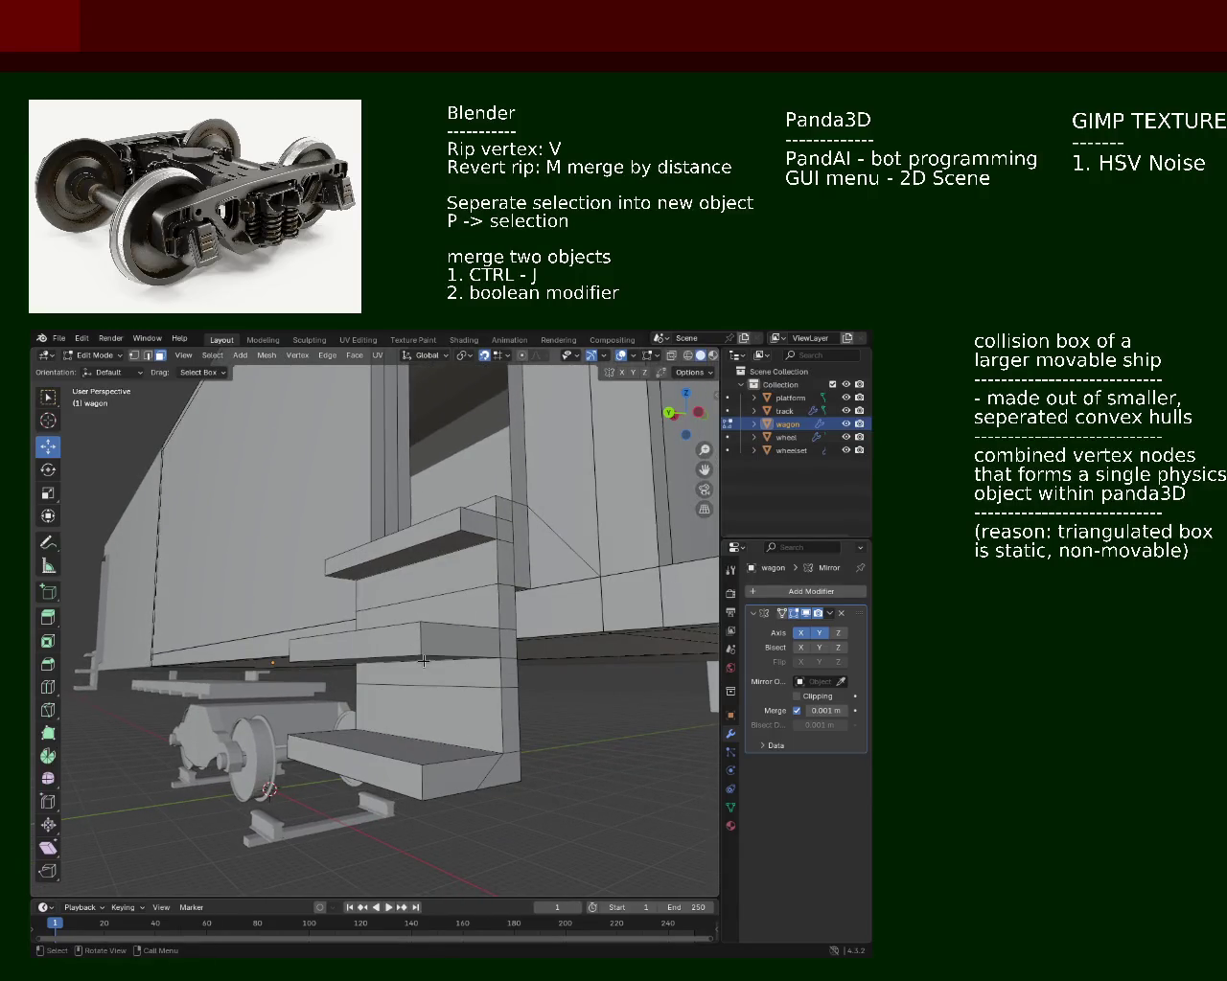
drag(481, 531, 353, 543)
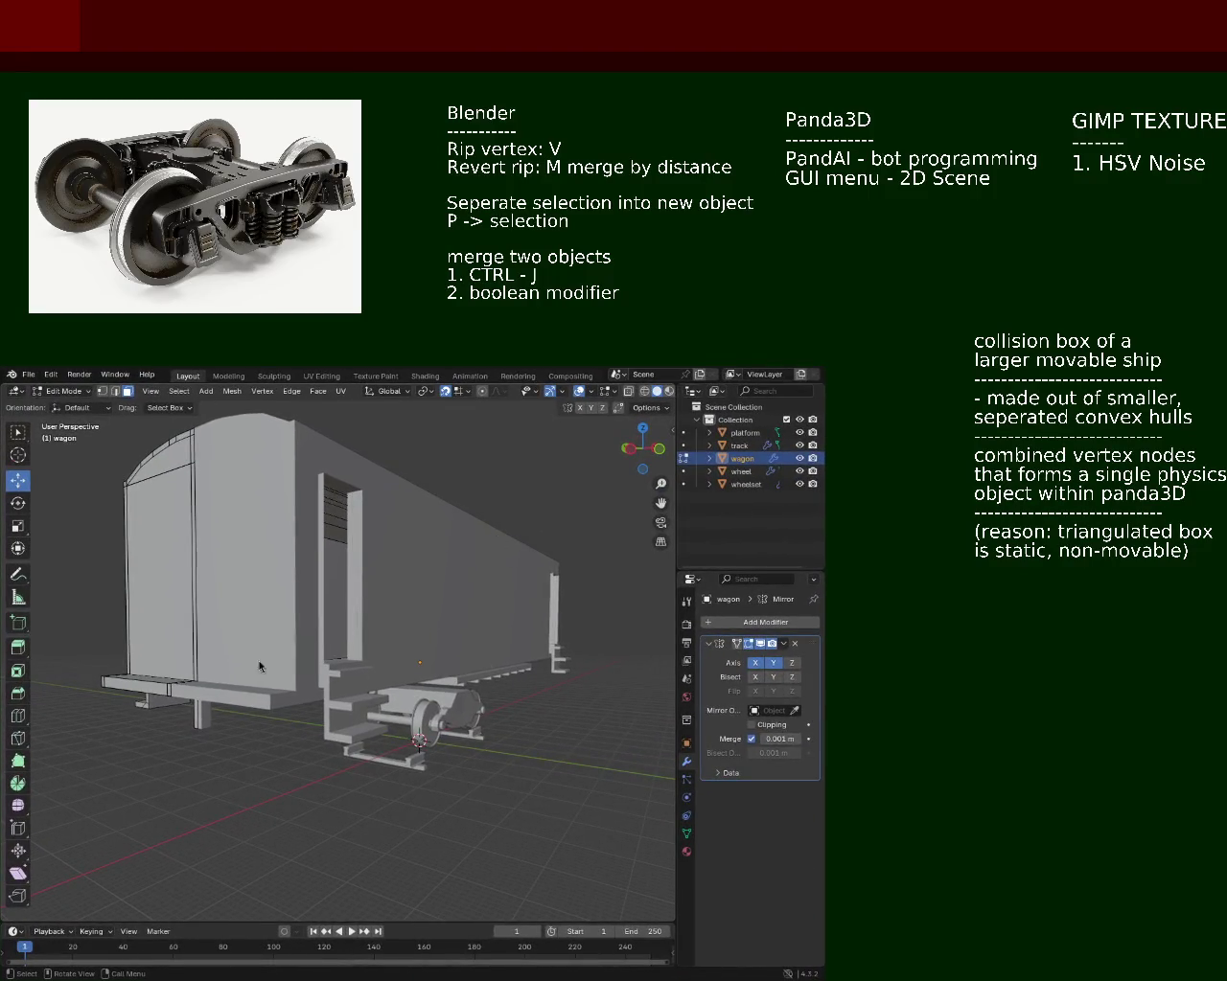
drag(258, 665, 395, 686)
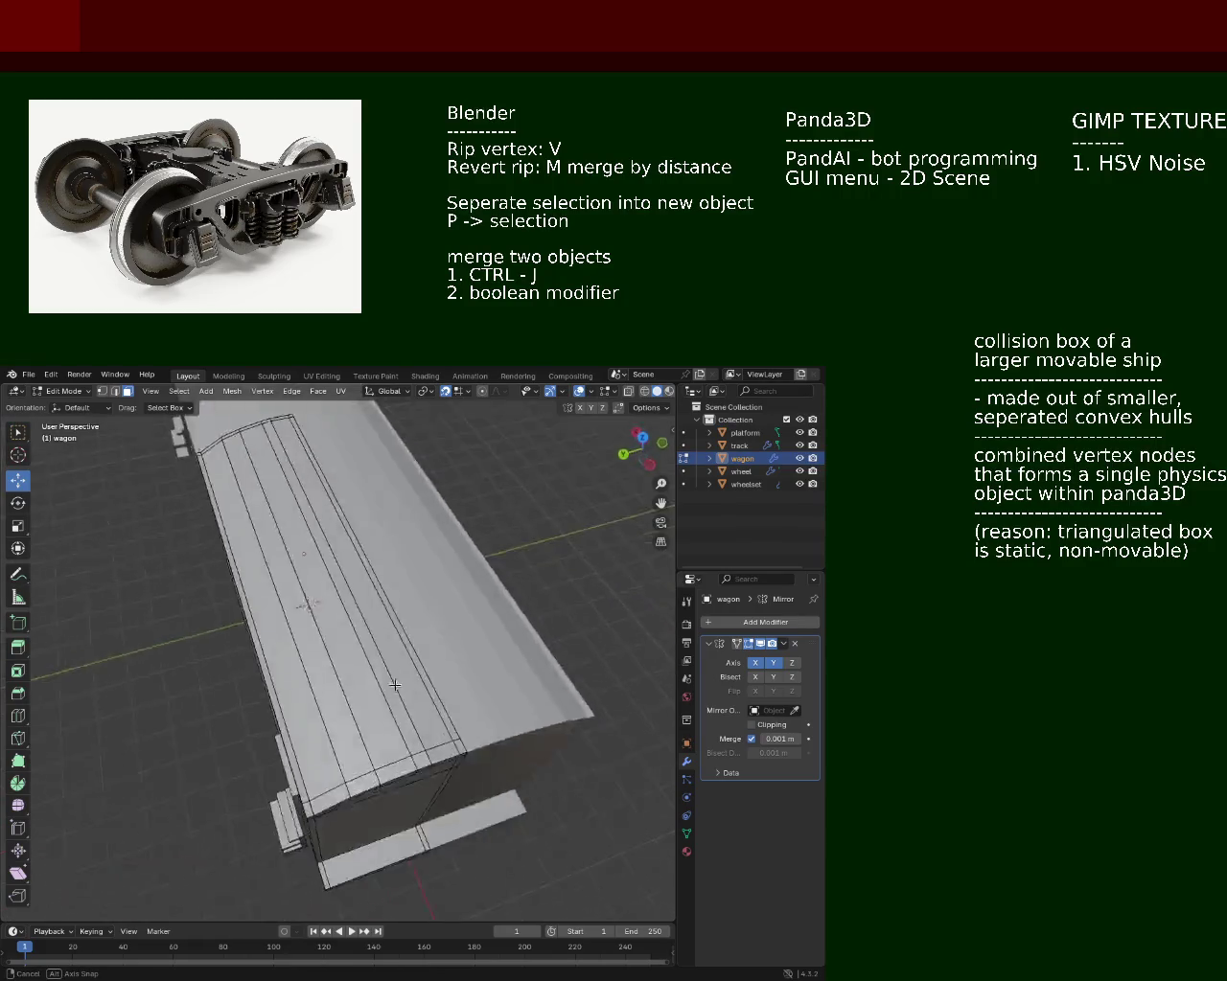
drag(395, 685, 337, 601)
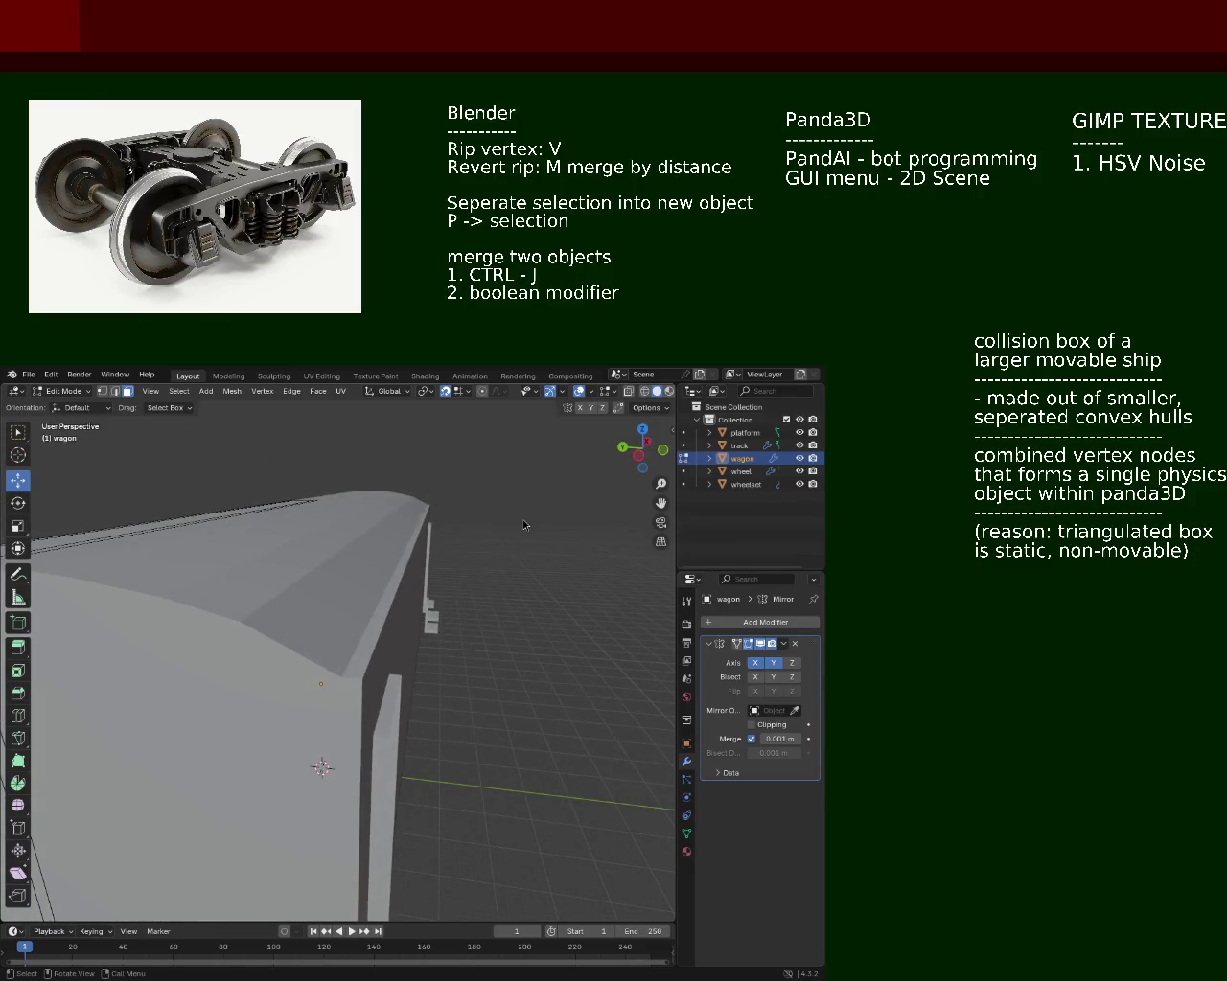
scroll(down, 3)
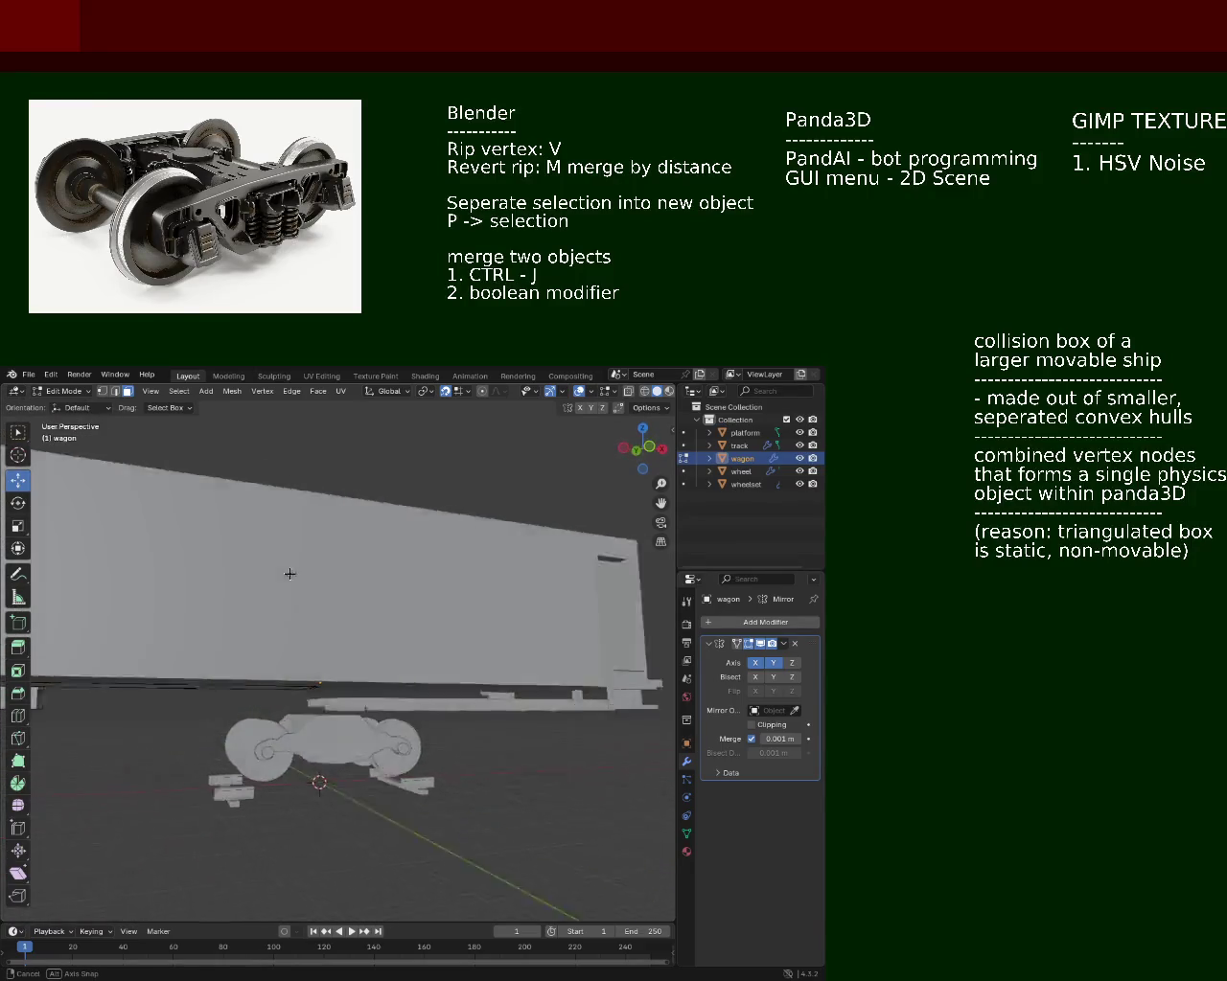
scroll(down, 3)
drag(397, 611, 297, 640)
scroll(up, 3)
scroll(down, 3)
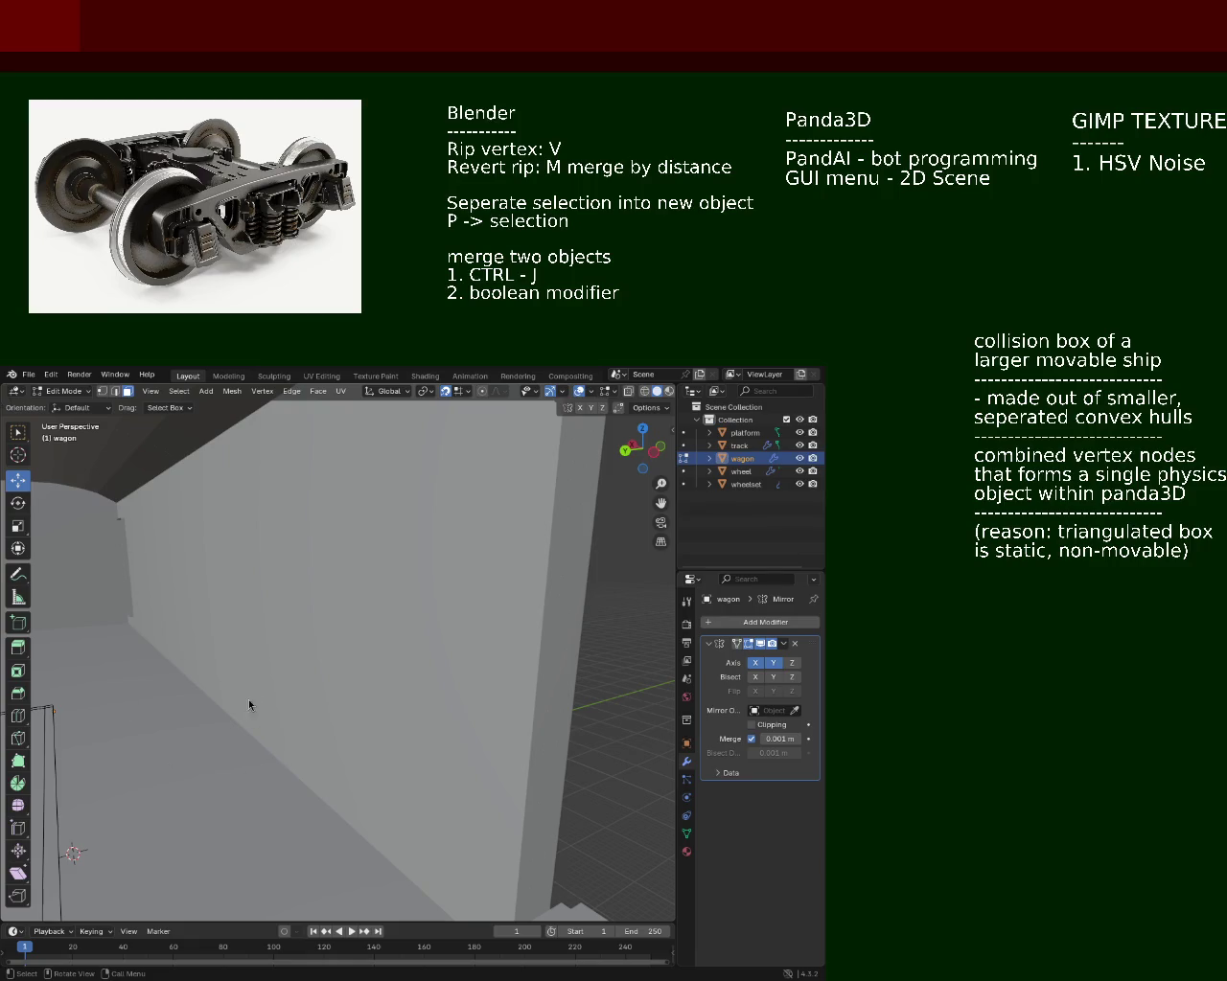
drag(432, 624, 300, 640)
scroll(down, 3)
scroll(down, 3)
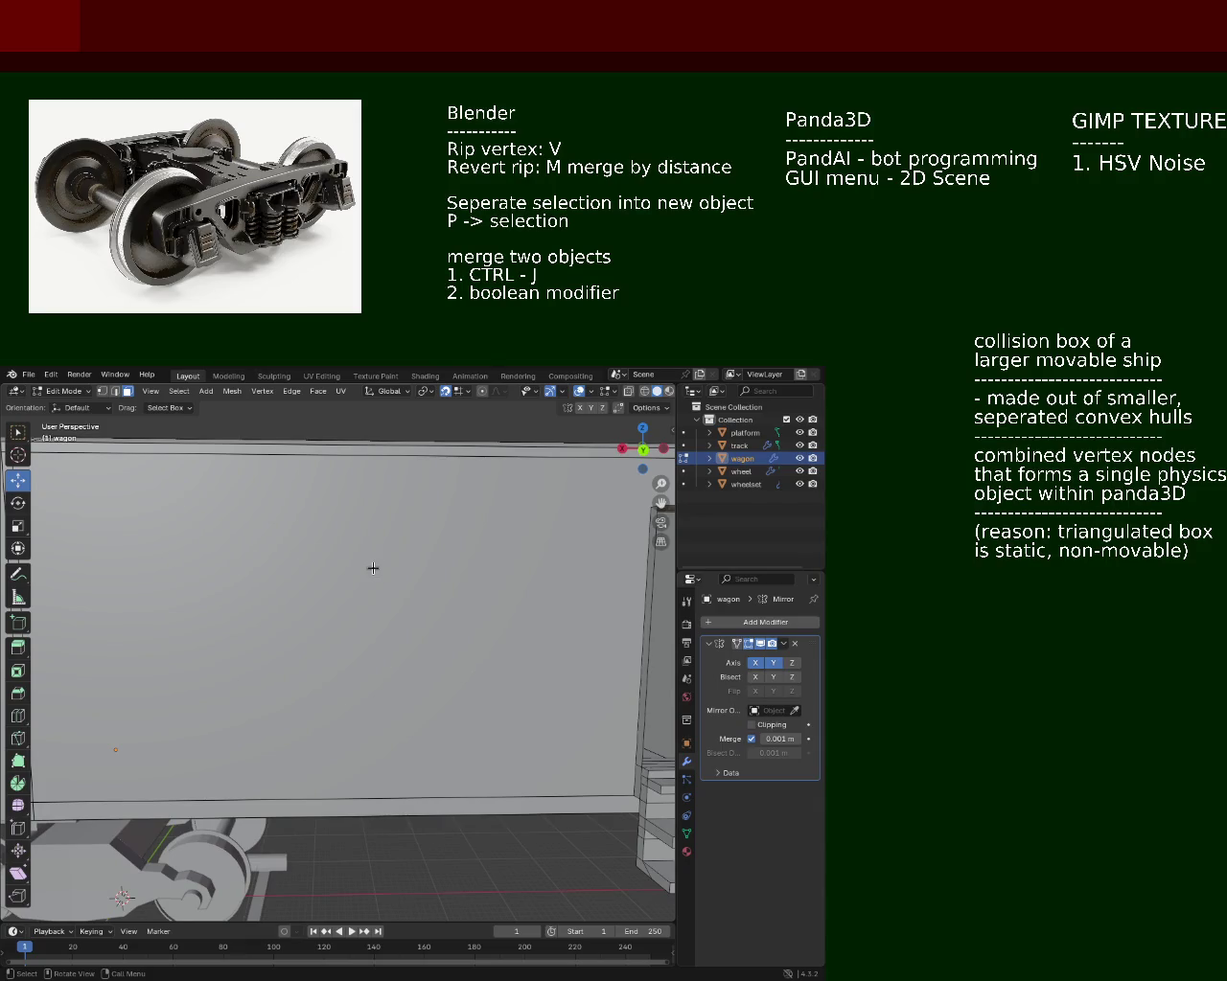
scroll(down, 3)
Step: Orbit to inspect the wagon's front and the end with the door and steps
drag(352, 514, 197, 537)
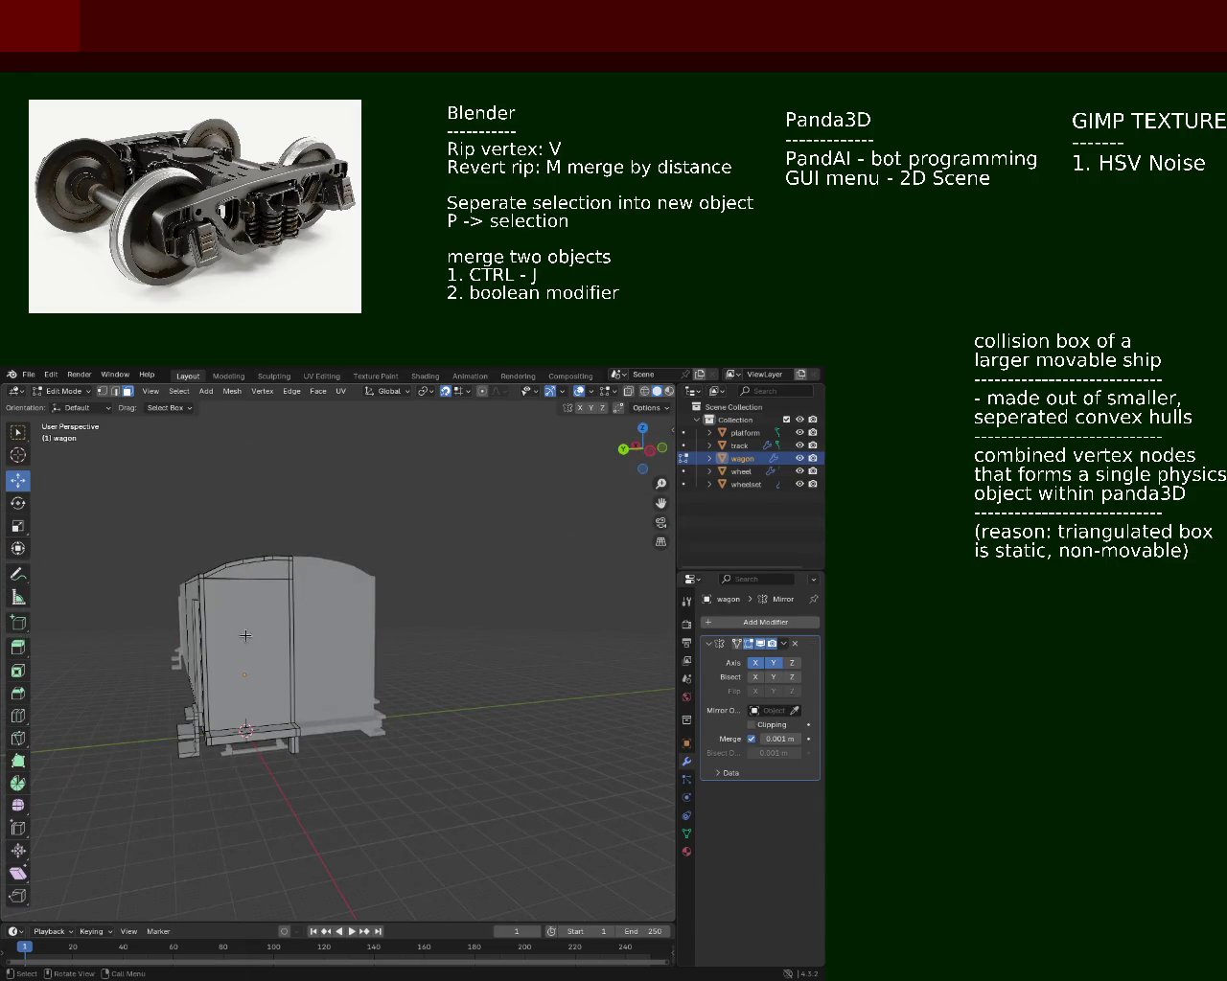
scroll(up, 3)
scroll(up, 3)
drag(170, 595, 268, 602)
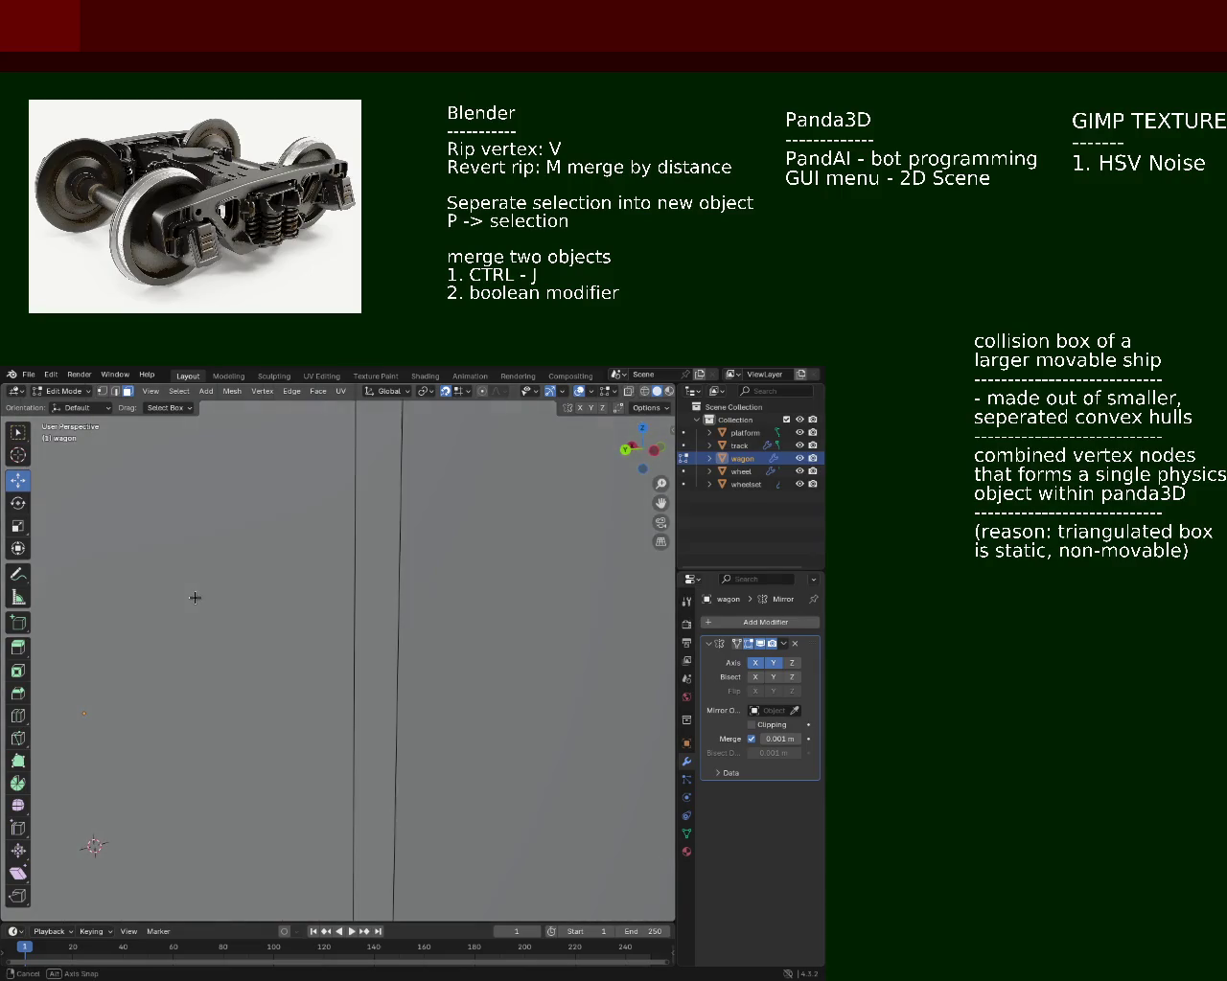
scroll(down, 3)
scroll(down, 3)
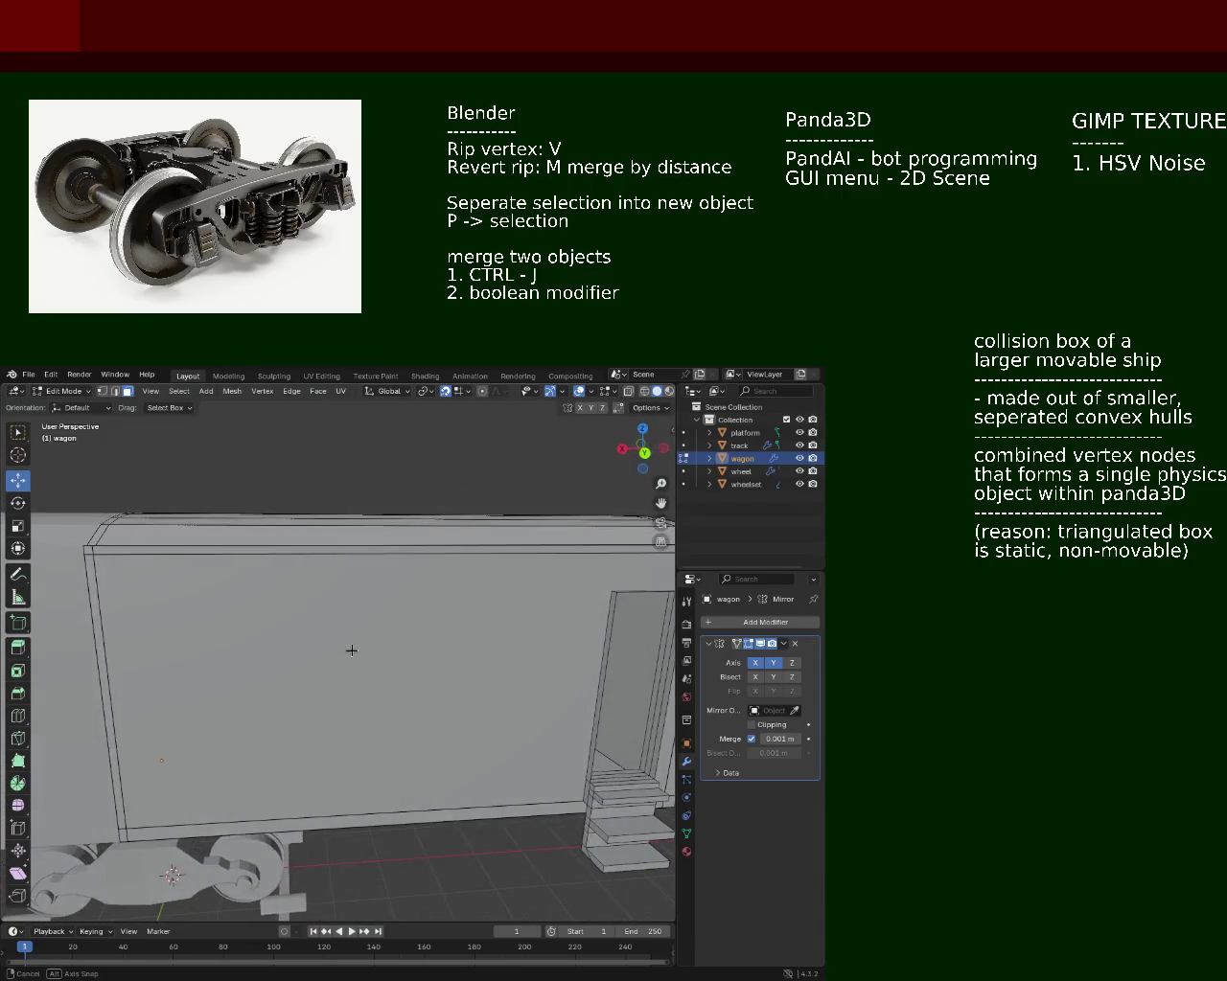
scroll(up, 3)
scroll(down, 3)
scroll(down, 3)
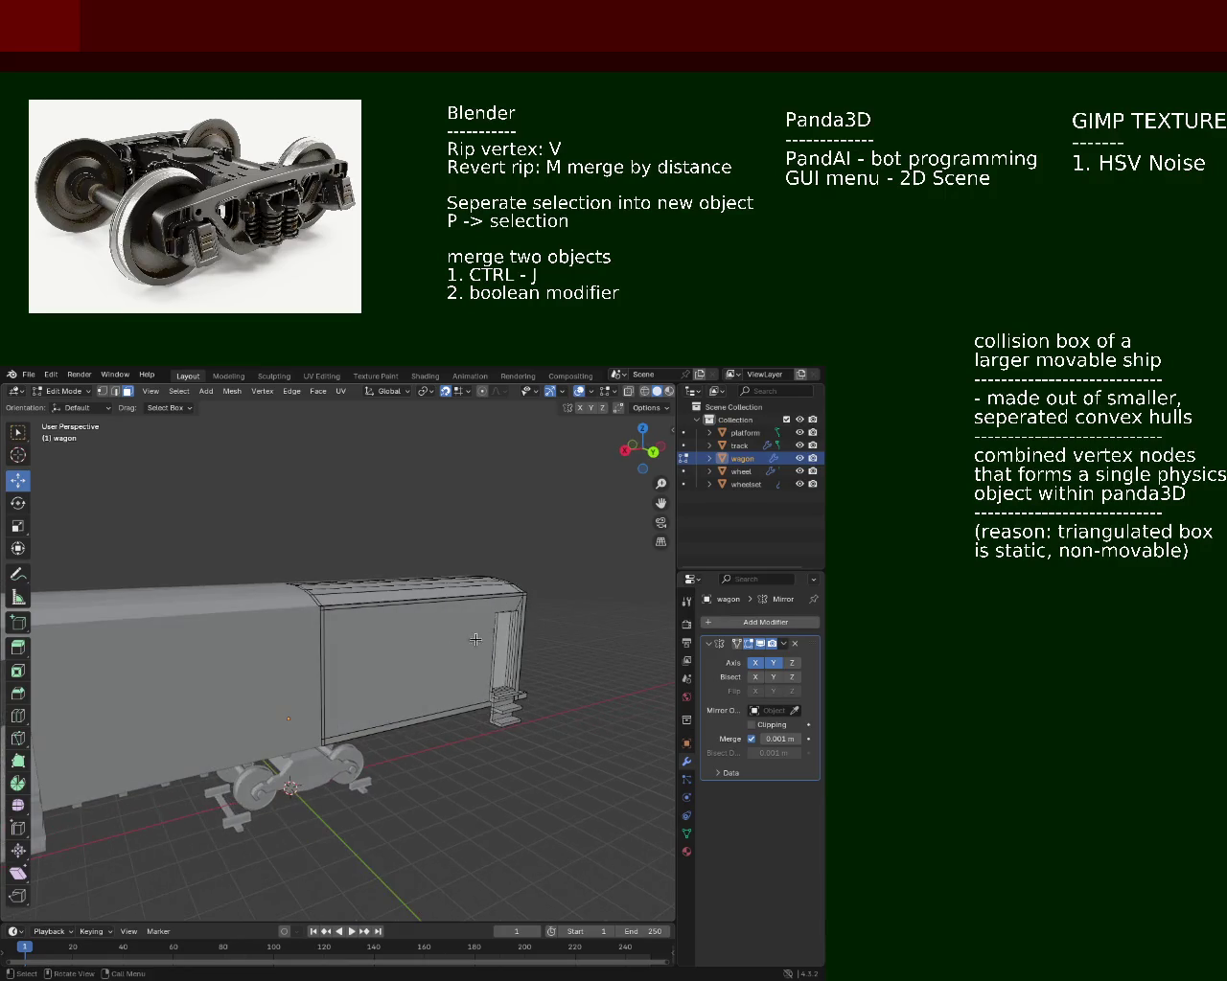
drag(230, 680, 334, 683)
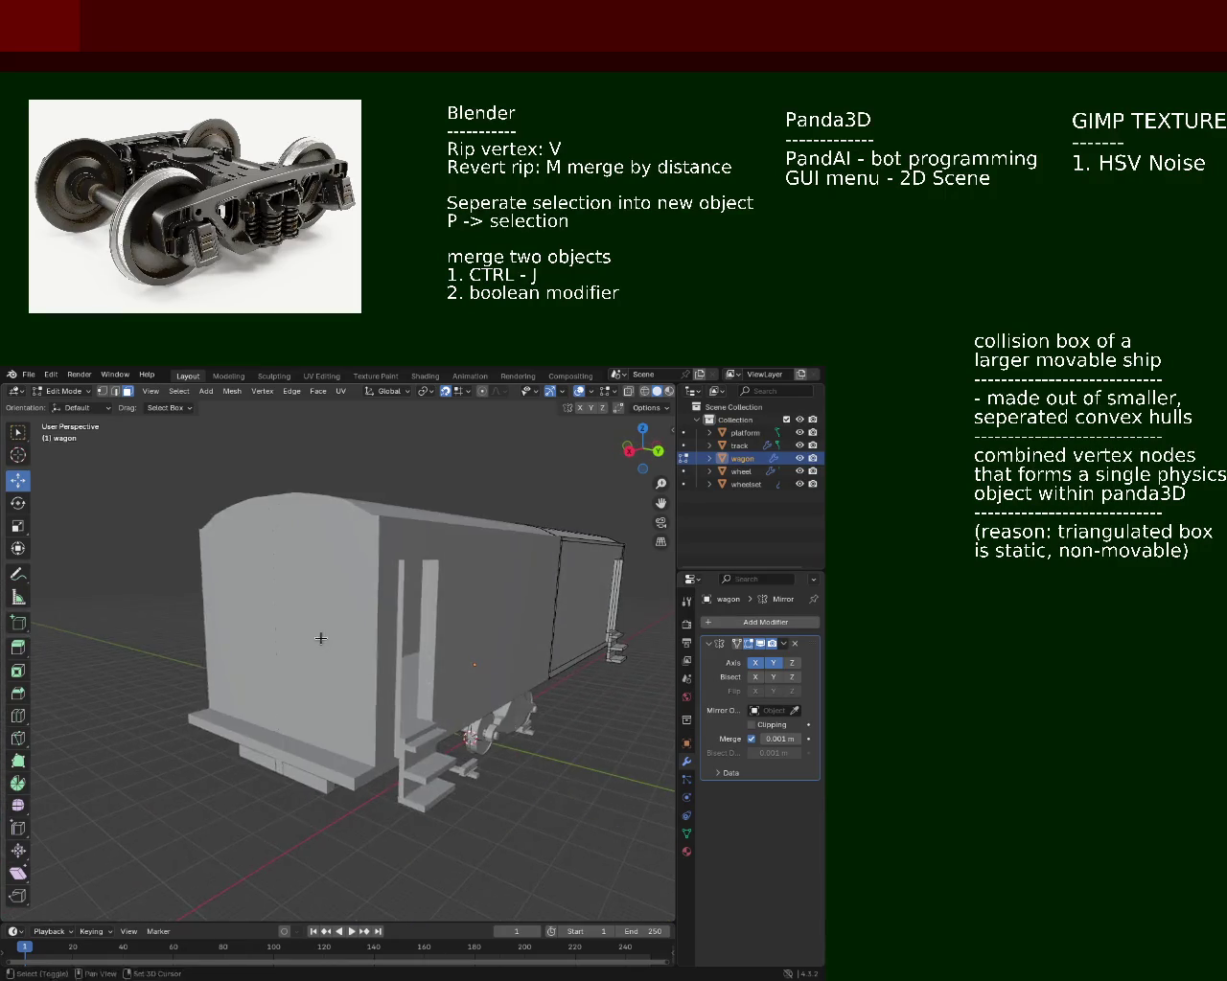
drag(575, 623, 377, 649)
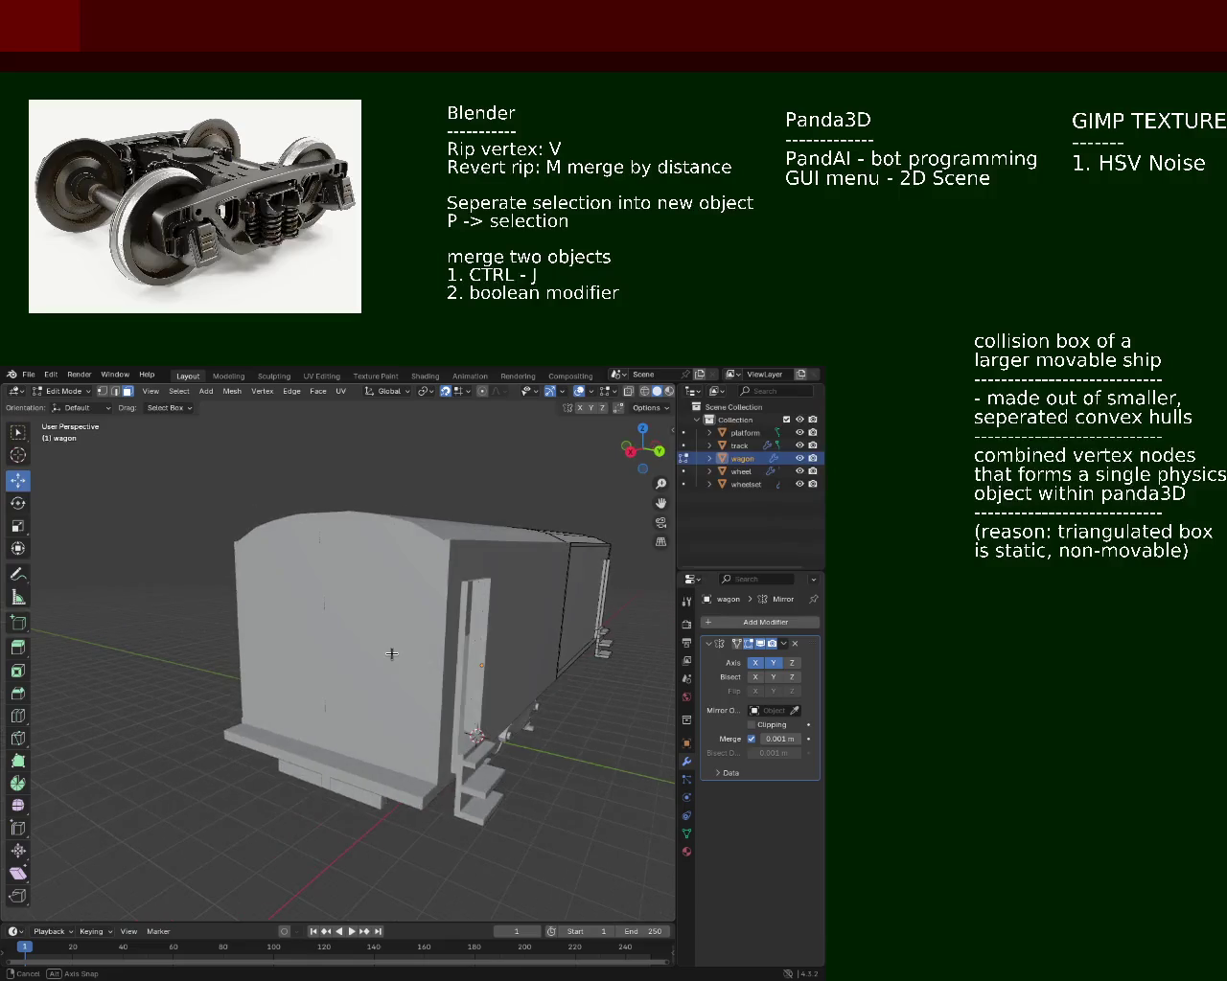
drag(377, 649, 269, 648)
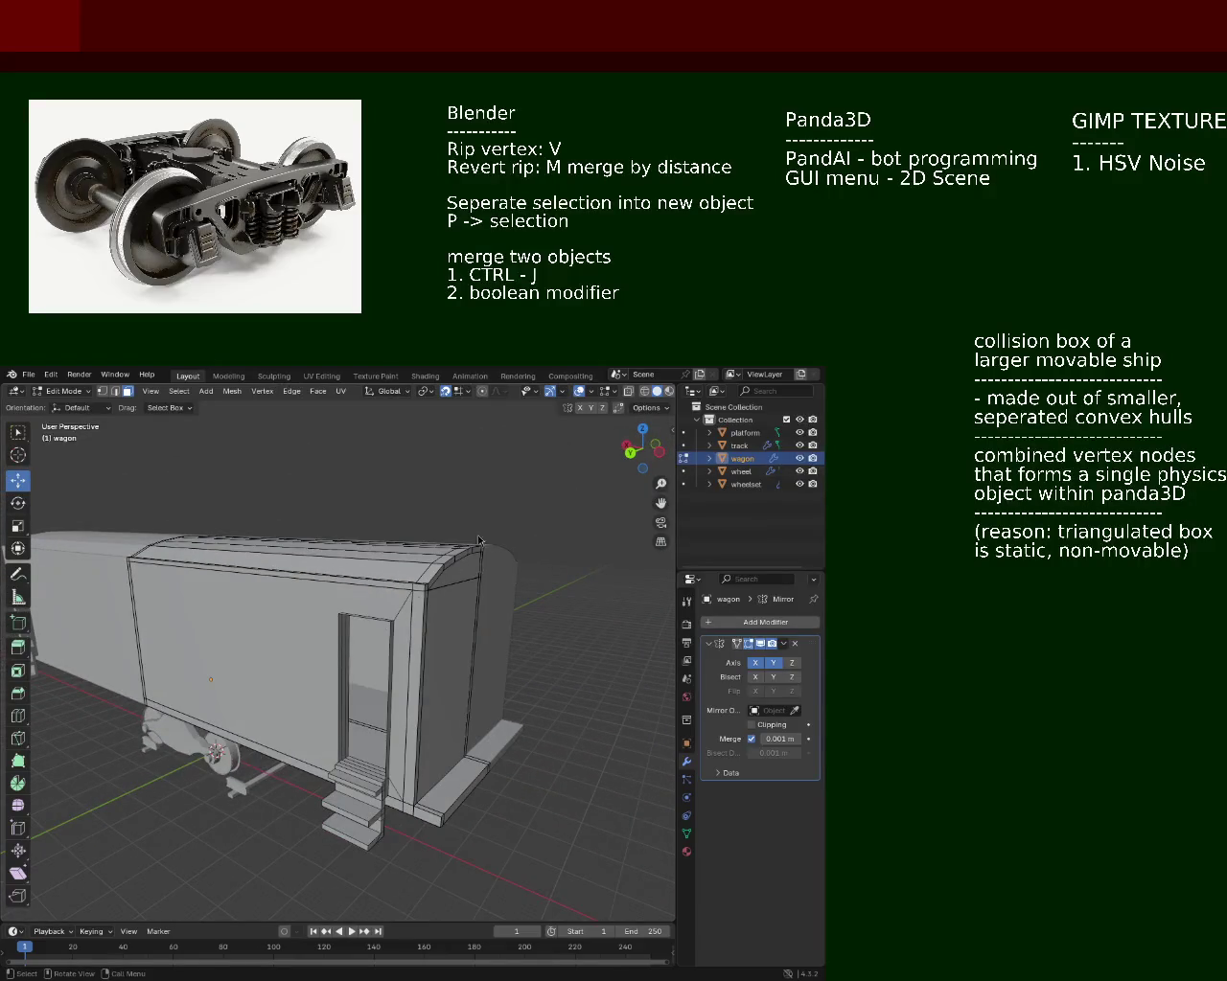
drag(296, 628, 271, 619)
drag(294, 623, 267, 646)
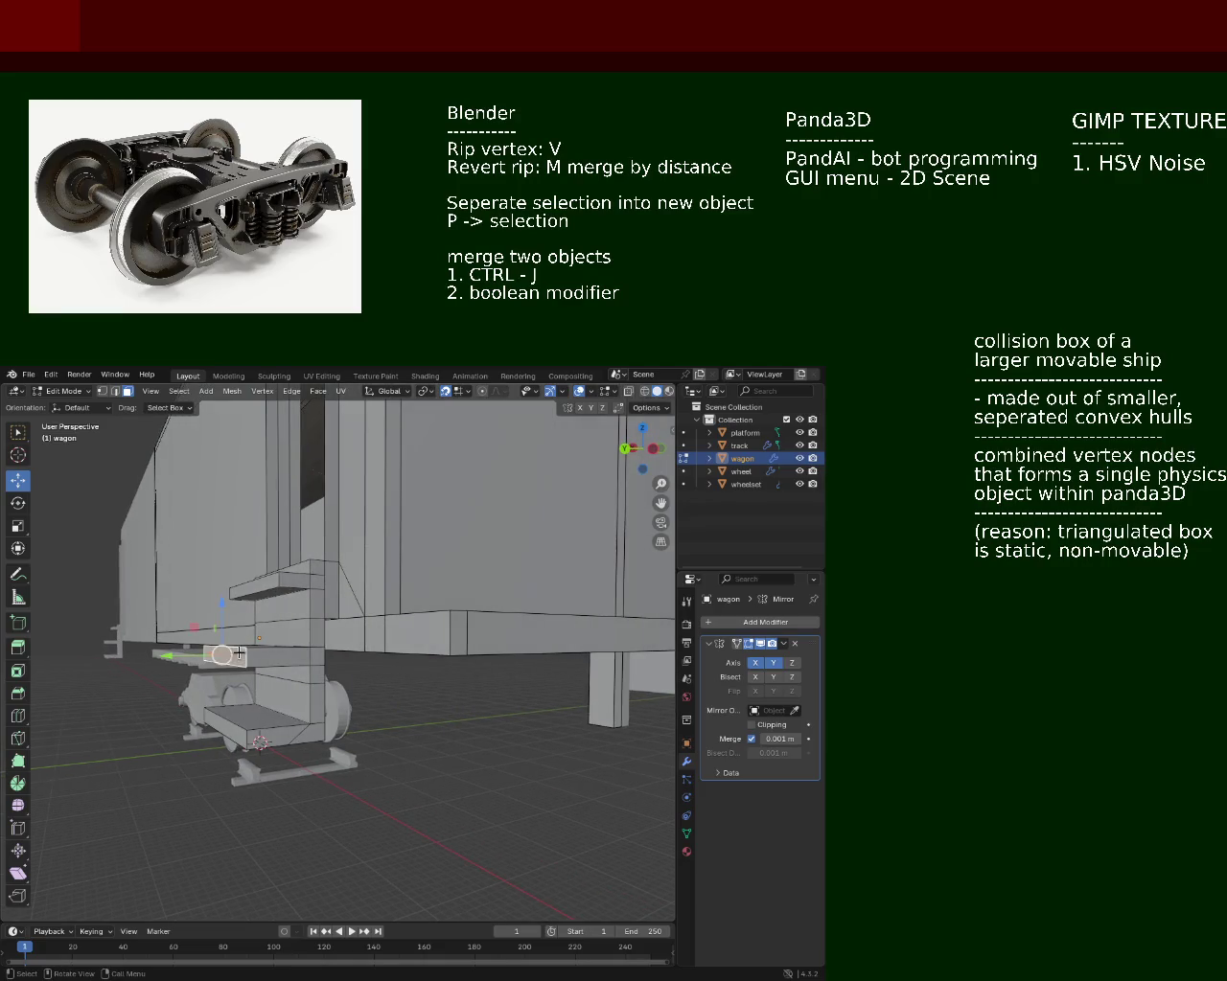
Step: Add a second face beneath the wagon end and move both faces along the Y axis
click(219, 693)
drag(178, 693, 229, 690)
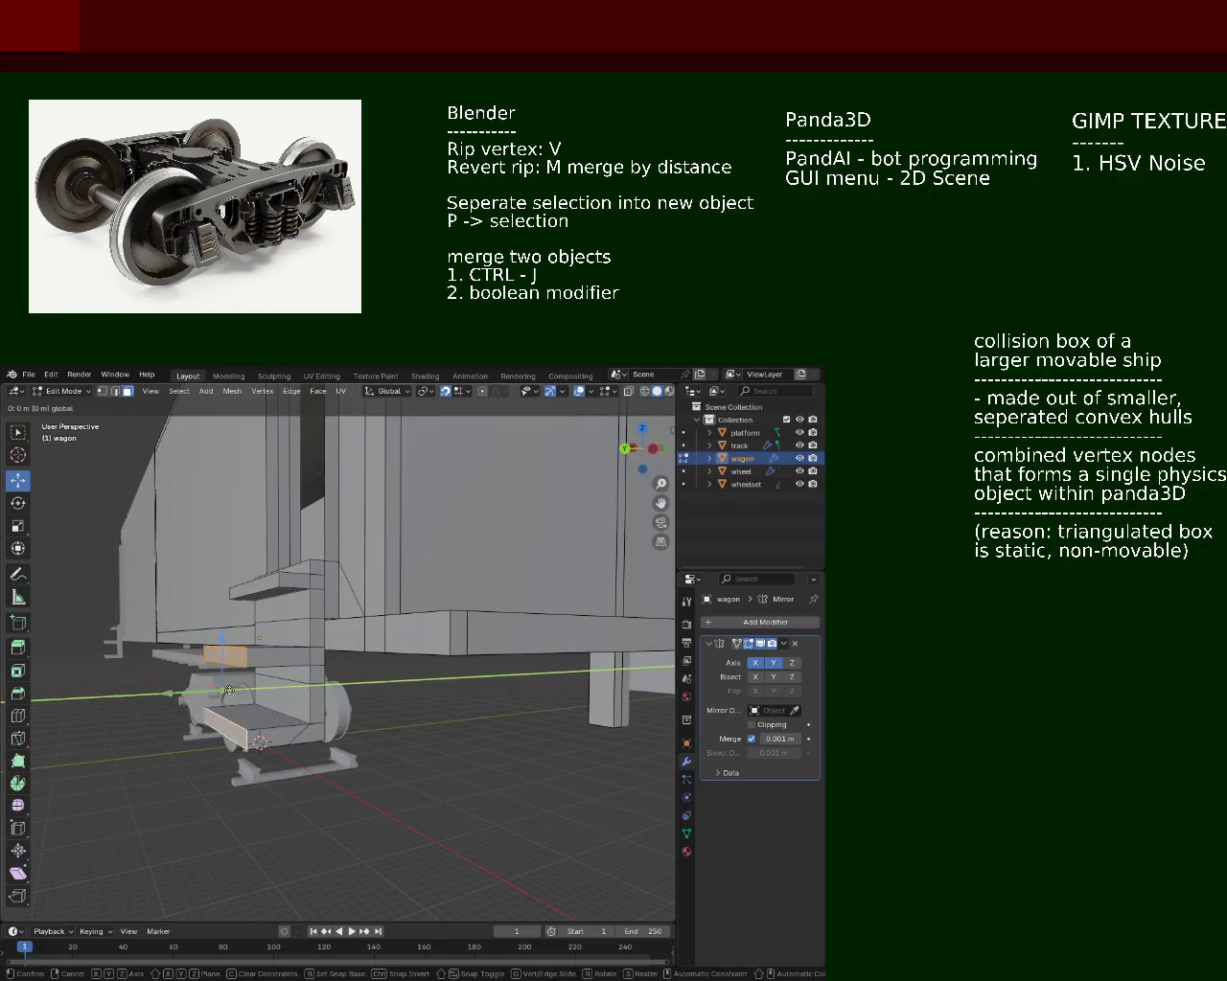
click(229, 690)
scroll(down, 3)
drag(229, 690, 473, 609)
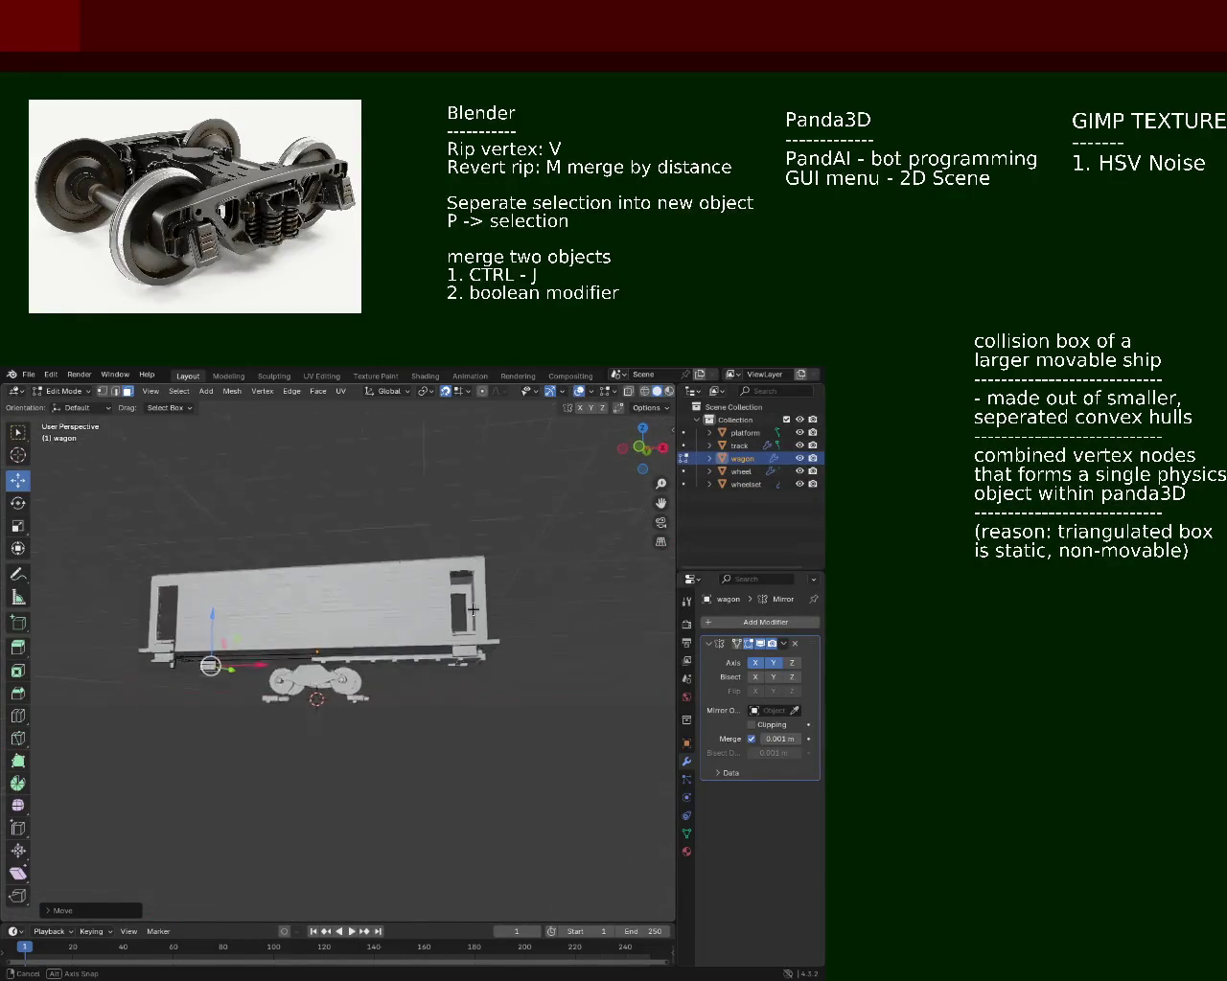
drag(473, 609, 536, 520)
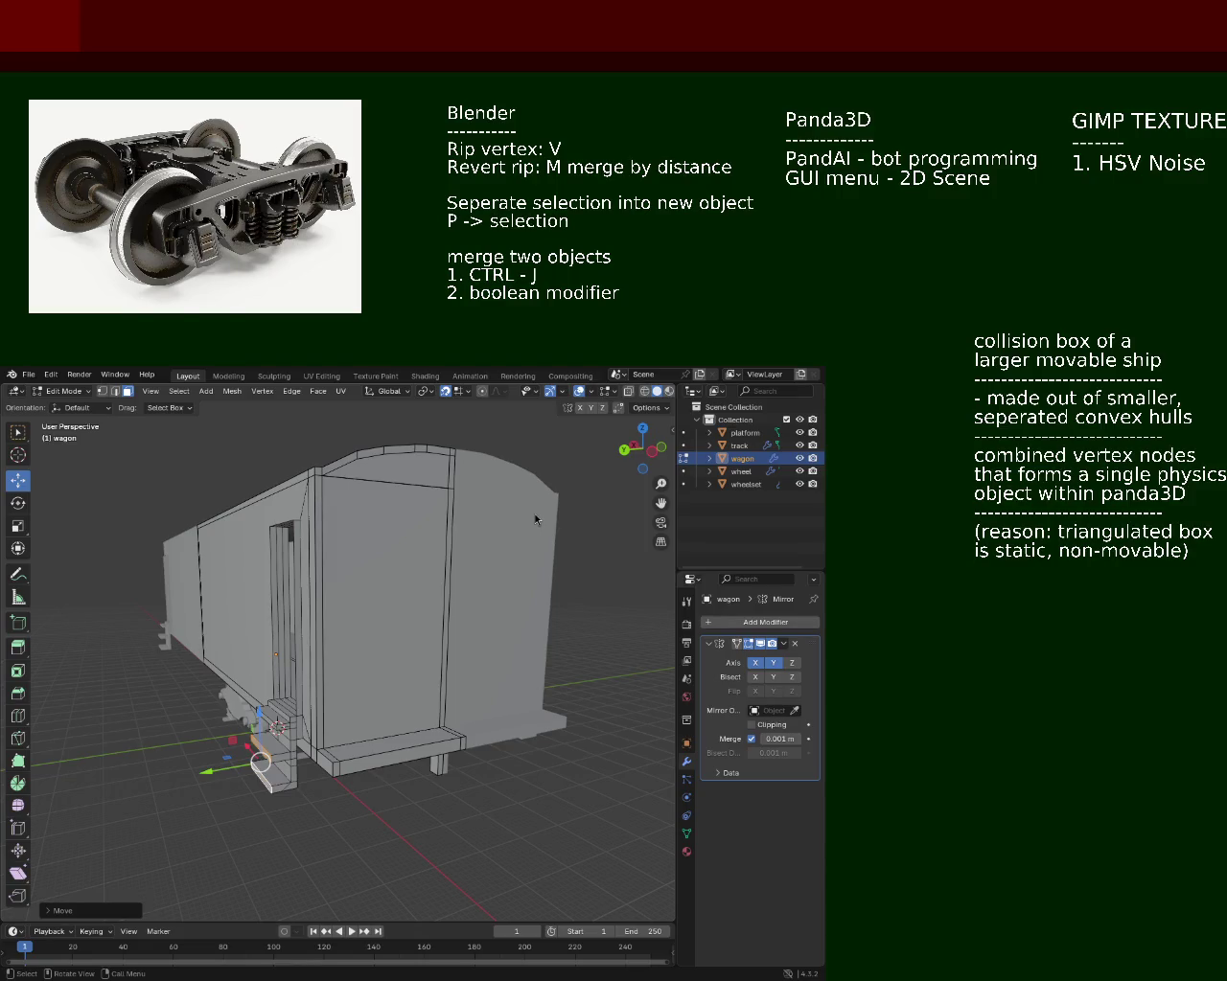
drag(444, 658, 388, 595)
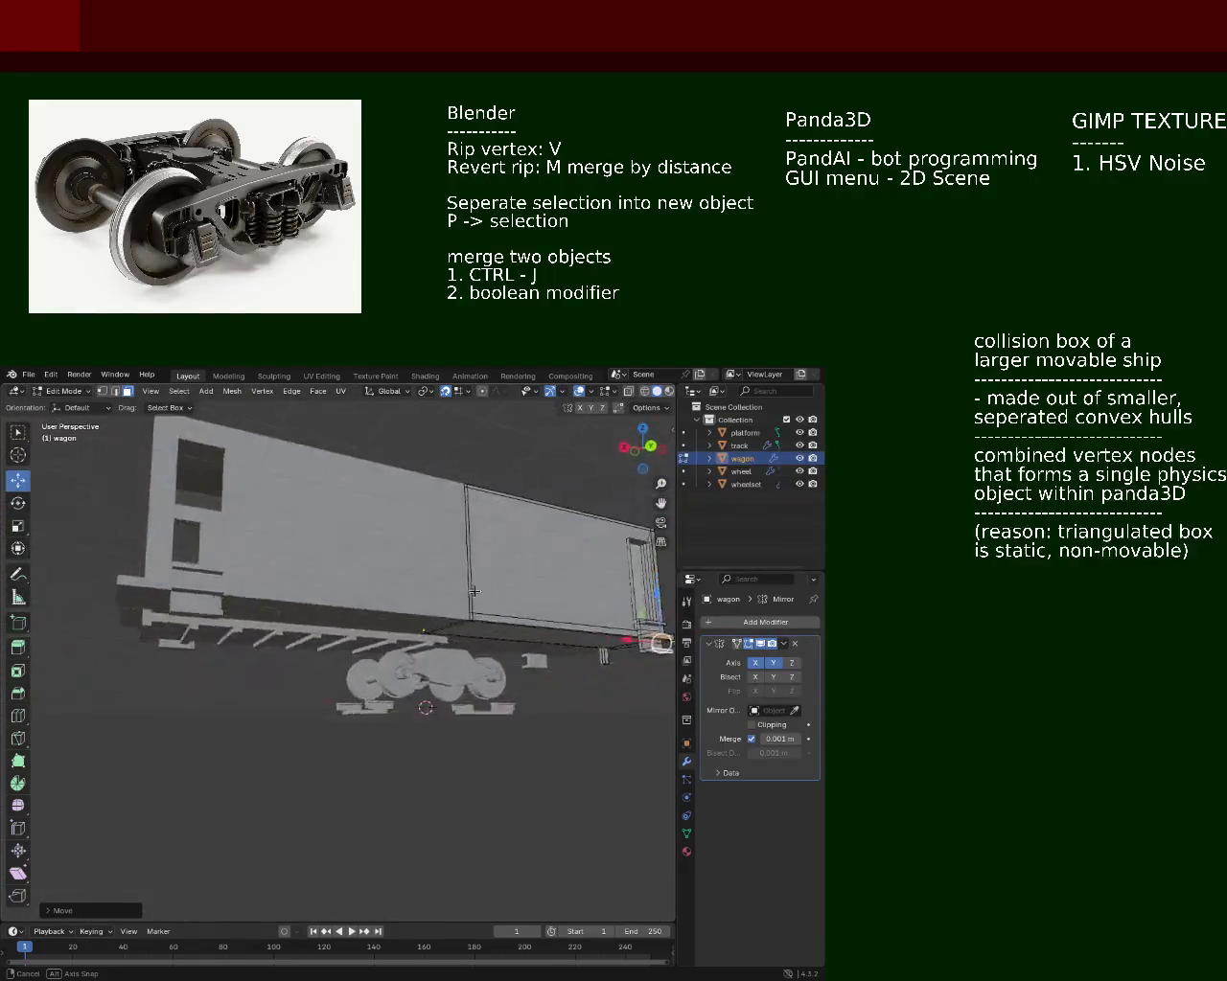
Step: Orbit the view to inspect the wagon from the side and above
drag(388, 595, 558, 605)
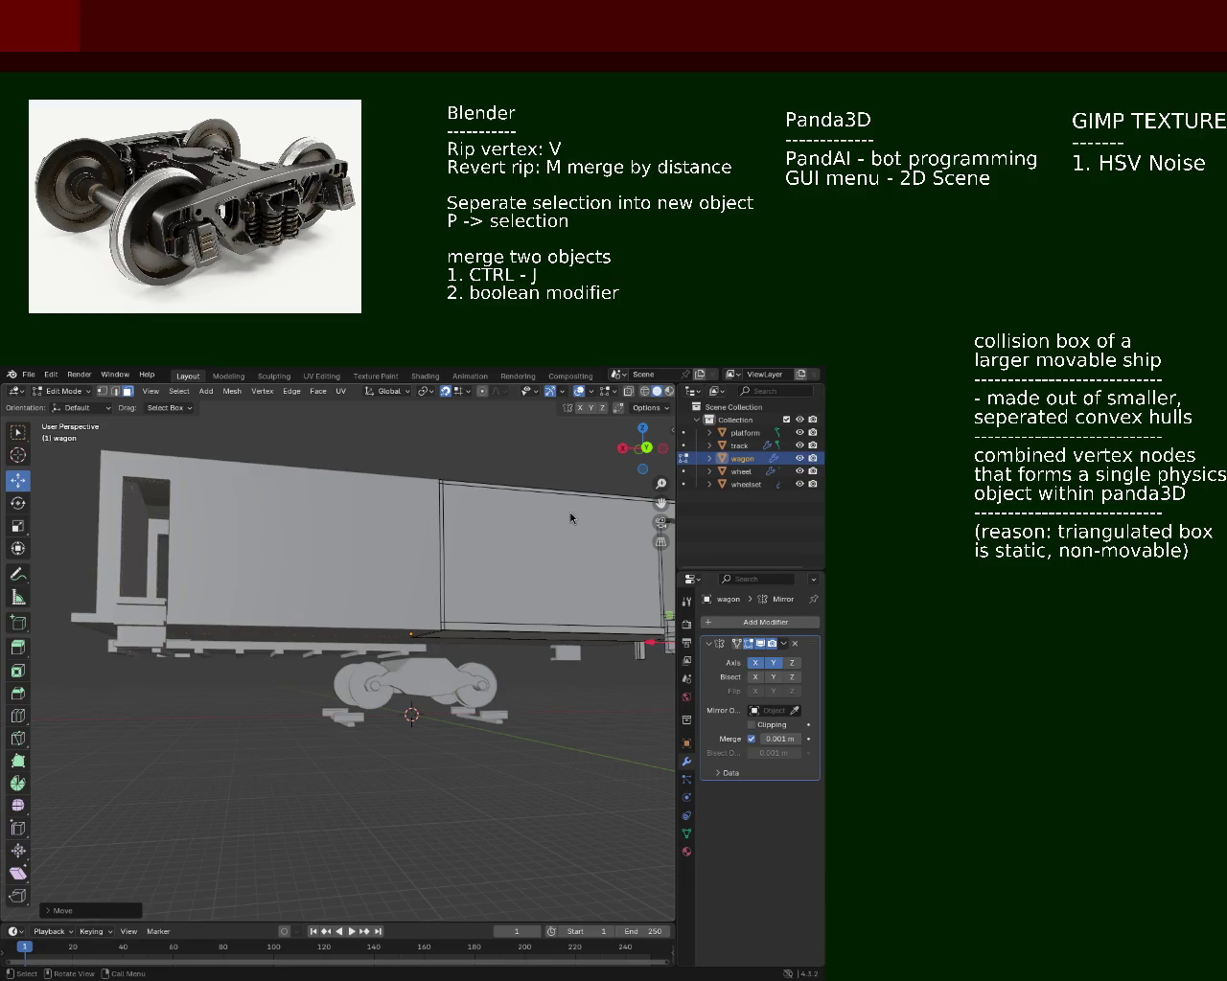
drag(315, 590, 208, 578)
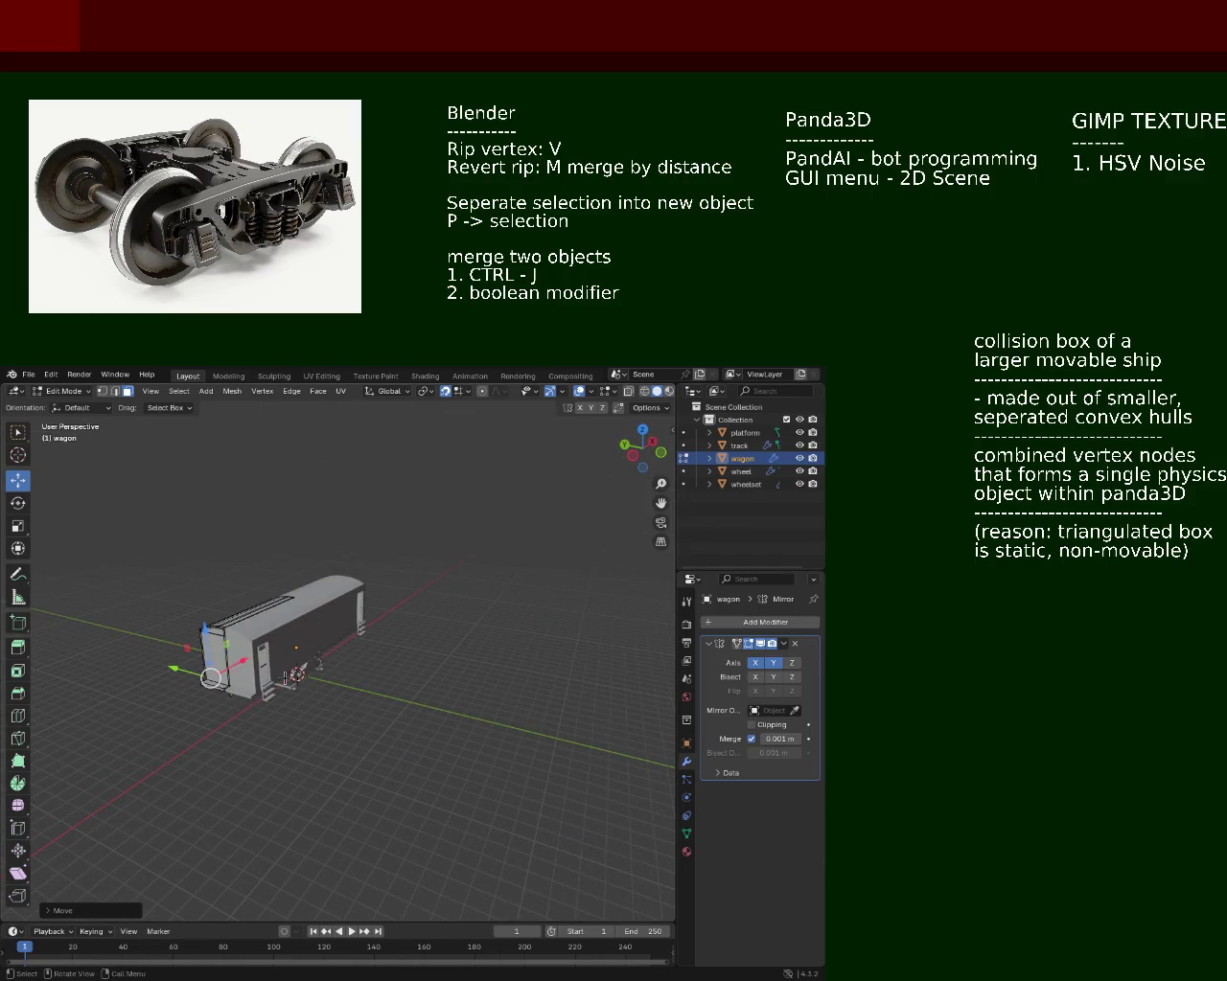
drag(285, 677, 320, 619)
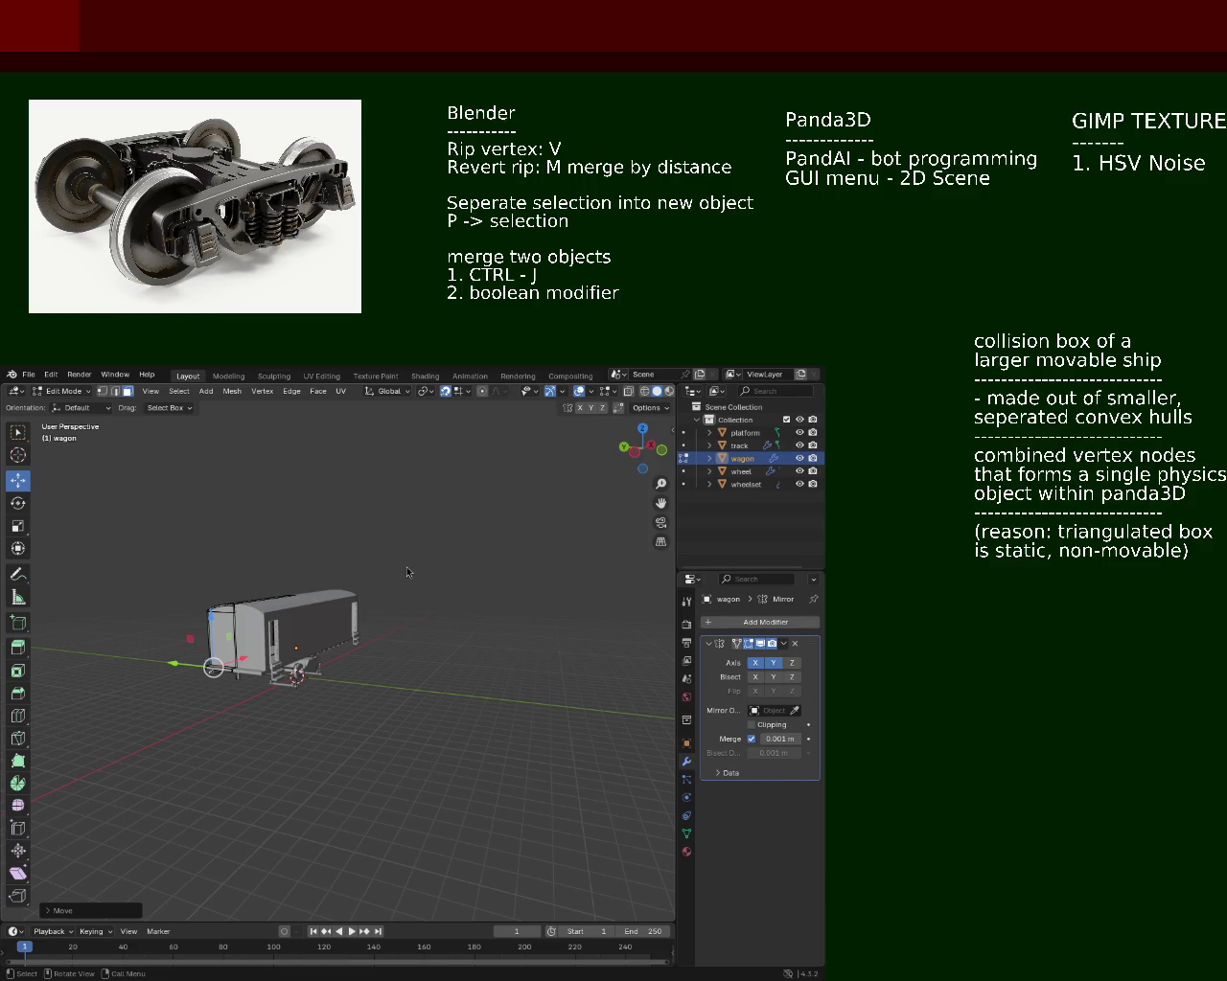
drag(257, 572, 205, 420)
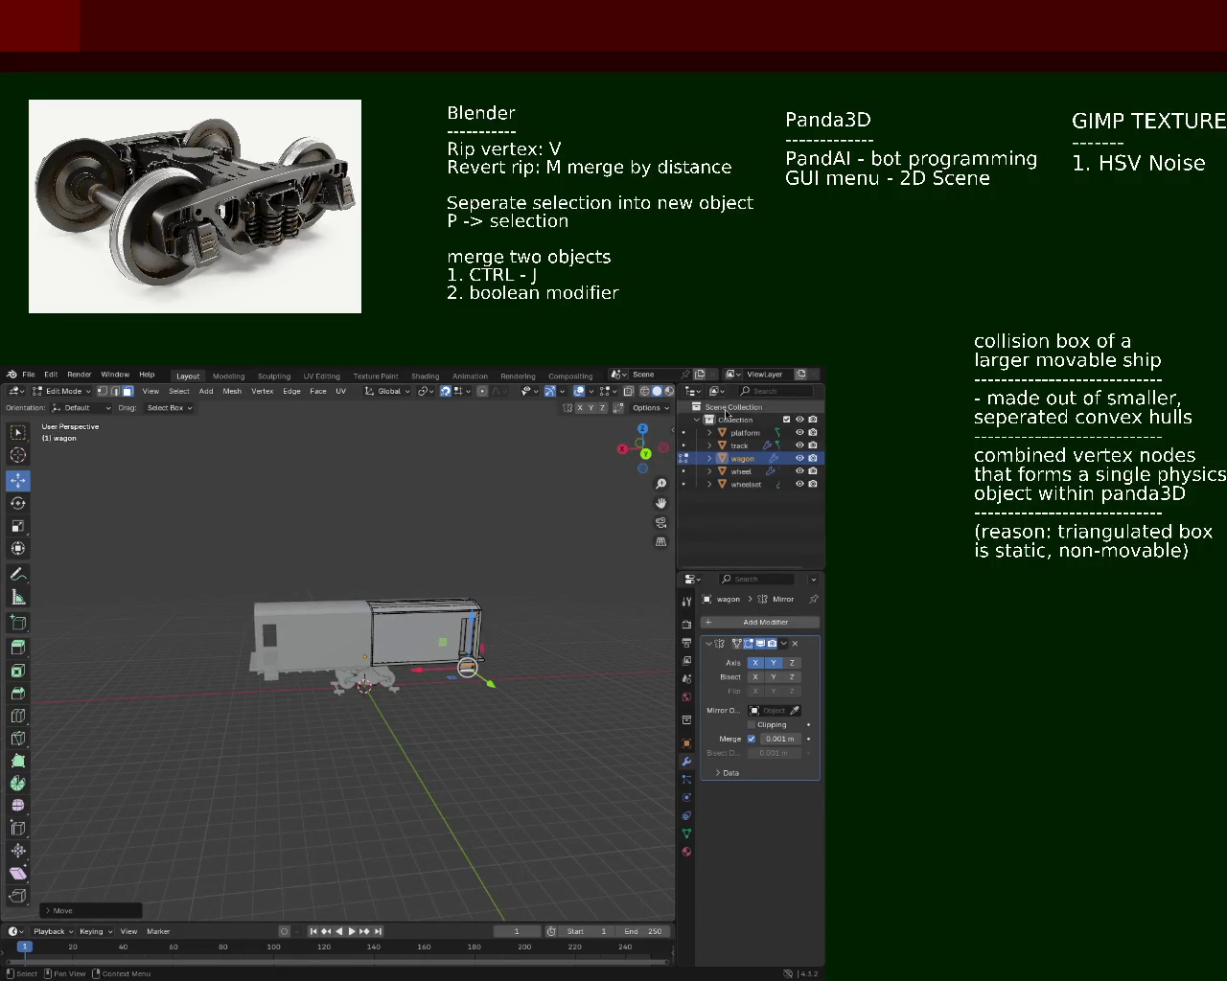
drag(398, 543, 327, 625)
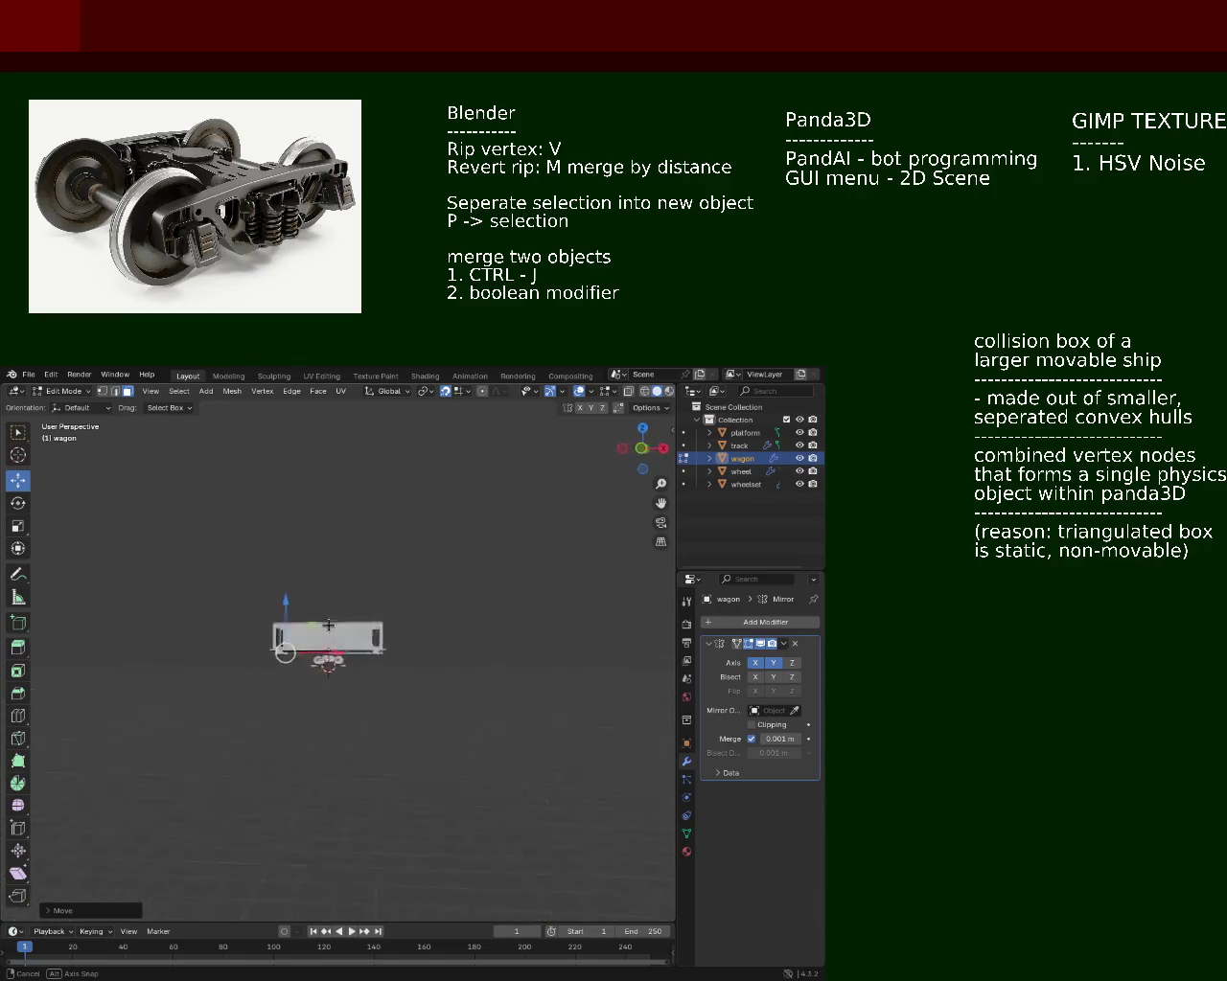
drag(327, 625, 393, 659)
Step: Save the wagon model to train.blend
key(ctrl+s)
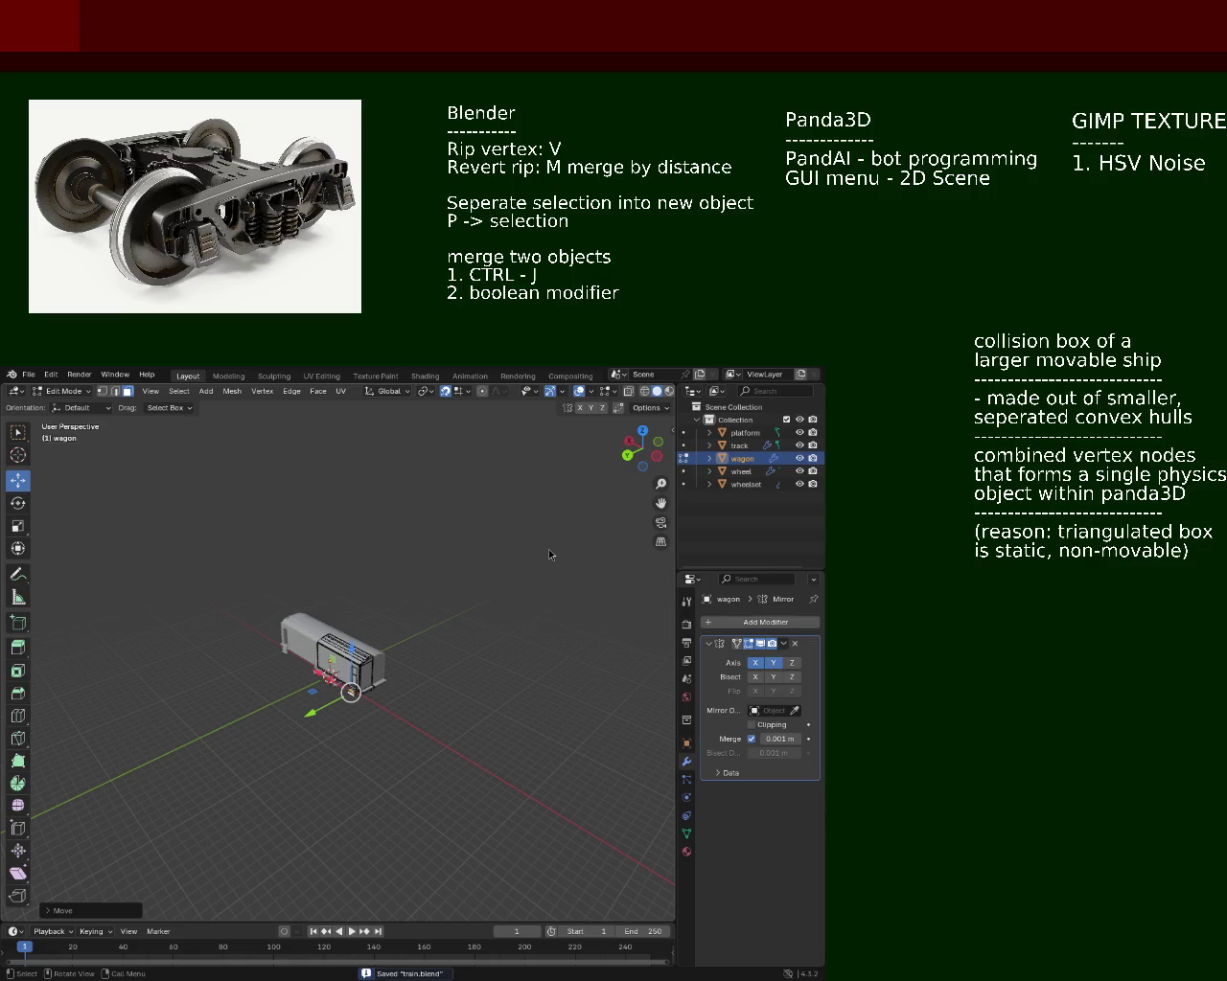
drag(276, 530, 398, 451)
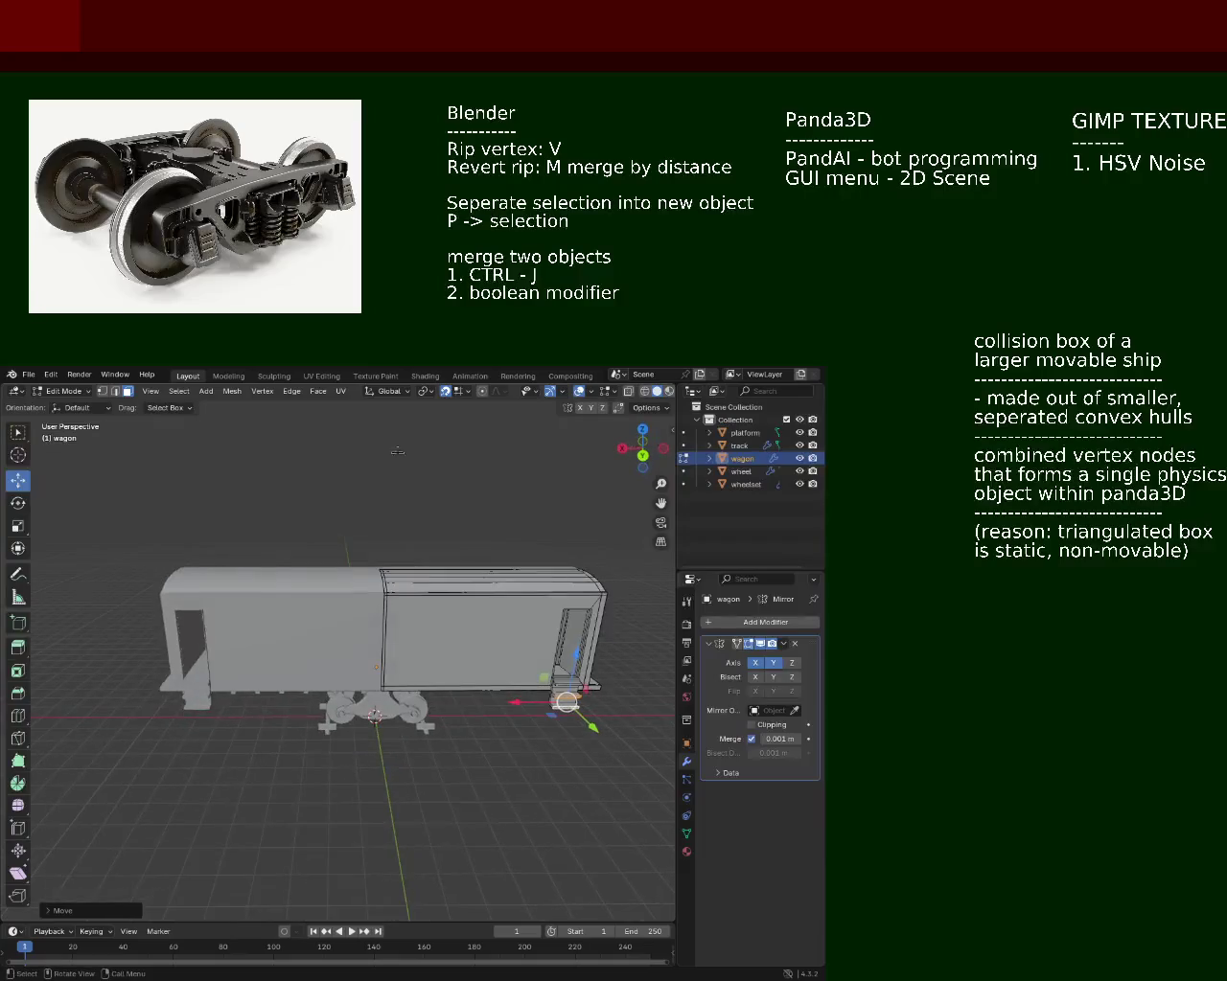
drag(355, 553, 355, 668)
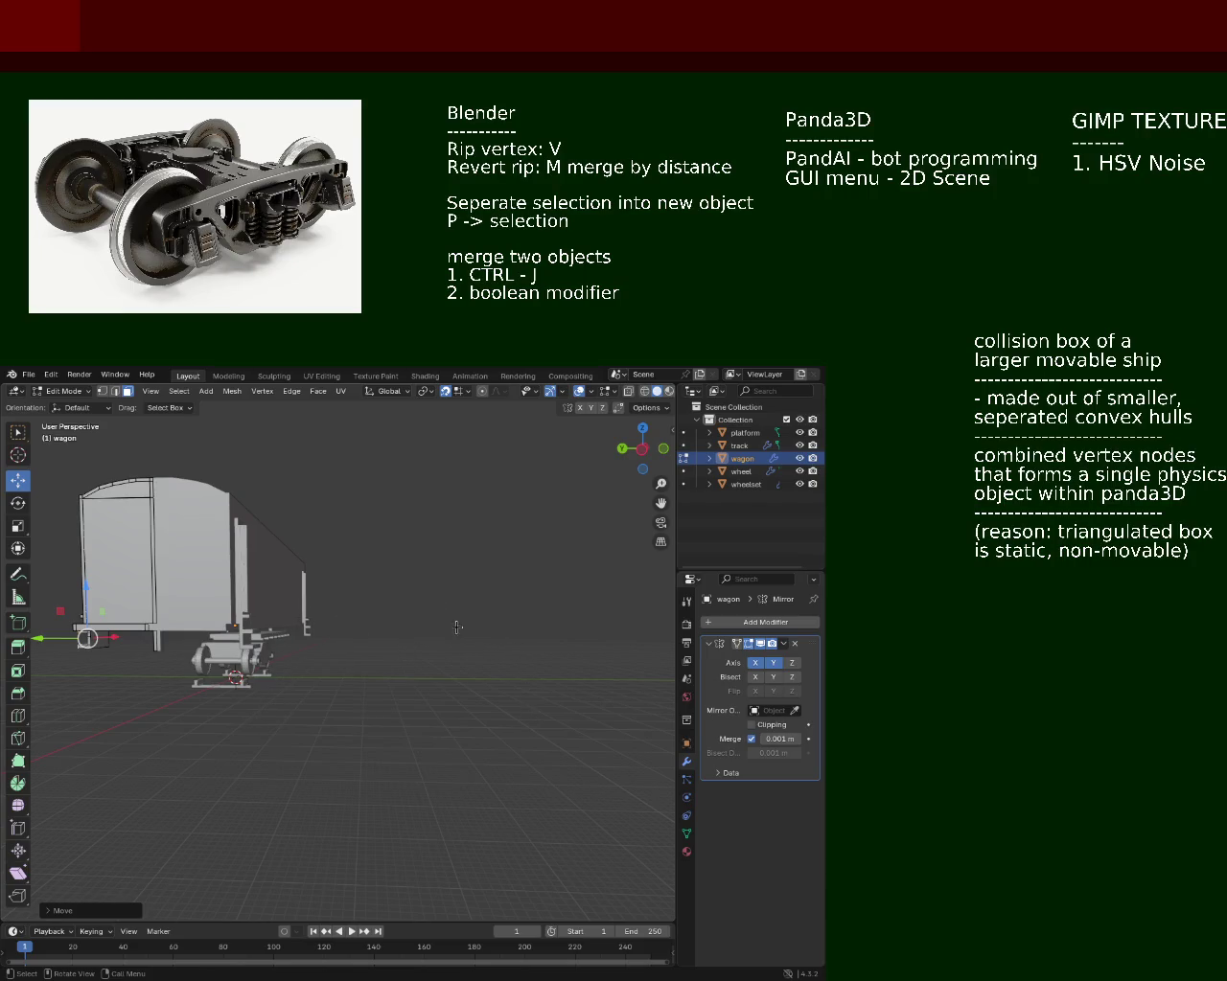
drag(437, 654, 431, 671)
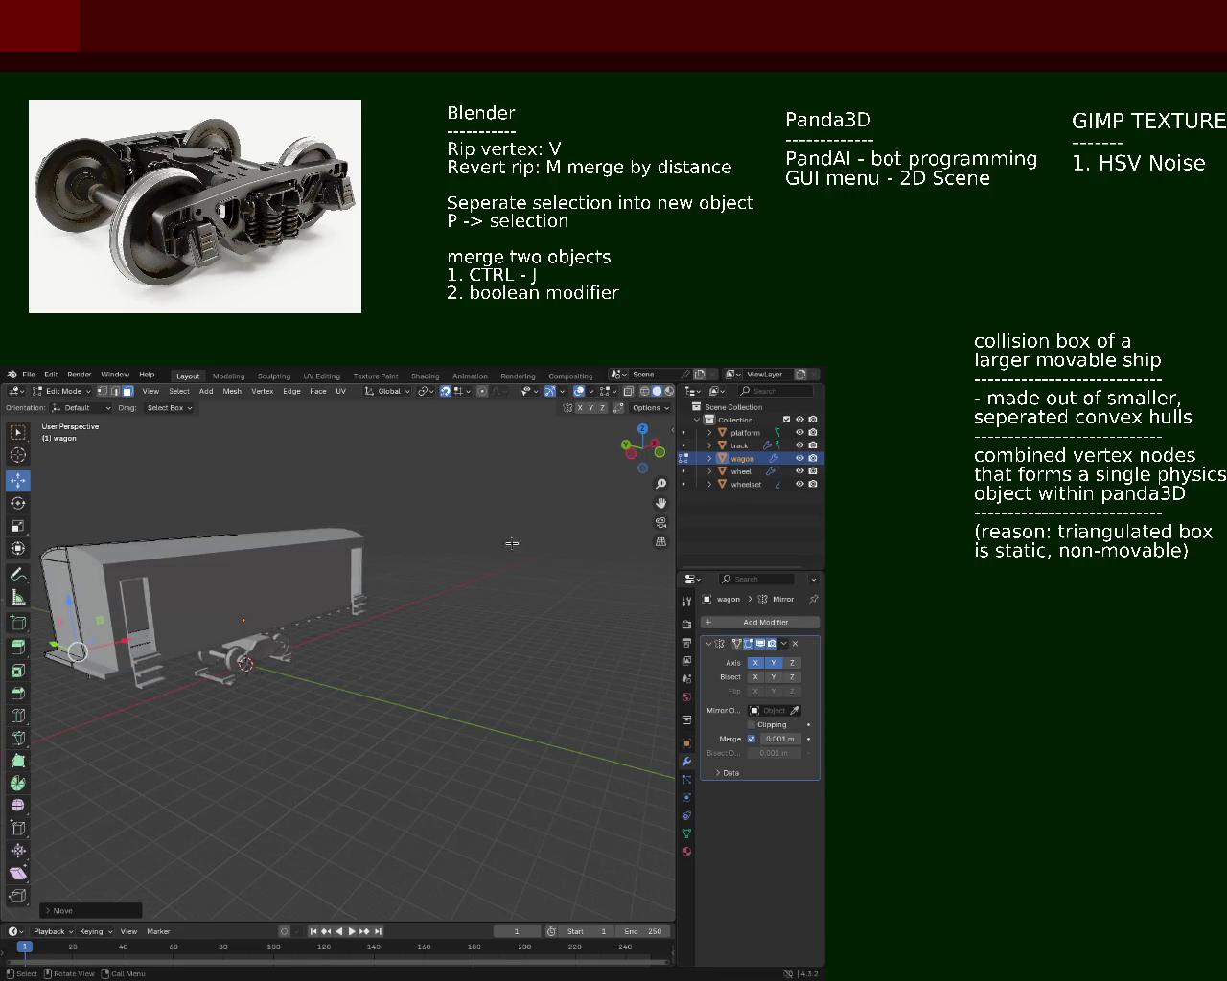
drag(511, 543, 538, 561)
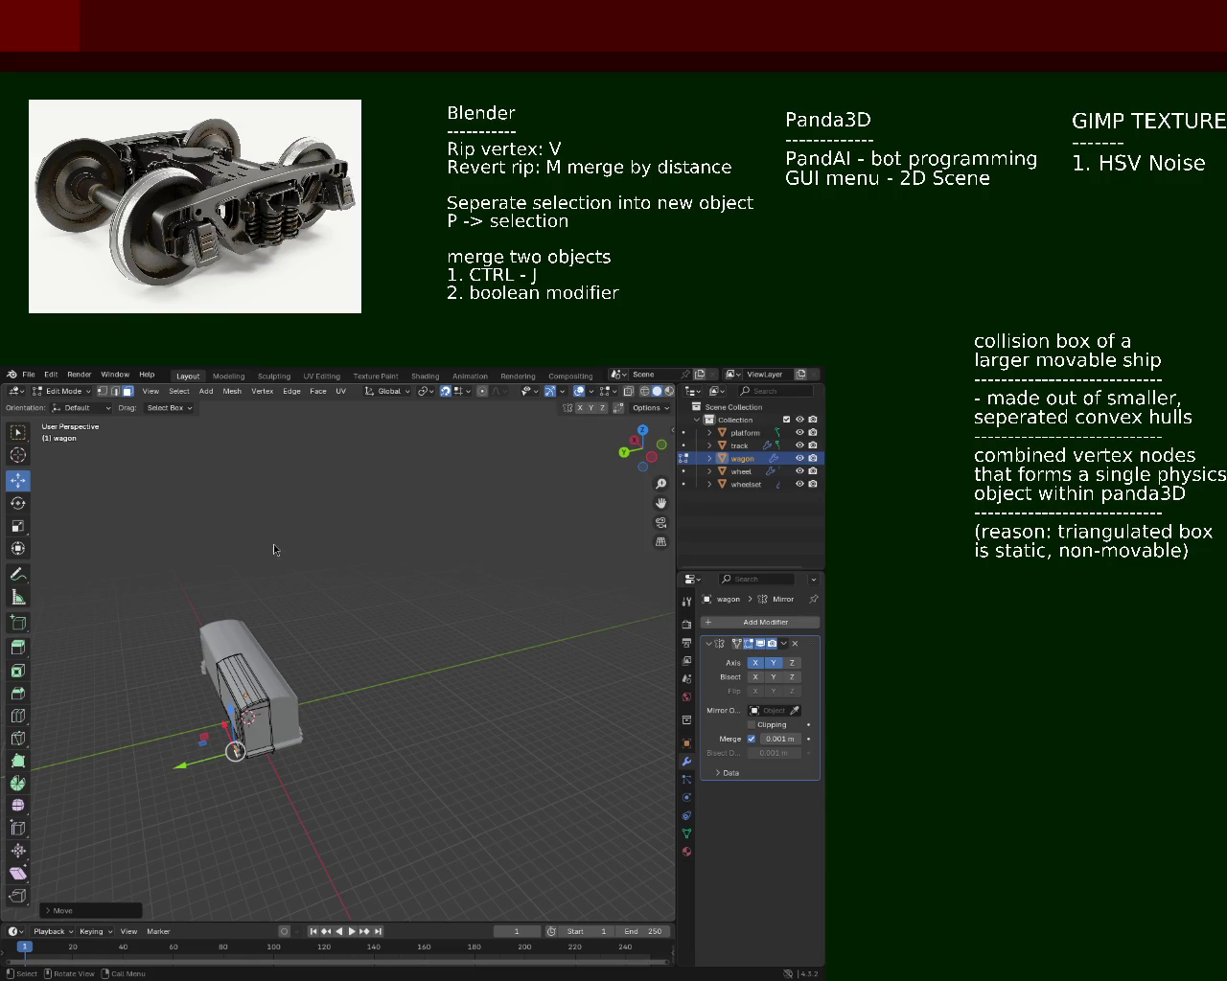
drag(273, 549, 381, 575)
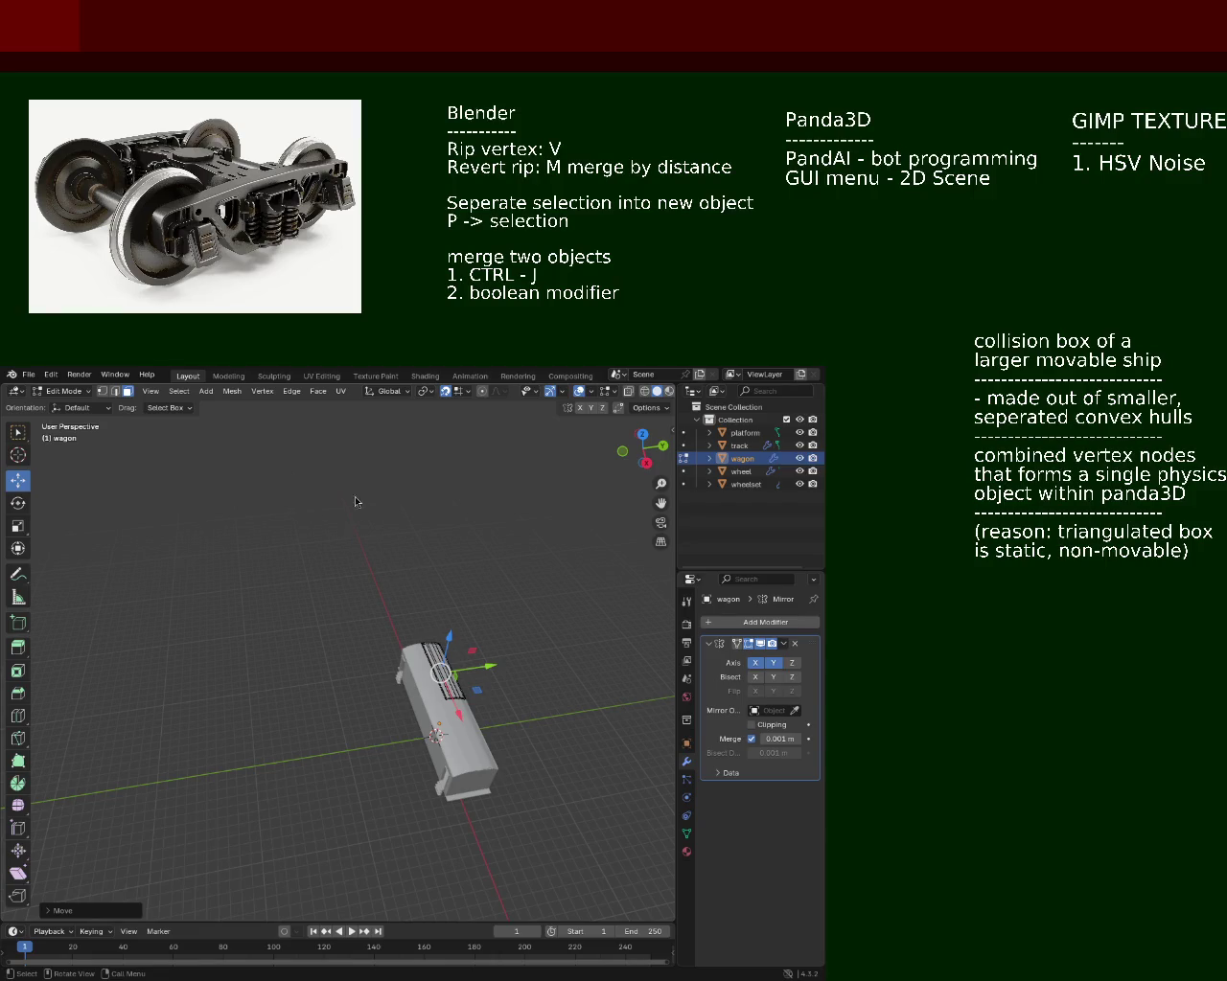
drag(415, 636, 249, 702)
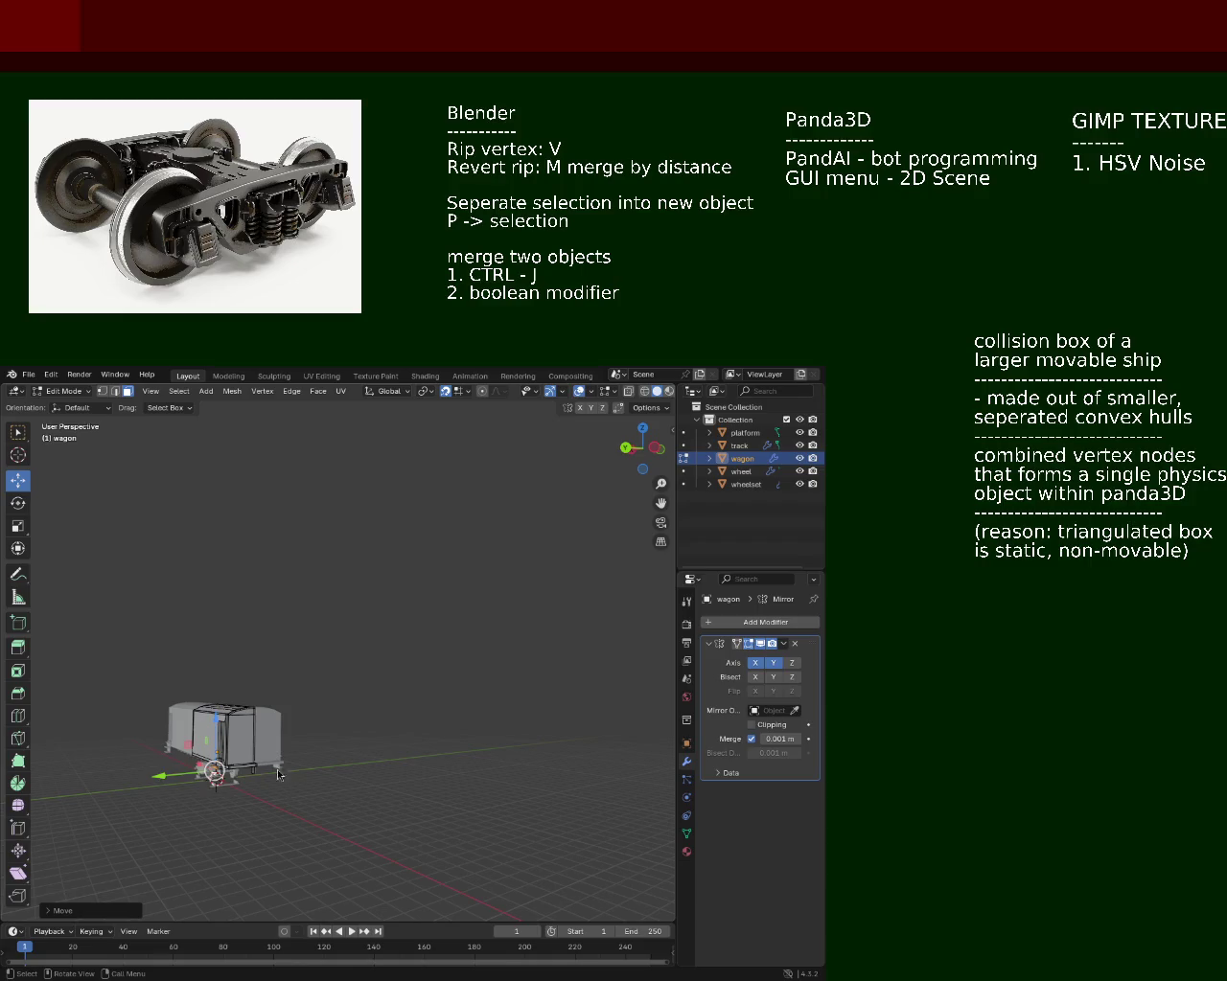
drag(278, 775, 221, 788)
scroll(up, 3)
drag(203, 723, 263, 637)
scroll(up, 3)
scroll(up, 3)
scroll(down, 3)
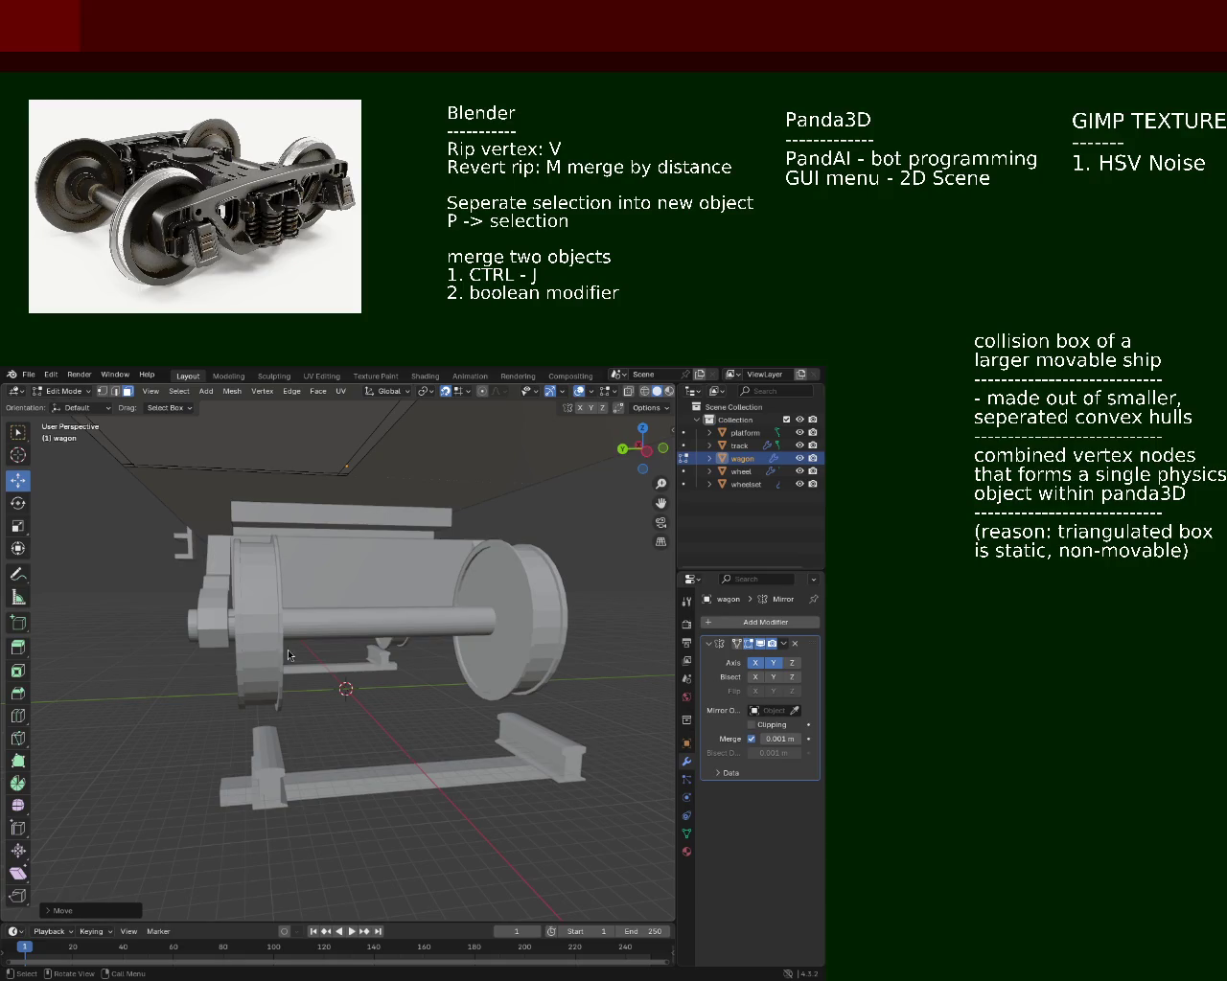
drag(526, 836, 490, 575)
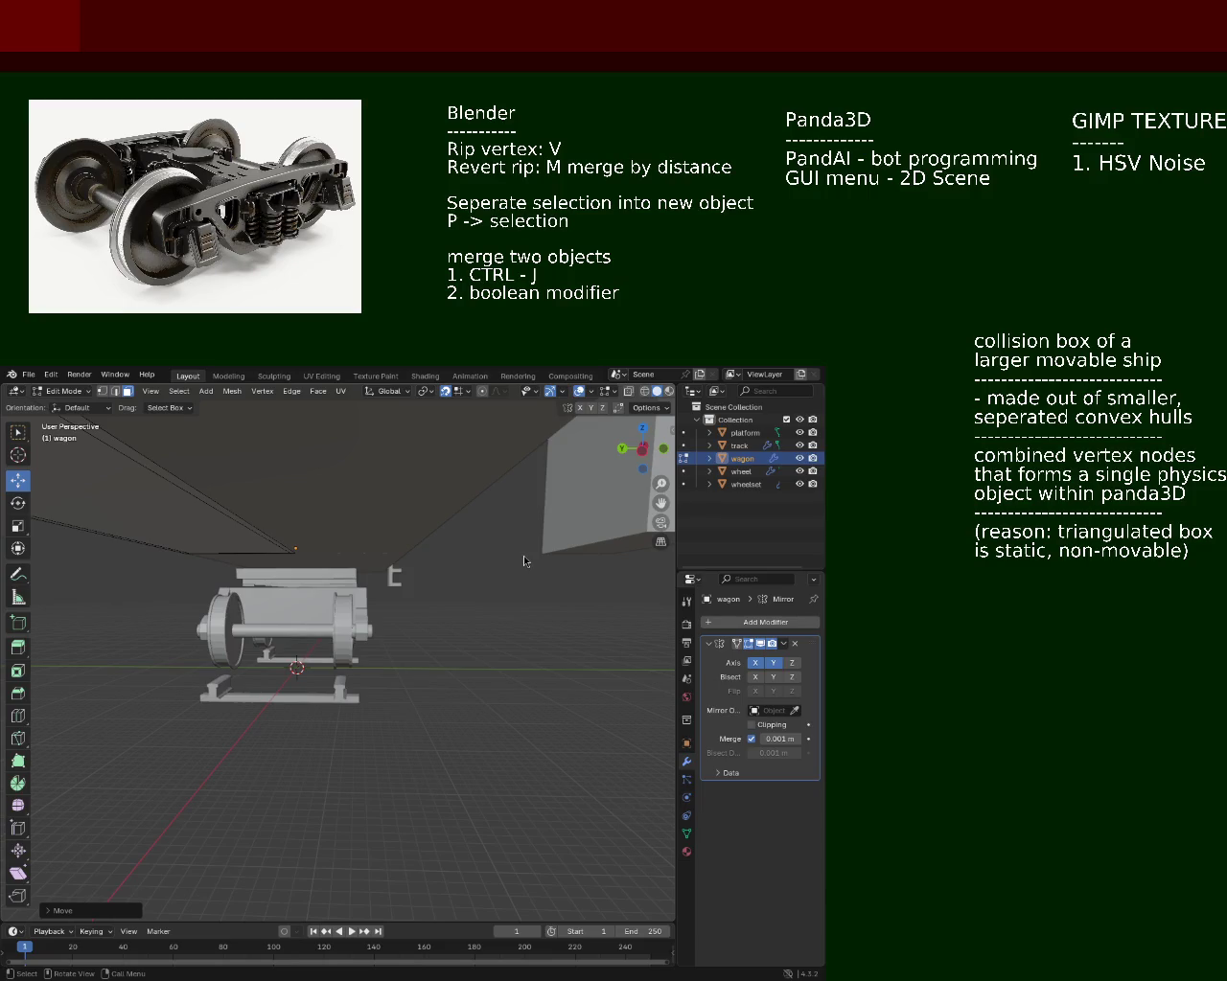
drag(272, 647, 235, 623)
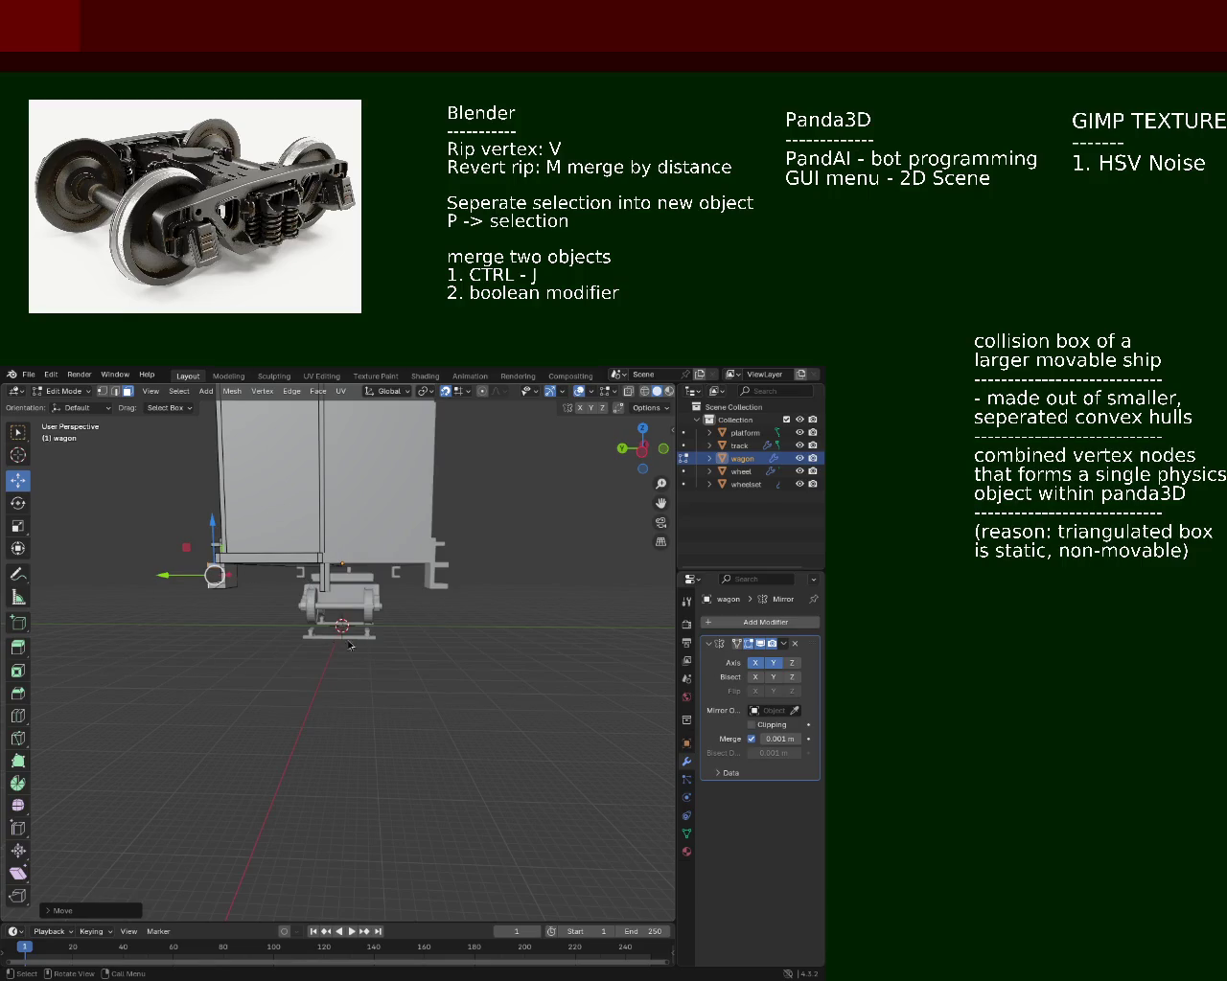
drag(273, 647, 365, 592)
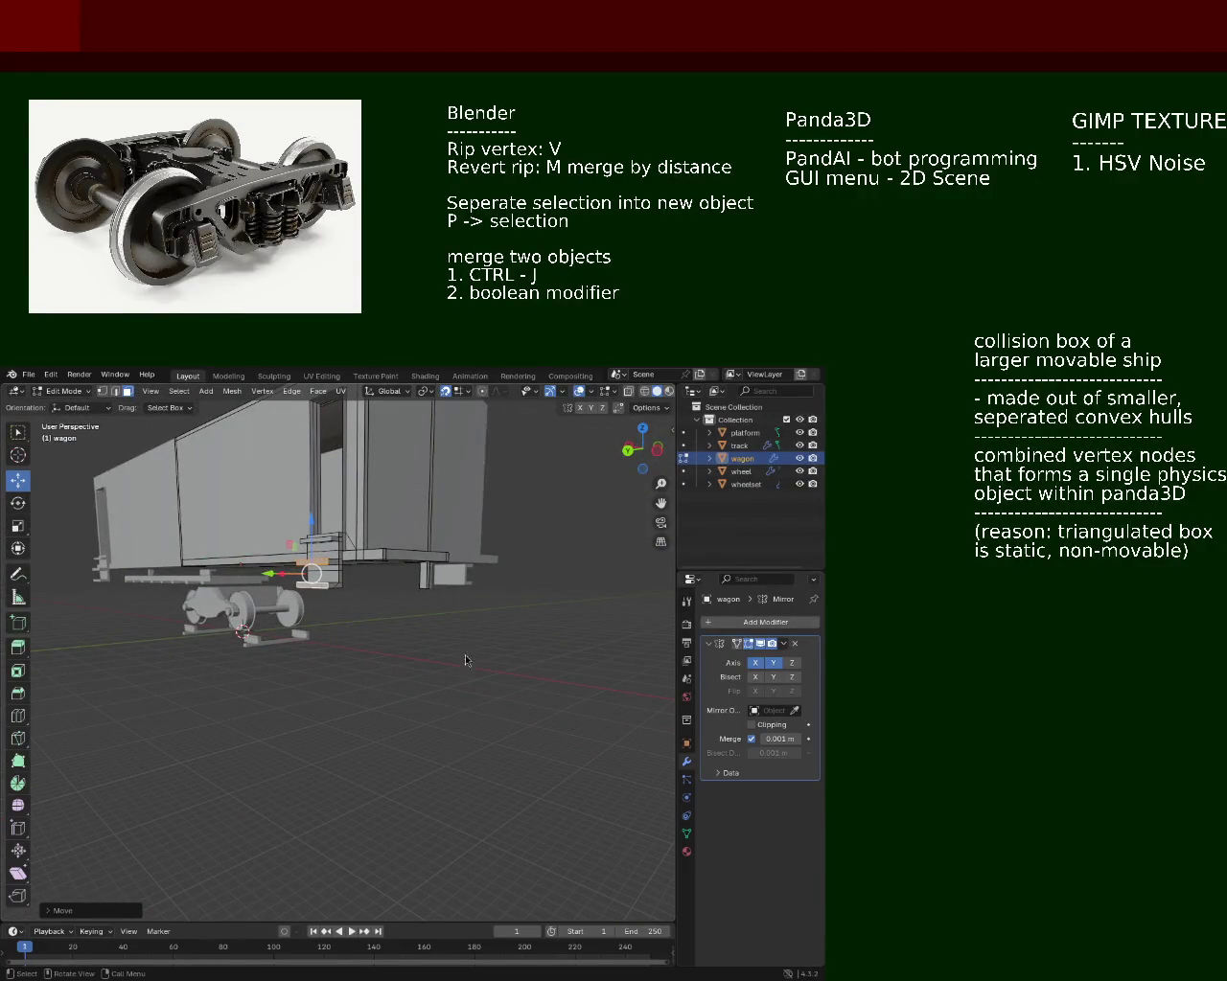
drag(331, 703, 243, 753)
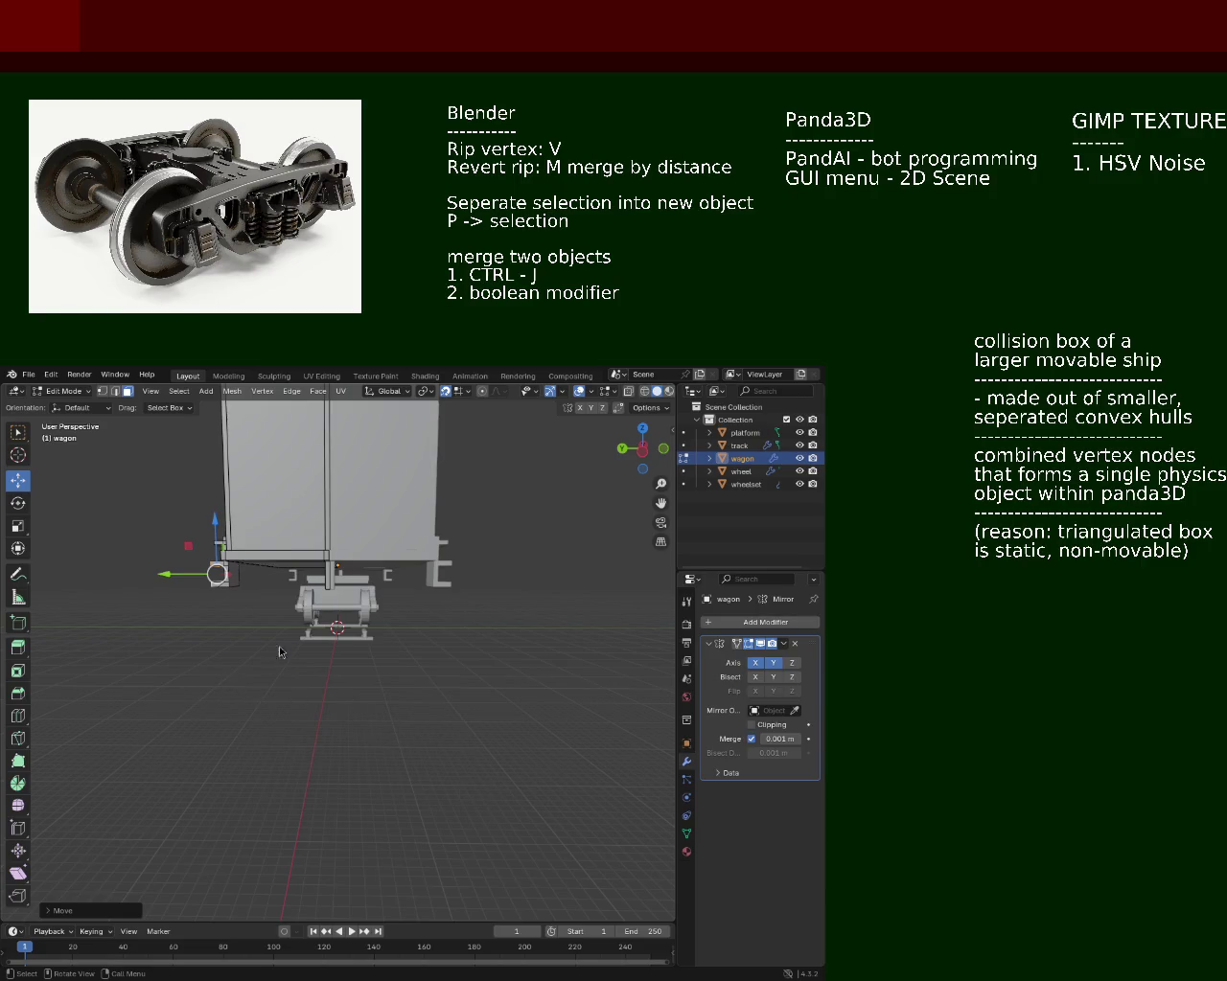
drag(362, 681, 377, 729)
drag(485, 670, 377, 689)
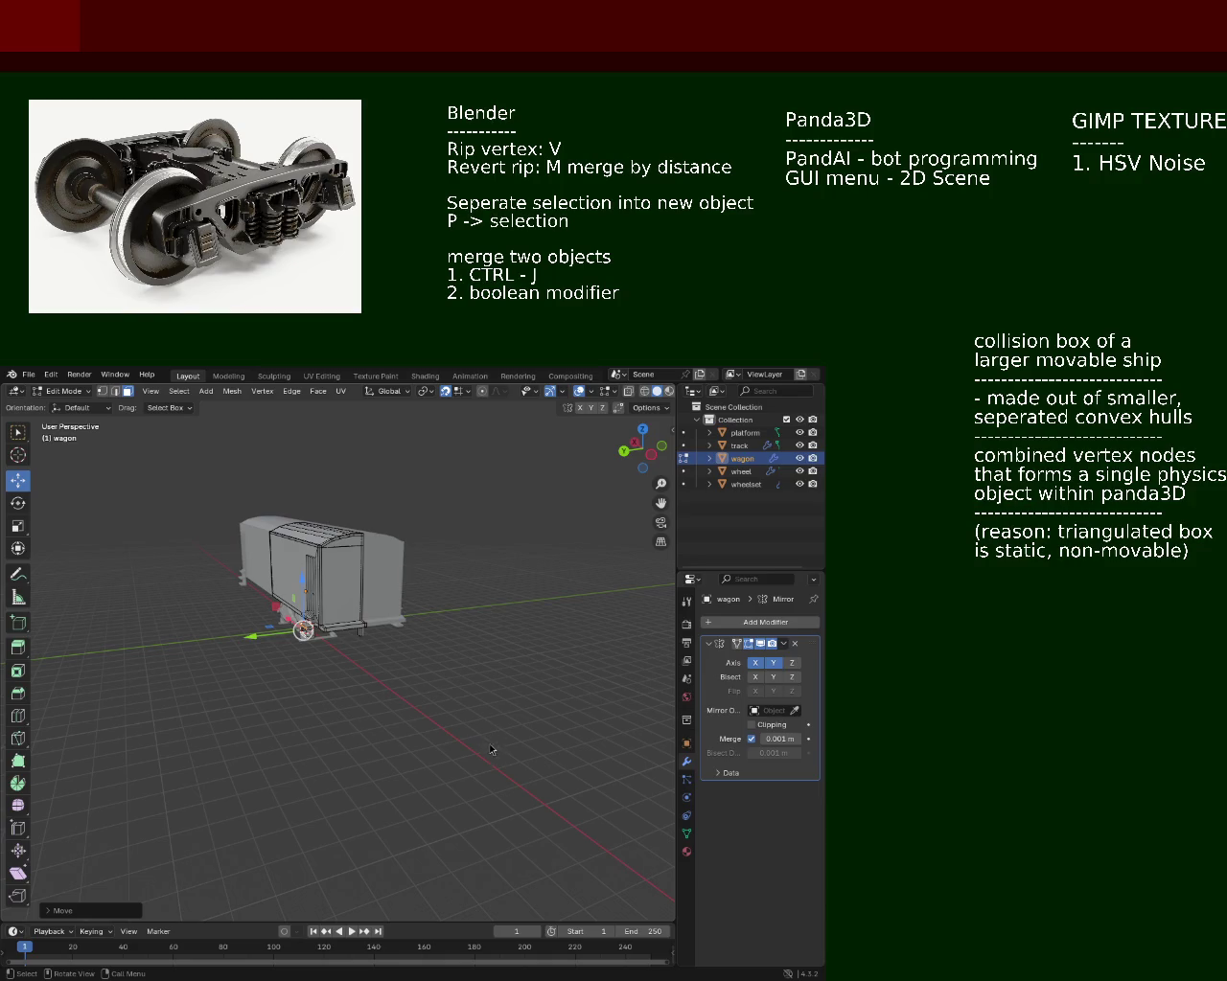
Step: Deselect all of the wagon mesh and orbit to view the end part over the bogie
click(357, 704)
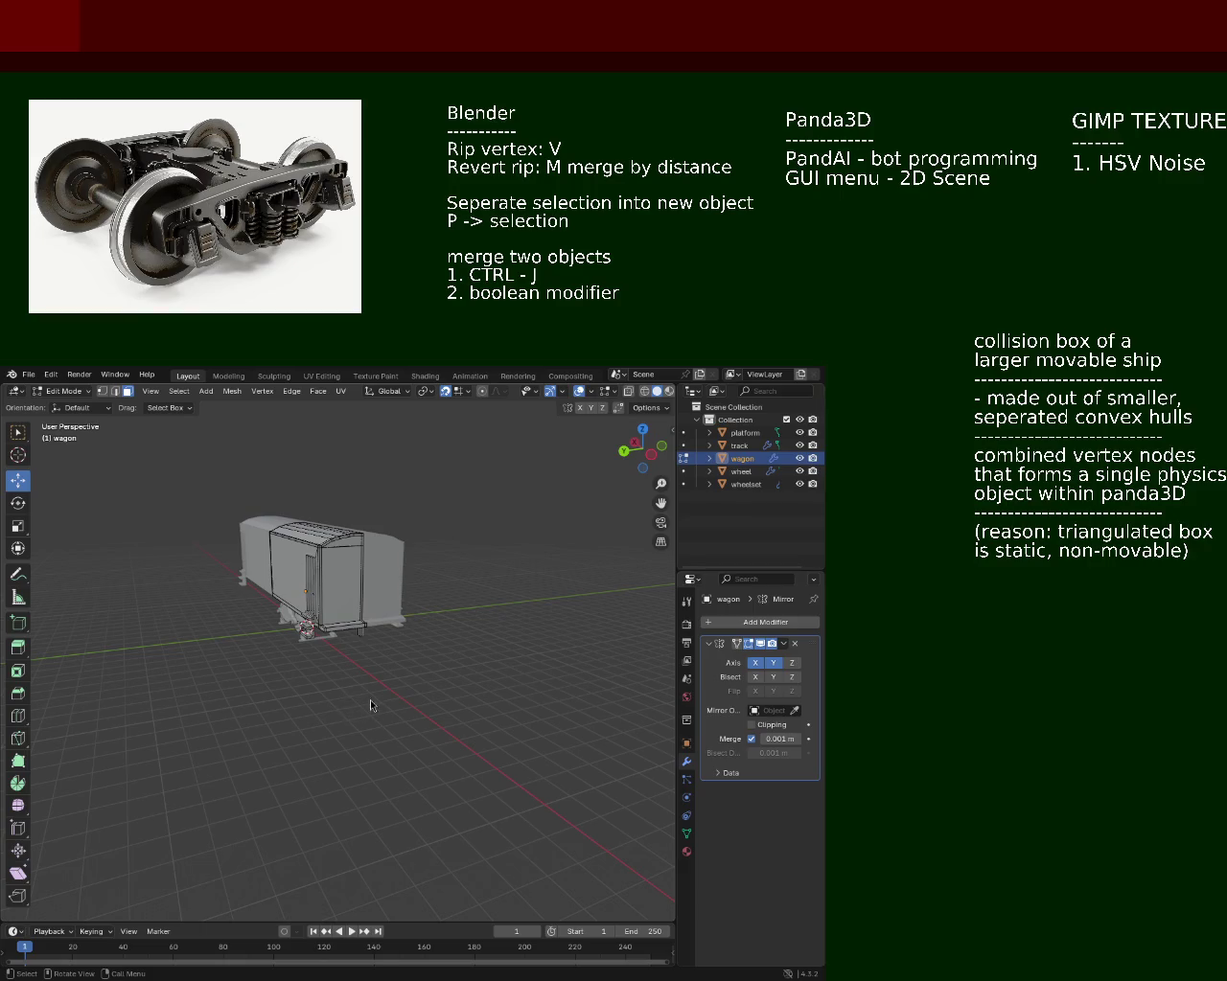
drag(370, 706, 246, 716)
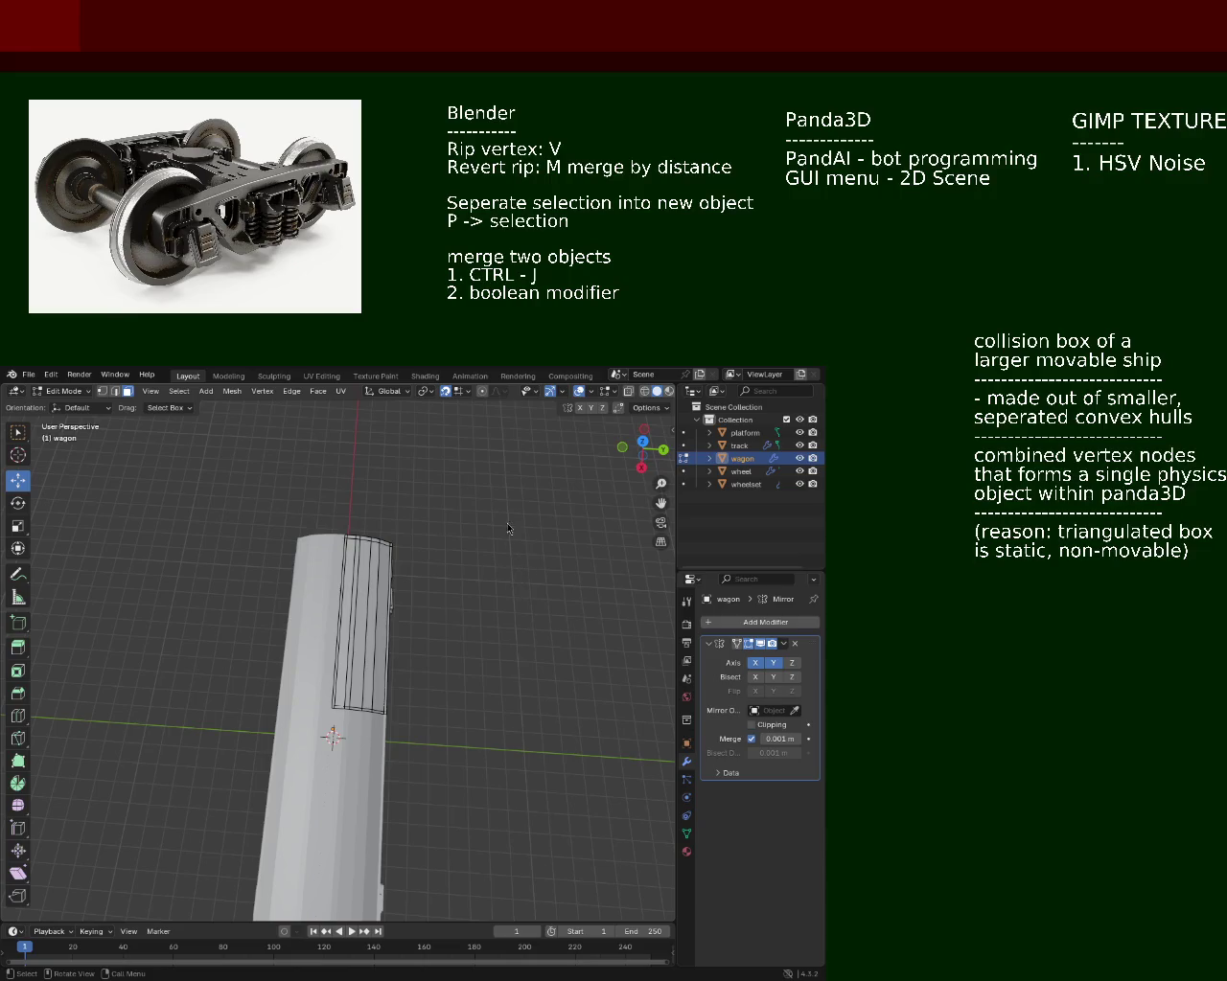
drag(479, 457, 414, 660)
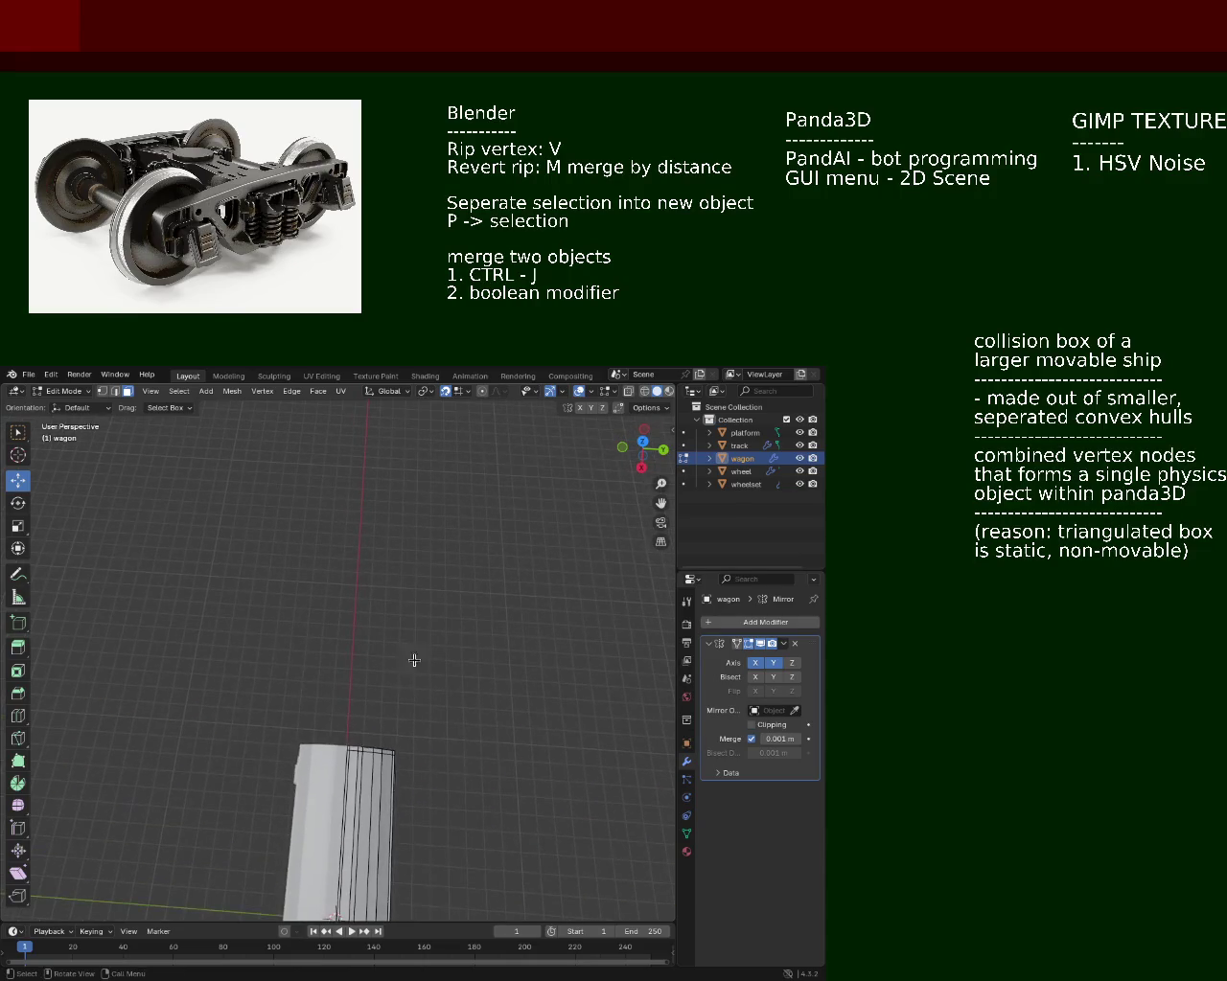
key(h)
drag(428, 591, 400, 567)
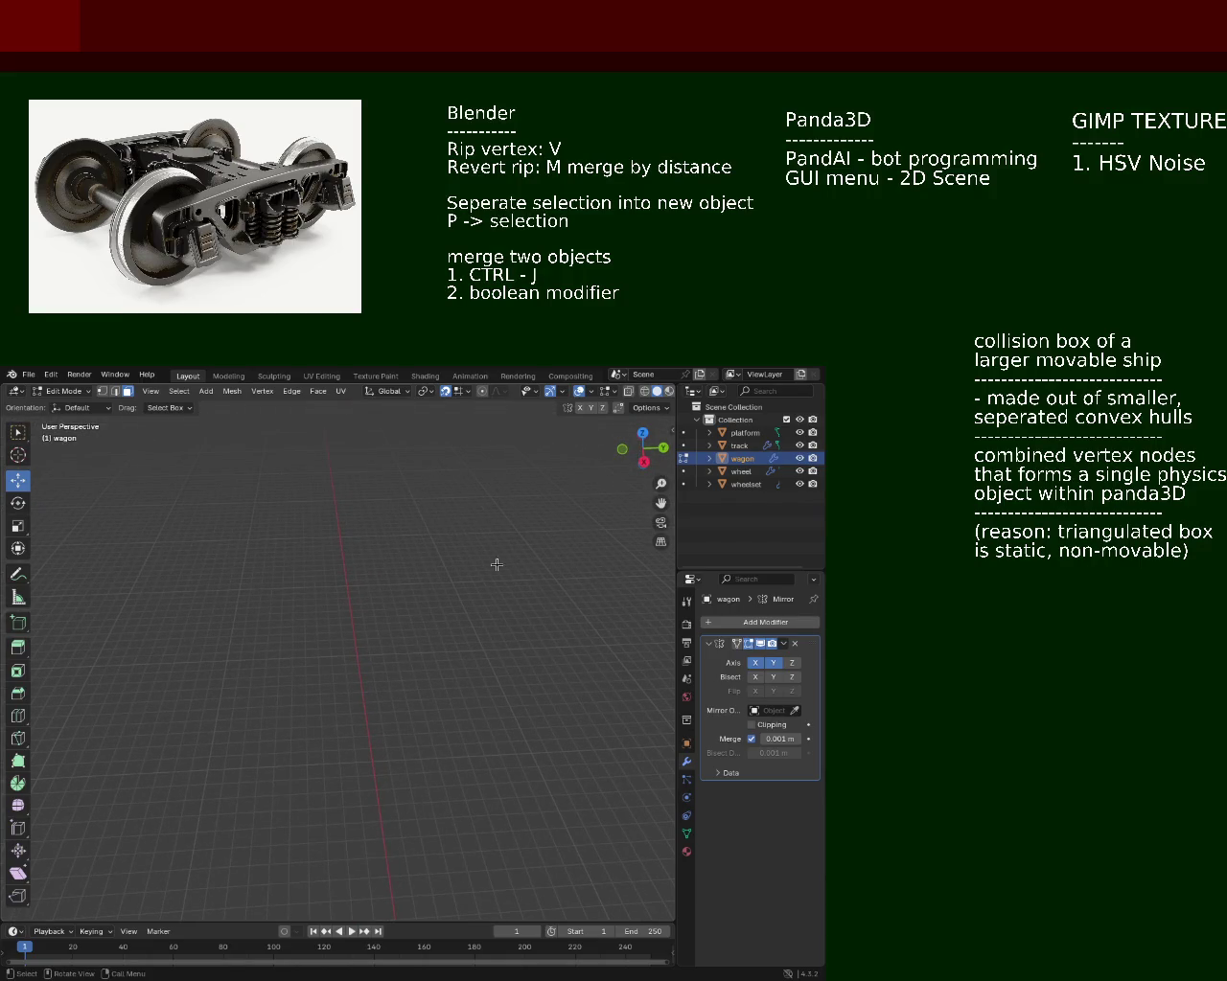
drag(479, 559, 415, 496)
drag(454, 575, 604, 535)
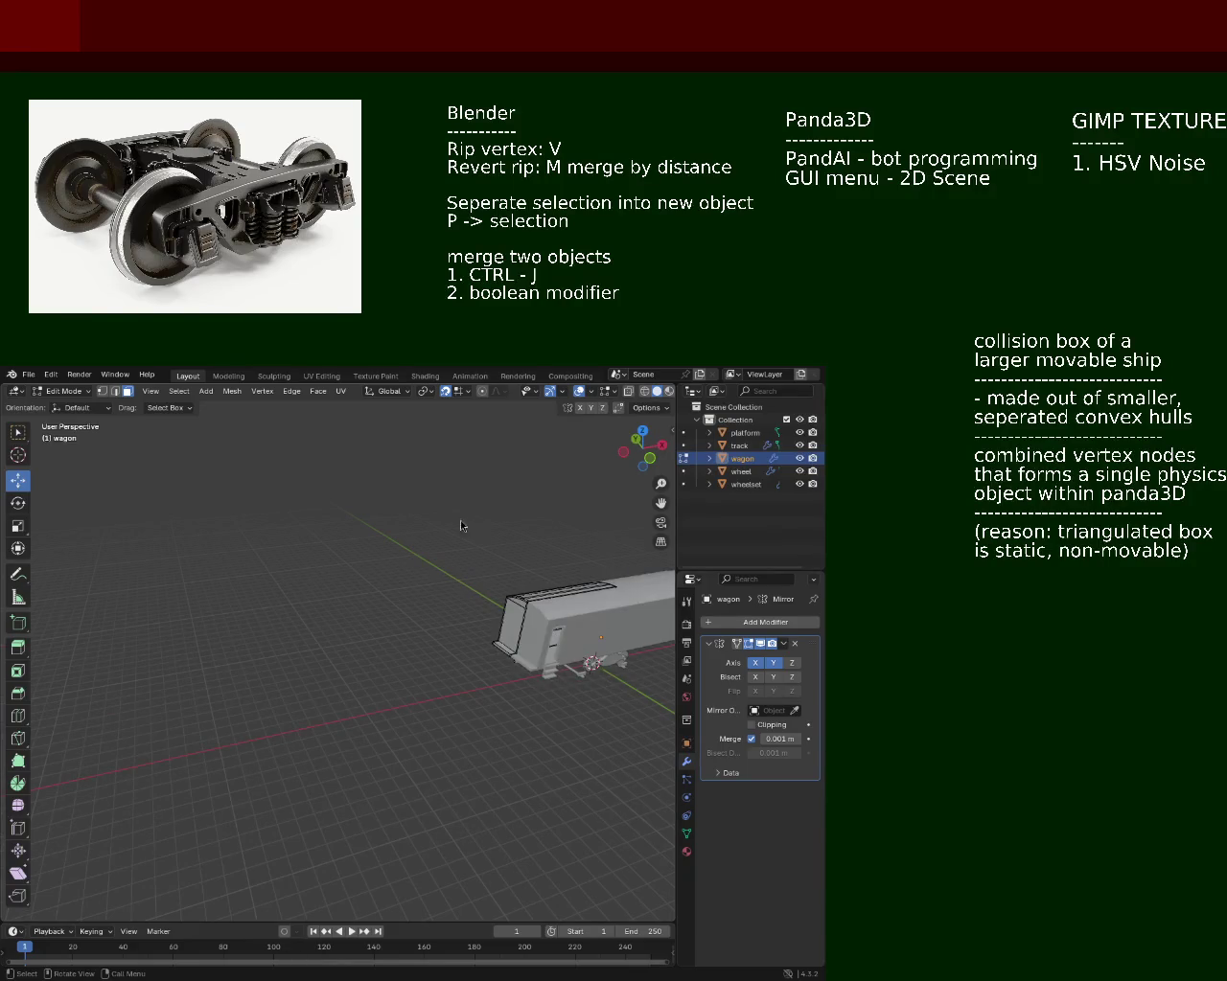
scroll(up, 3)
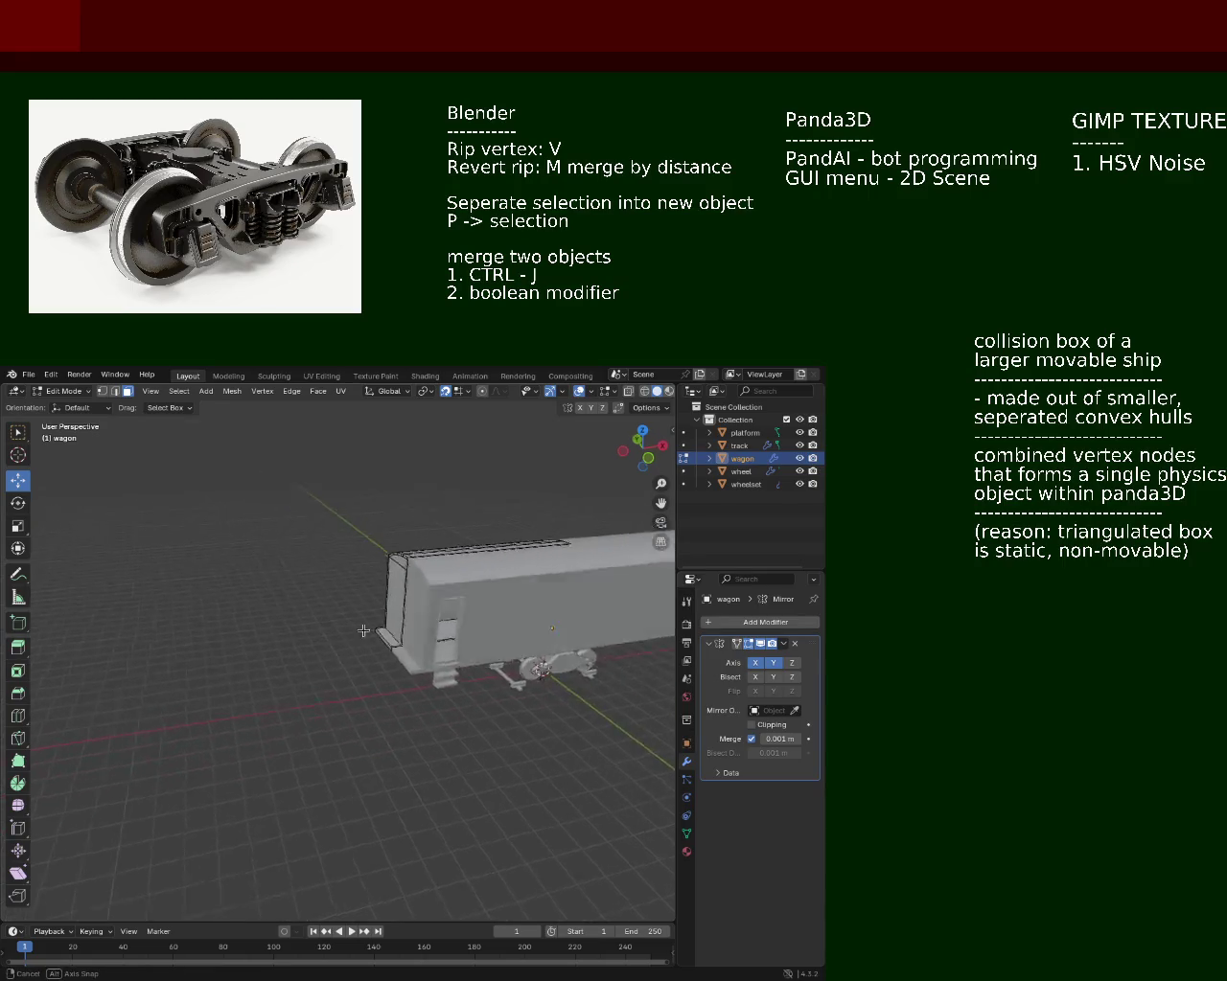